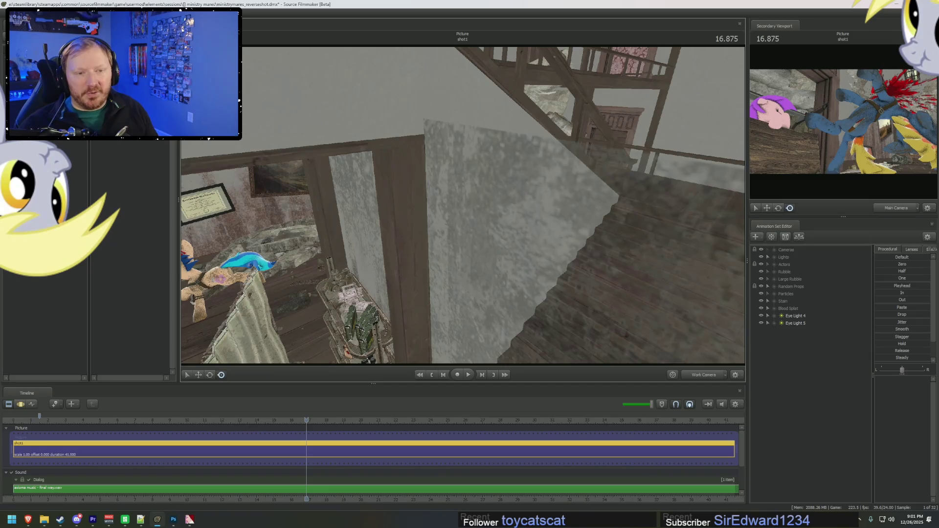
# Orbit the work camera through the ruined corridor past the shelves and debris, back to the blue pony
pyautogui.moveTo(431, 235)
pyautogui.mouseDown()
pyautogui.moveTo(460, 205)
pyautogui.moveTo(684, 284)
pyautogui.mouseUp()
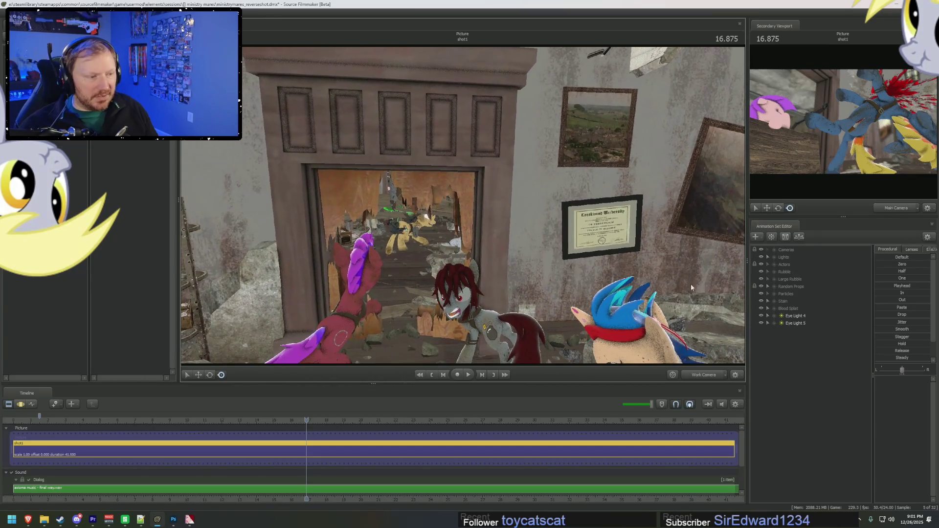
pyautogui.click(762, 309)
pyautogui.moveTo(464, 206); pyautogui.dragTo(480, 195)
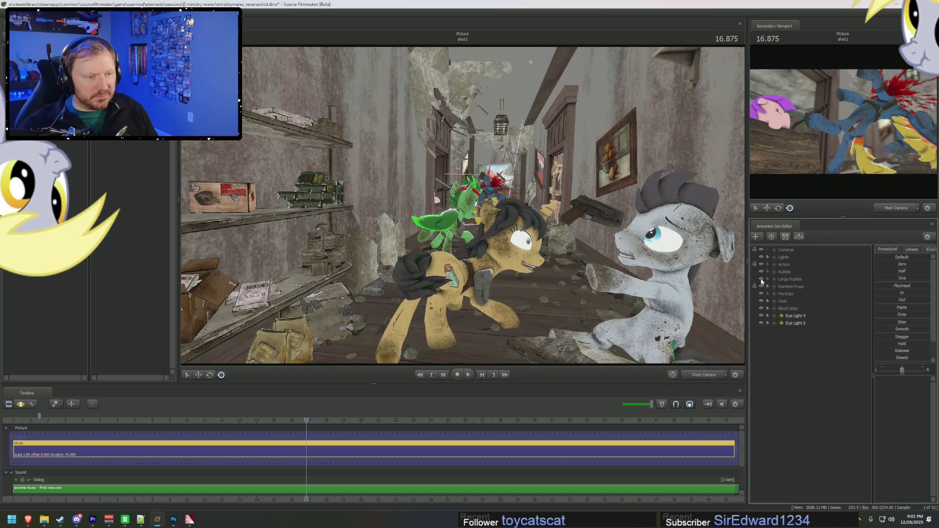
pyautogui.moveTo(542, 204); pyautogui.dragTo(462, 204)
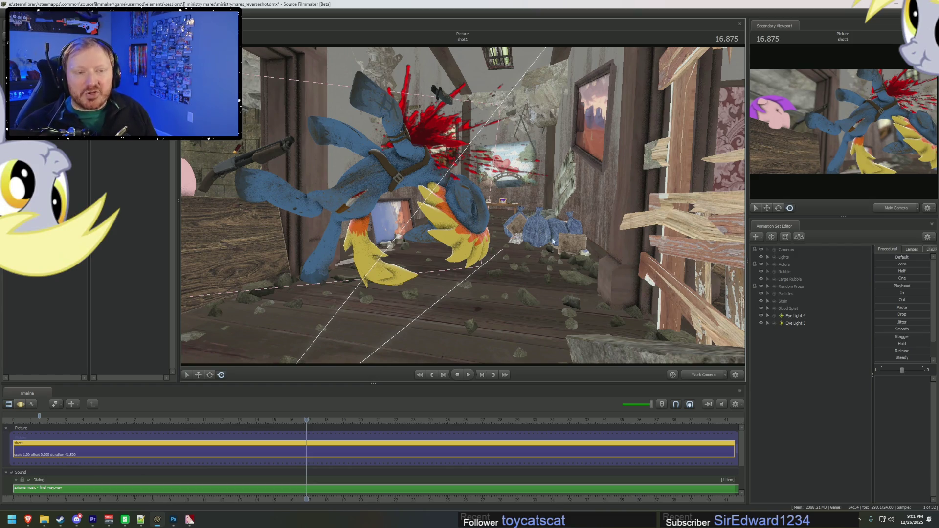
pyautogui.moveTo(546, 215); pyautogui.dragTo(463, 208)
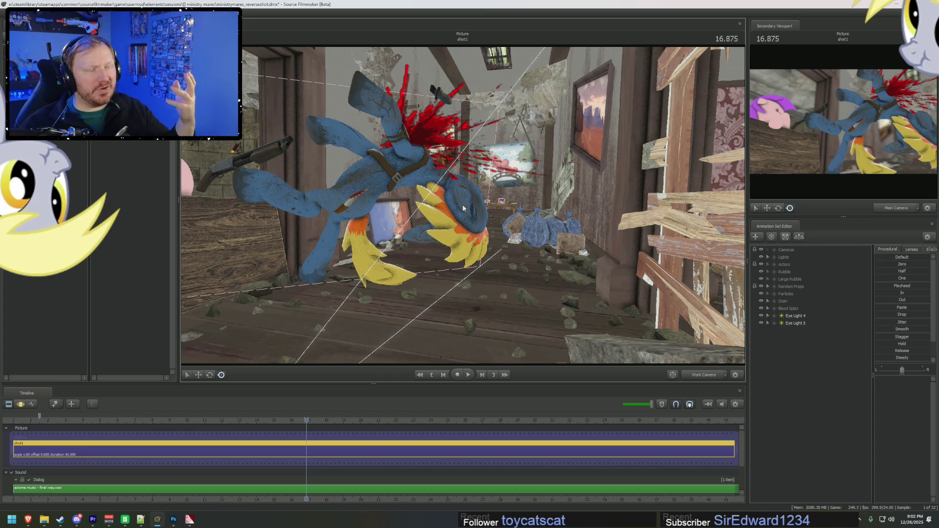
pyautogui.moveTo(250, 154)
pyautogui.mouseDown()
pyautogui.moveTo(211, 161)
pyautogui.moveTo(293, 166)
pyautogui.mouseUp()
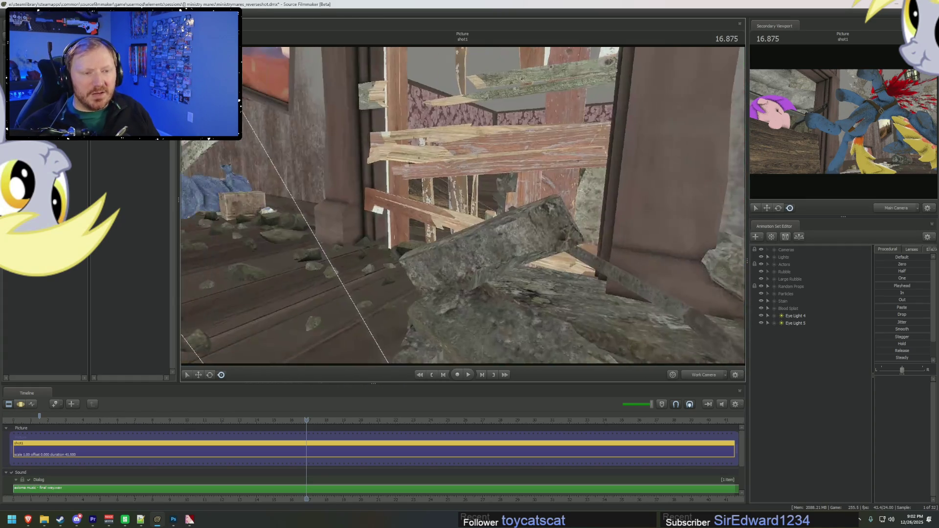
pyautogui.moveTo(294, 166)
pyautogui.mouseDown()
pyautogui.moveTo(235, 161)
pyautogui.moveTo(484, 189)
pyautogui.mouseUp()
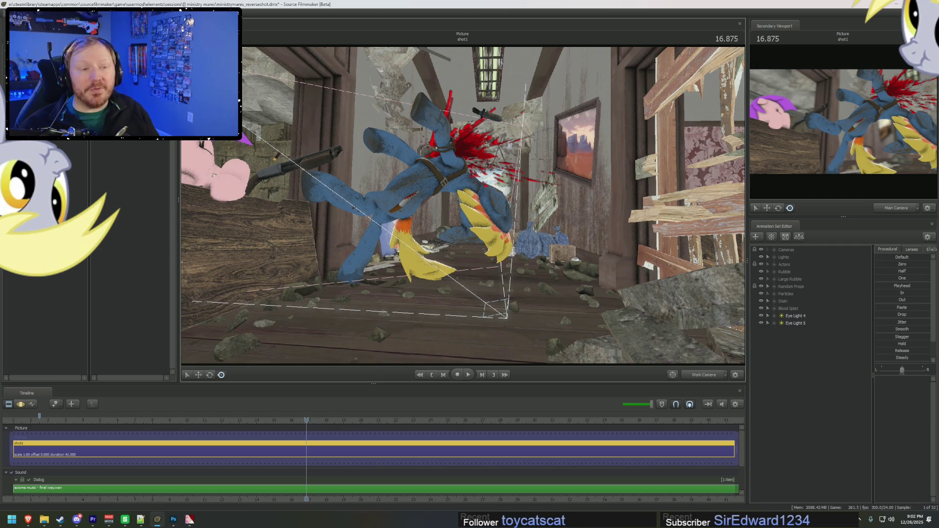
# Choose another .dmx session file to open, triggering the save prompt for ministrymares_reverseshot.dmx
pyautogui.hotkey('ctrl', 'o')
pyautogui.click(481, 222)
pyautogui.press('Return')
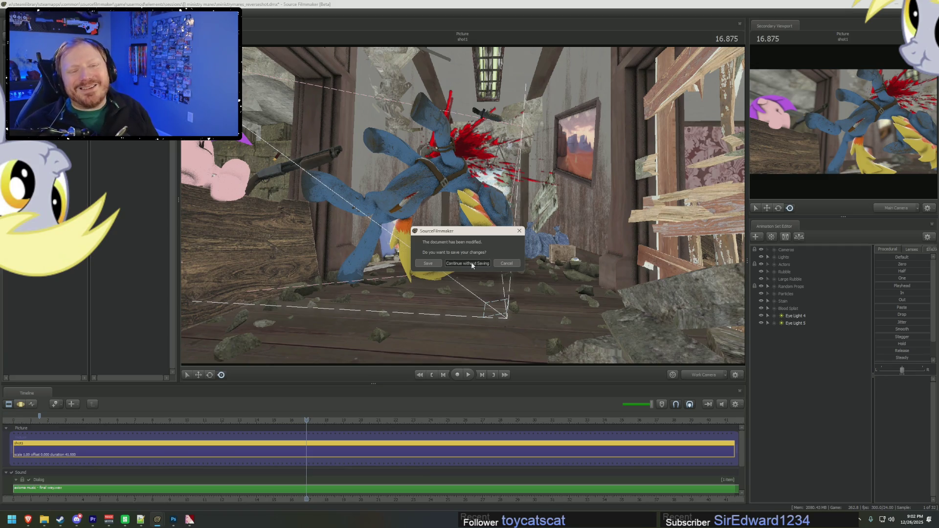
# Discard the corridor edits to load the stable-close session, then launch Source Filmmaker from Steam's library
pyautogui.click(471, 264)
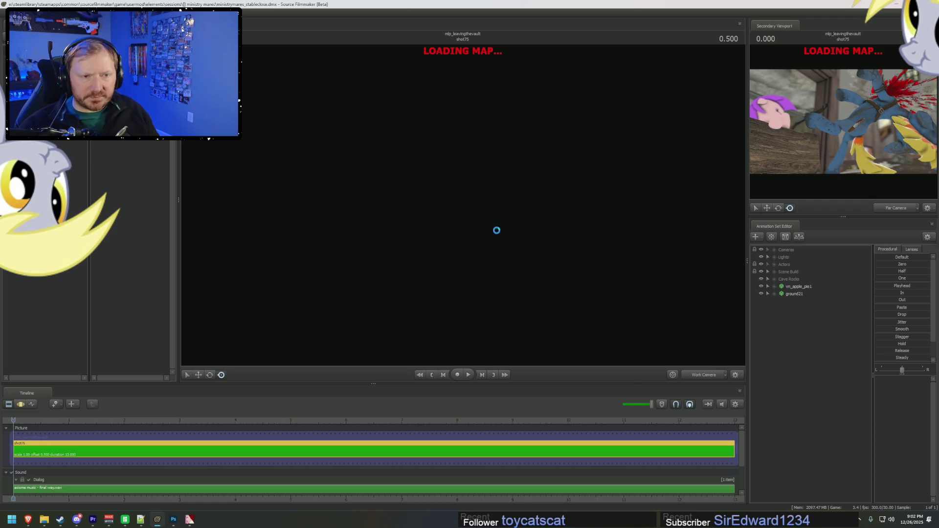
pyautogui.hotkey('alt', 'Tab')
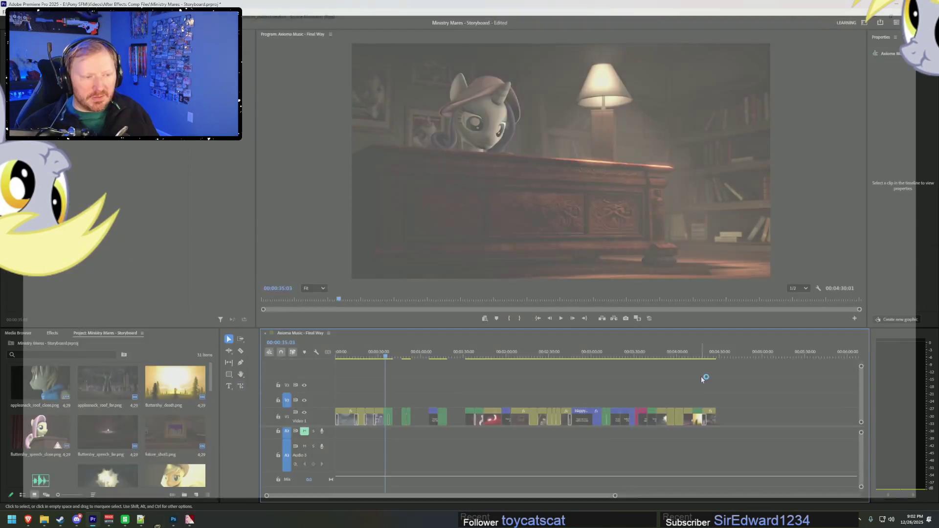
pyautogui.hotkey('alt', 'f')
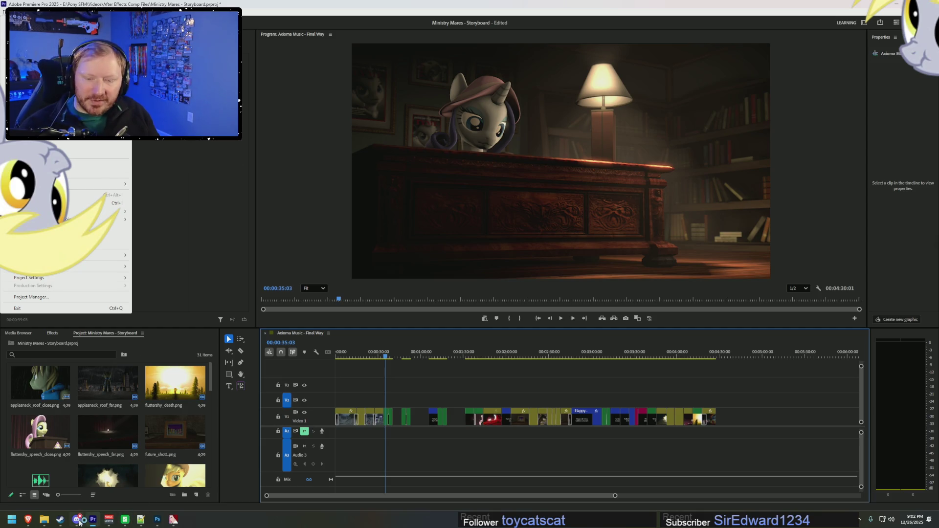
pyautogui.click(60, 519)
pyautogui.click(142, 160)
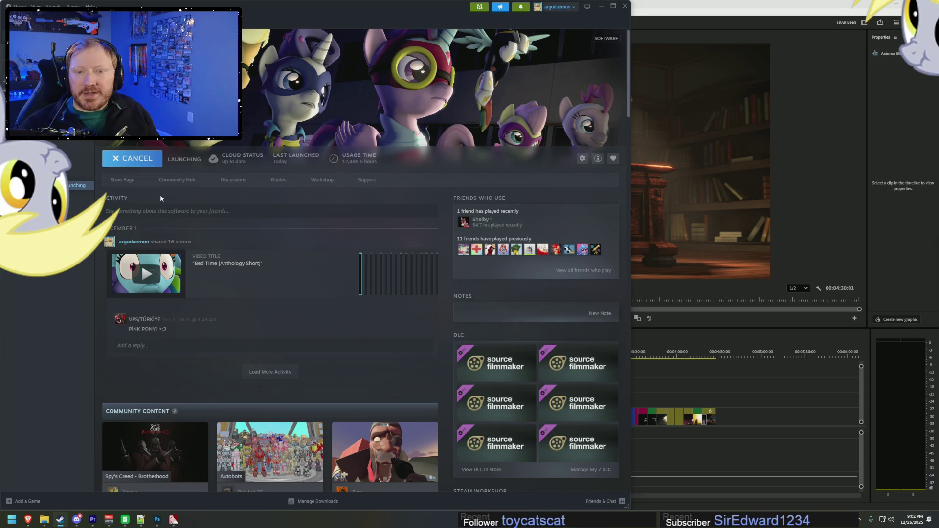
# Choose the normal Launch Source Filmmaker option and play it
pyautogui.click(330, 327)
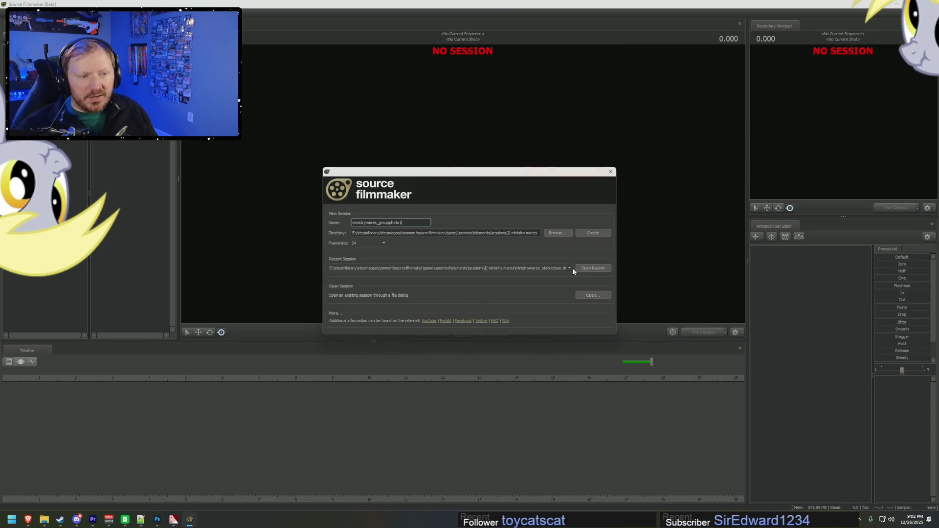
# Reopen the recent stable-close session, keep unsubscribed content, and move the Work Camera around the vault
pyautogui.click(592, 269)
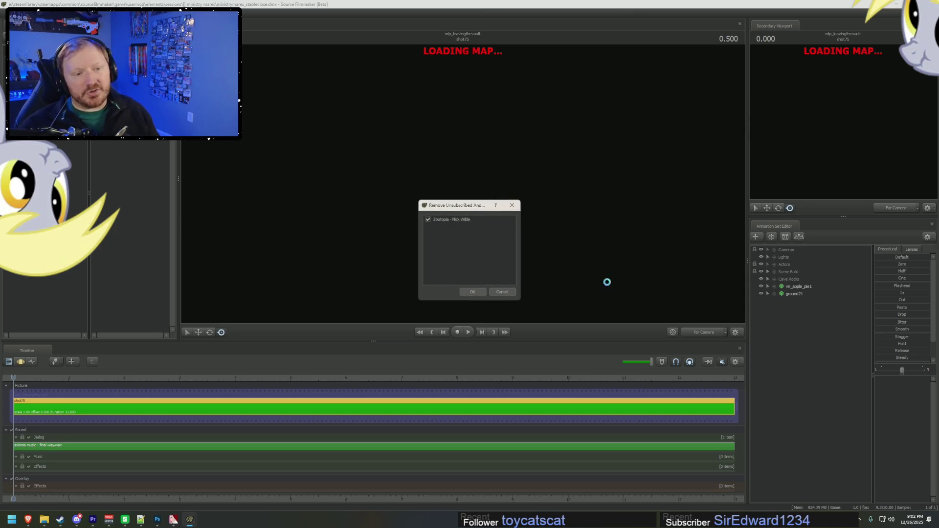
pyautogui.click(512, 294)
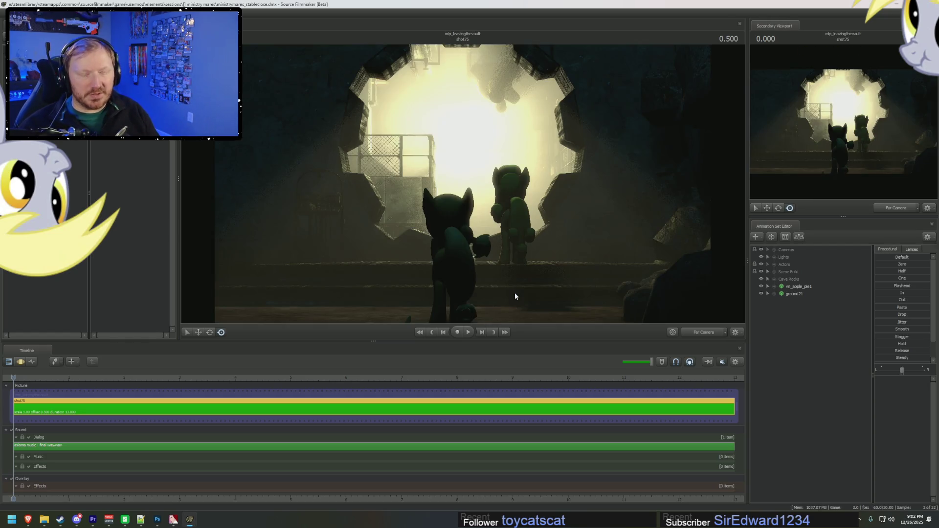
pyautogui.click(698, 328)
pyautogui.moveTo(608, 266); pyautogui.dragTo(636, 274)
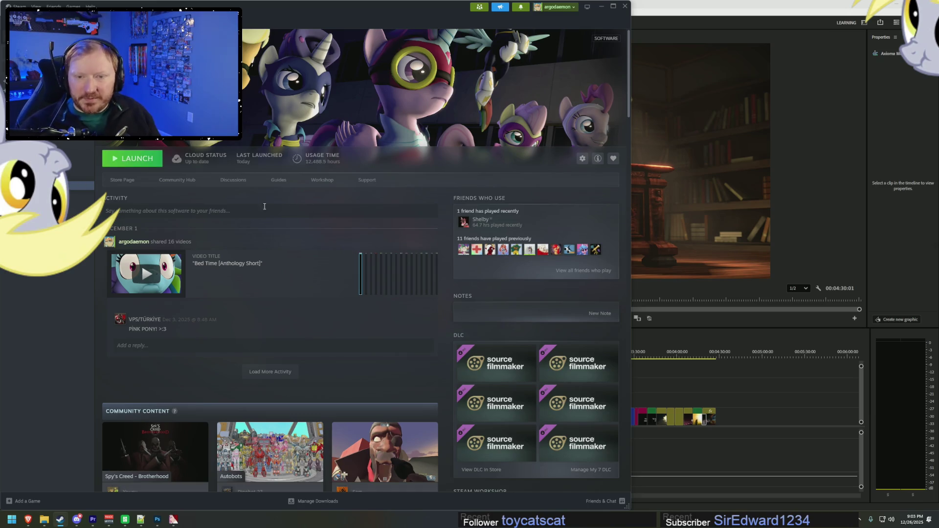
# Relaunch Source Filmmaker from Steam with the normal launch option
pyautogui.click(131, 160)
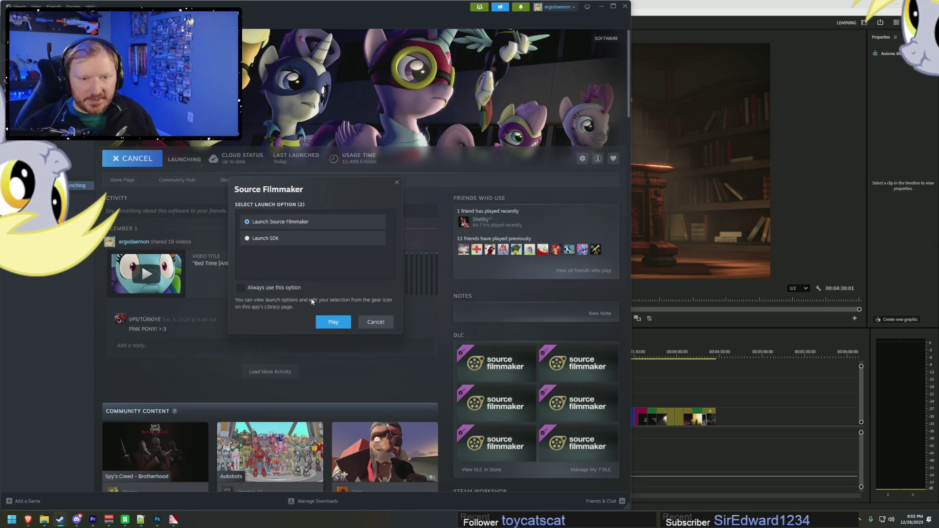
pyautogui.click(342, 324)
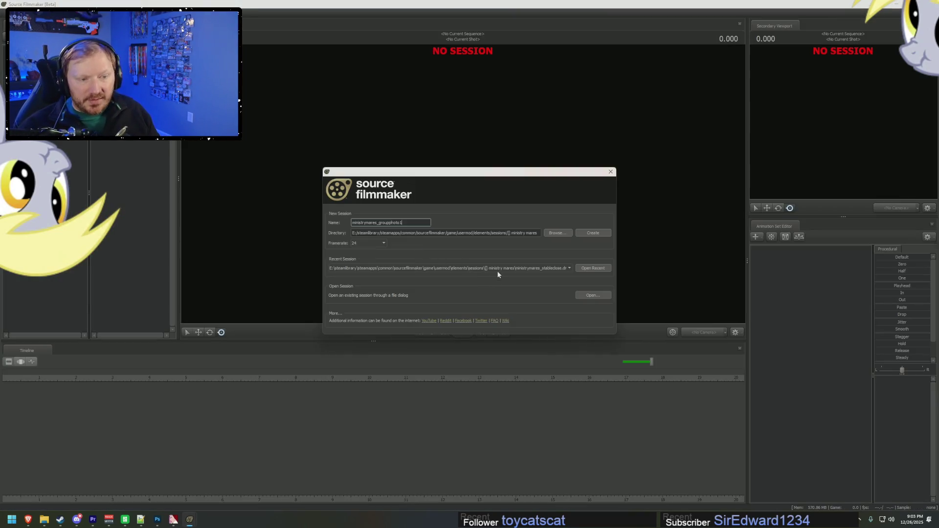
# Open ministrymares_groupphoto from recent sessions, keeping unsubscribed content, then switch to Premiere Pro
pyautogui.click(498, 270)
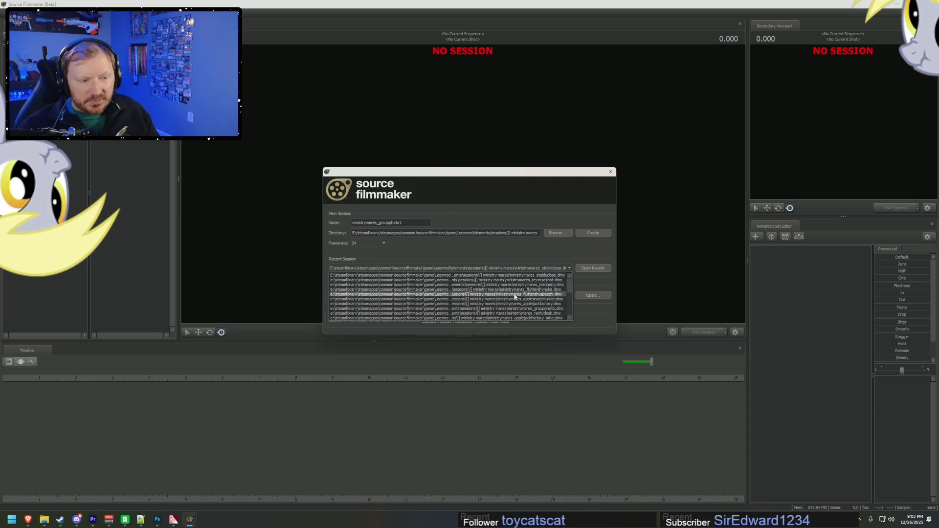
pyautogui.click(533, 296)
pyautogui.click(594, 269)
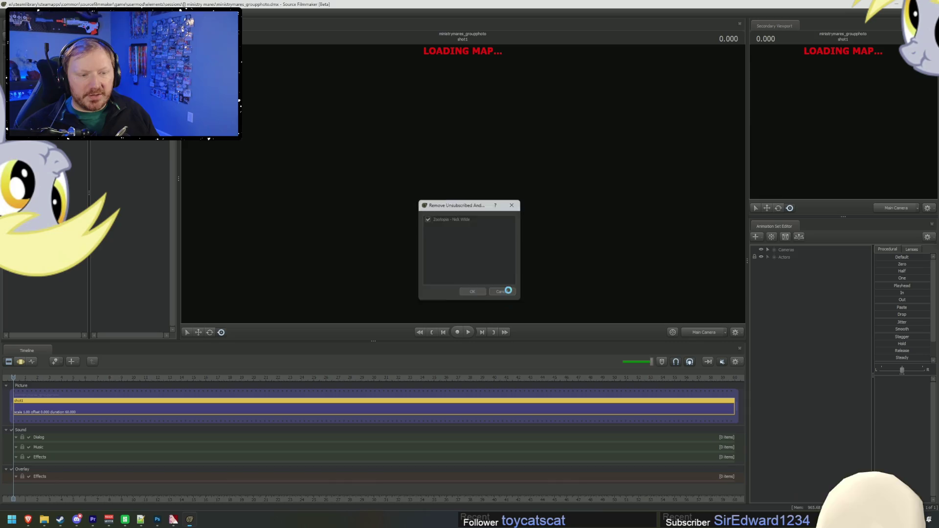
pyautogui.click(503, 291)
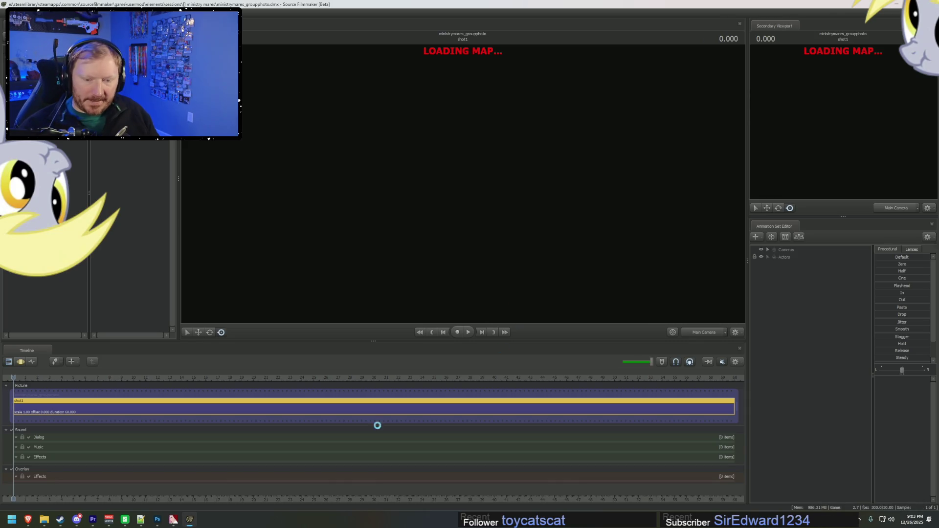
pyautogui.click(92, 521)
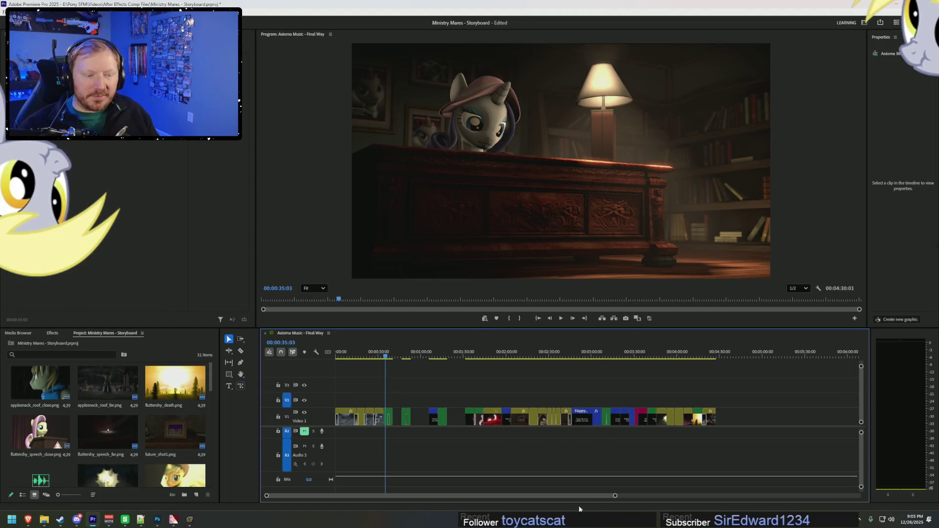
# Scrub the storyboard timeline through 00:00:47:07, the Twilight shot at 00:00:50:04, and 00:00:53:07
pyautogui.keyDown('alt'); pyautogui.scroll(-1, 519, 486); pyautogui.keyUp('alt')
pyautogui.keyDown('alt'); pyautogui.scroll(2, 520, 486); pyautogui.keyUp('alt')
pyautogui.click(469, 356)
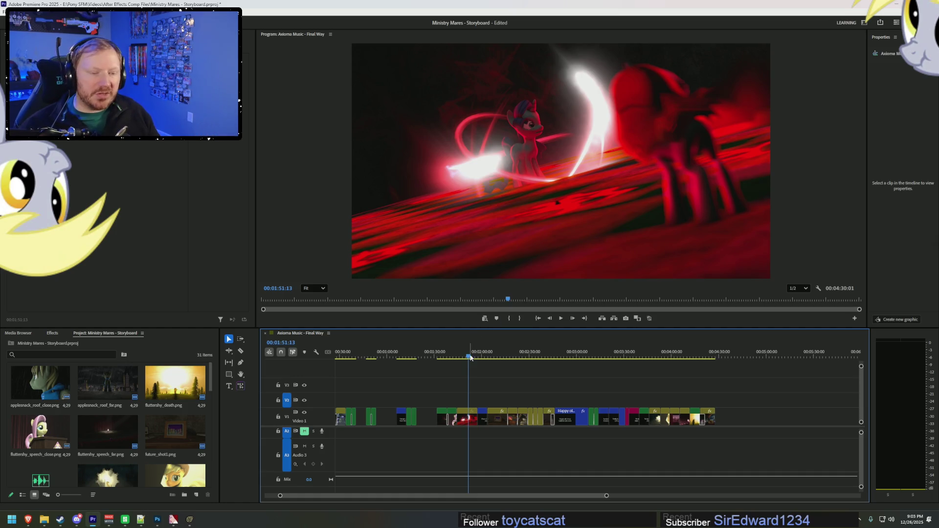
pyautogui.keyDown('alt'); pyautogui.scroll(5, 365, 395); pyautogui.keyUp('alt')
pyautogui.moveTo(368, 497); pyautogui.dragTo(360, 497)
pyautogui.click(528, 355)
pyautogui.keyDown('alt'); pyautogui.scroll(2, 573, 391); pyautogui.keyUp('alt')
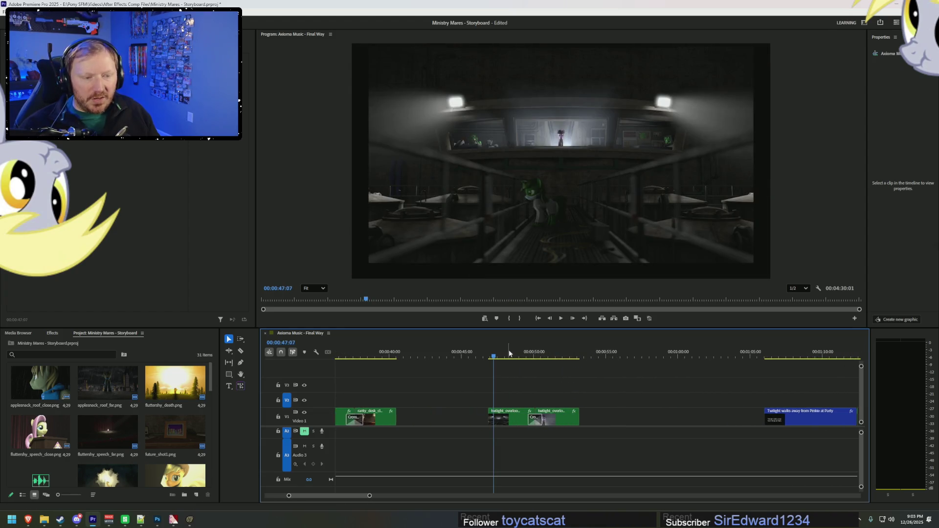
pyautogui.moveTo(509, 353); pyautogui.dragTo(536, 354)
pyautogui.keyDown('alt'); pyautogui.scroll(1, 545, 356); pyautogui.keyUp('alt')
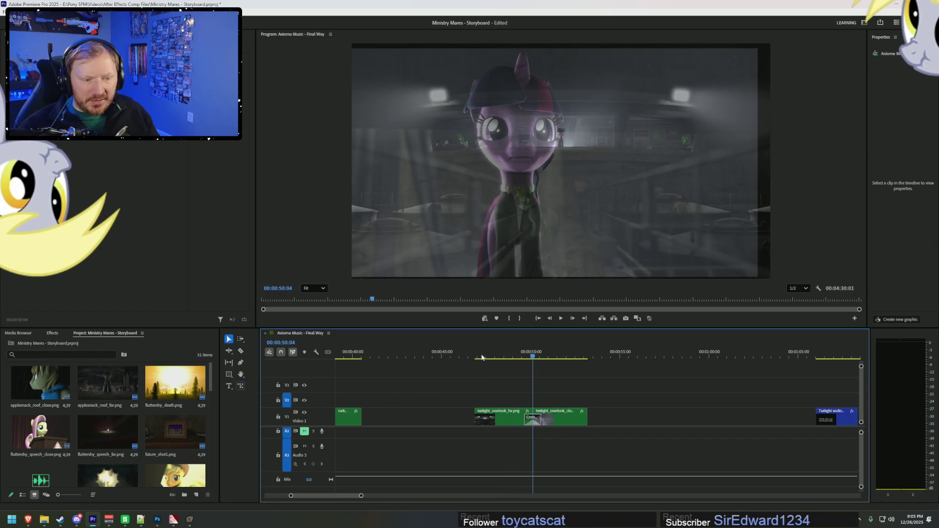
pyautogui.click(475, 356)
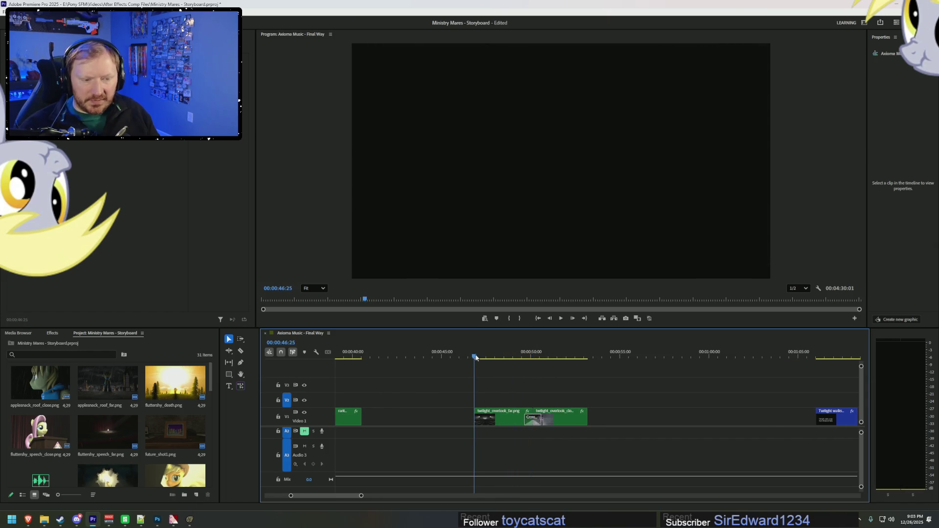
pyautogui.click(589, 357)
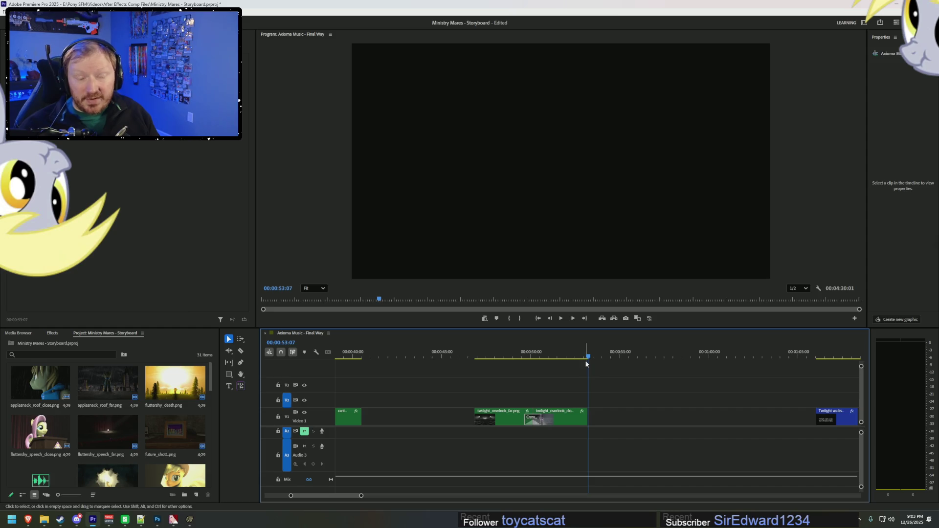
# Play the sequence from about 00:00:46 and stop it near the one-minute mark
pyautogui.keyDown('alt'); pyautogui.scroll(-2, 551, 385); pyautogui.keyUp('alt')
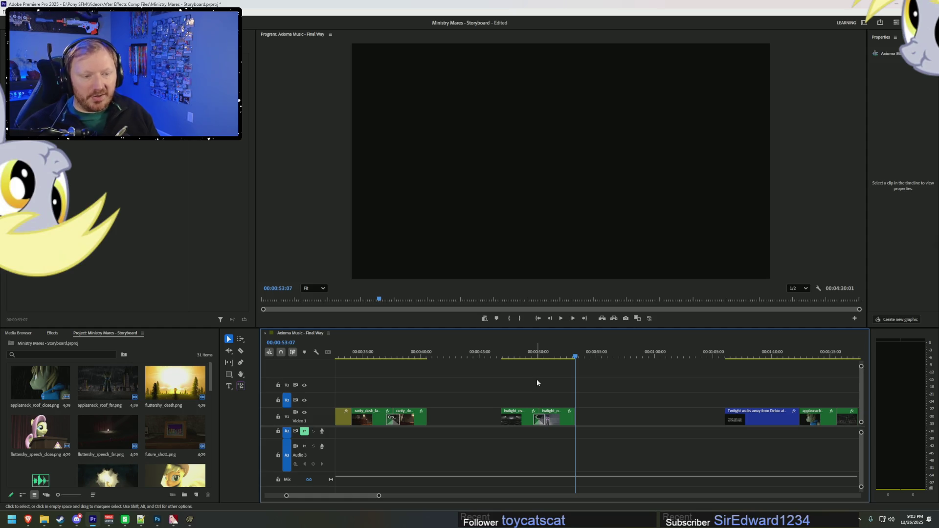
pyautogui.keyDown('alt'); pyautogui.scroll(-3, 536, 380); pyautogui.keyUp('alt')
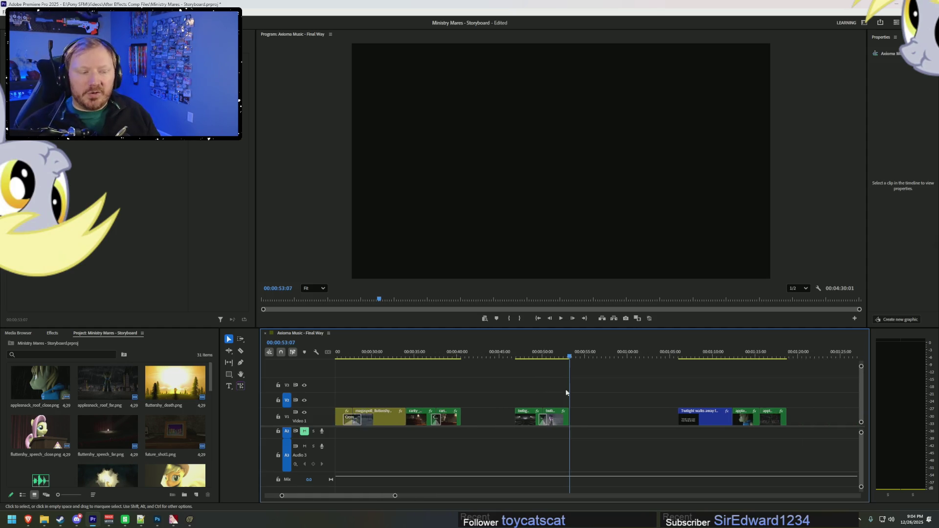
pyautogui.click(520, 355)
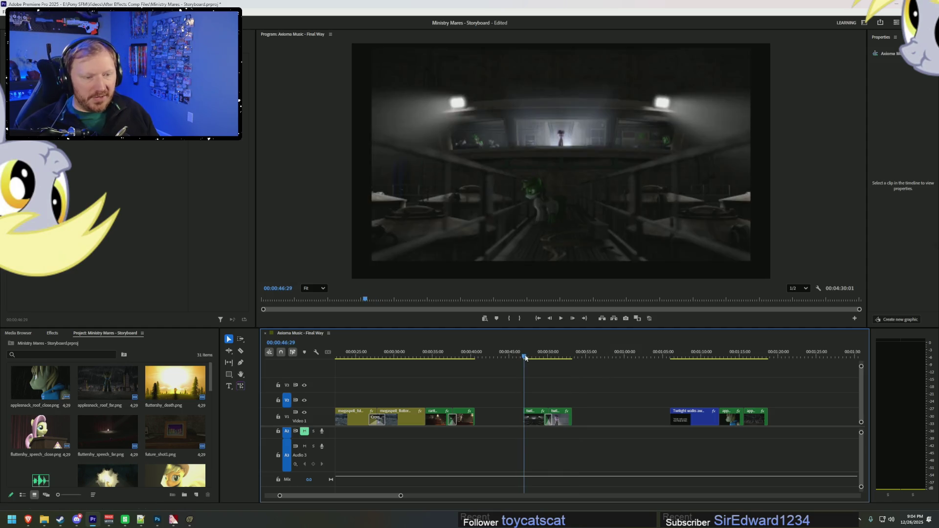
pyautogui.press('space')
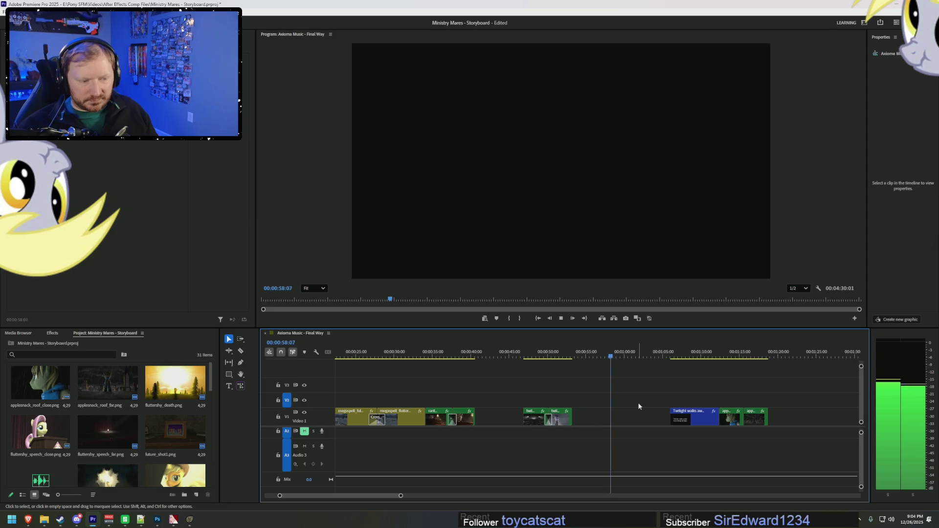
pyautogui.press('space')
# Check 00:00:46:25 and 00:00:59:26, then settle on the lamp-lit desk shot at 00:00:35:24
pyautogui.click(524, 354)
pyautogui.click(624, 357)
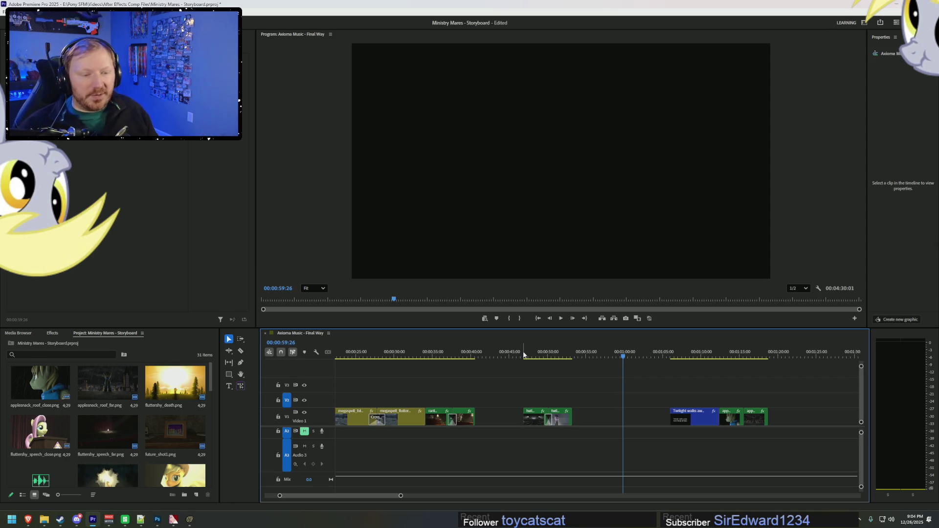
pyautogui.click(439, 355)
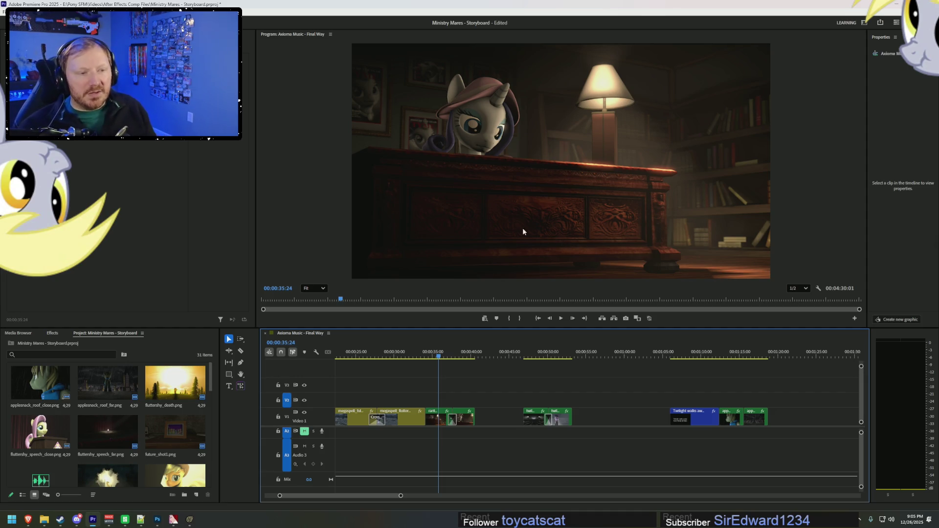
# Zoom the timeline out, check 00:00:16:21, stop at 00:00:34:02, then return to Source Filmmaker
pyautogui.keyDown('alt'); pyautogui.scroll(-2, 448, 394); pyautogui.keyUp('alt')
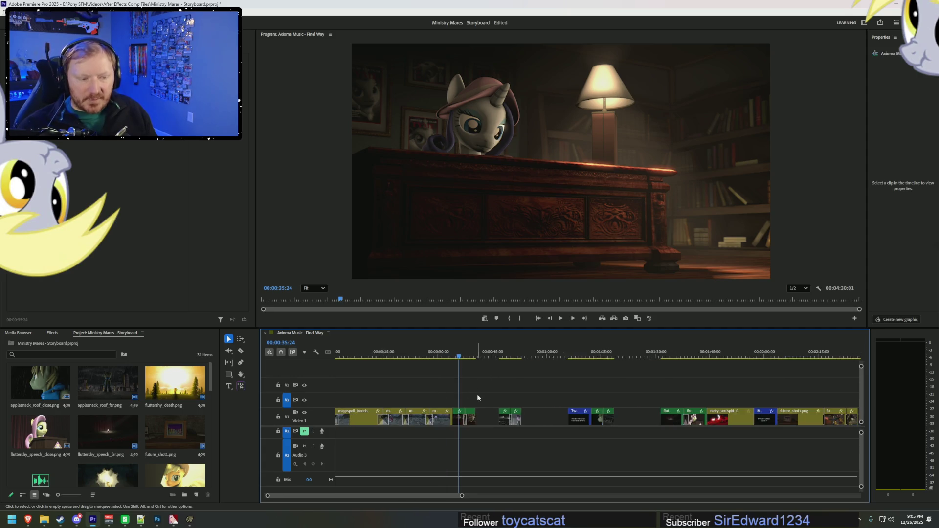
pyautogui.keyDown('alt'); pyautogui.scroll(-3, 482, 397); pyautogui.keyUp('alt')
pyautogui.keyDown('alt'); pyautogui.scroll(-2, 482, 394); pyautogui.keyUp('alt')
pyautogui.keyDown('alt'); pyautogui.scroll(2, 495, 477); pyautogui.keyUp('alt')
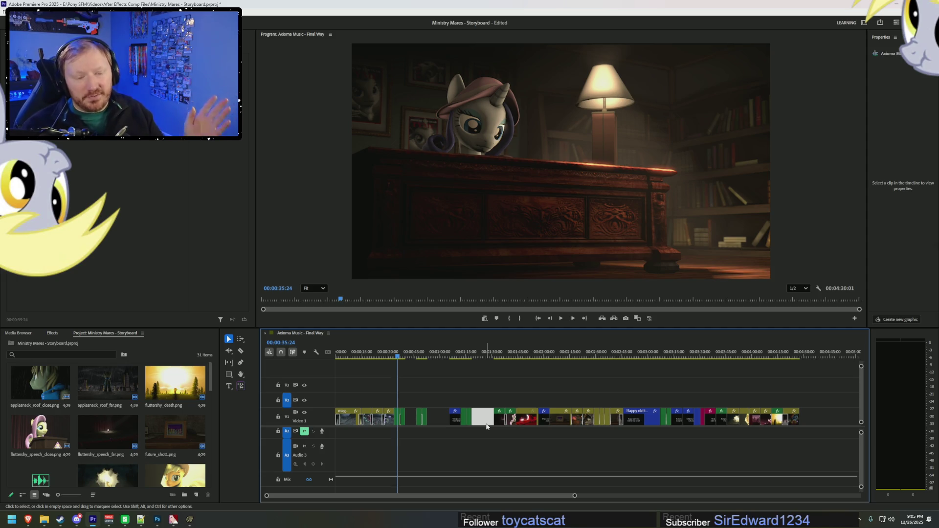
pyautogui.click(364, 355)
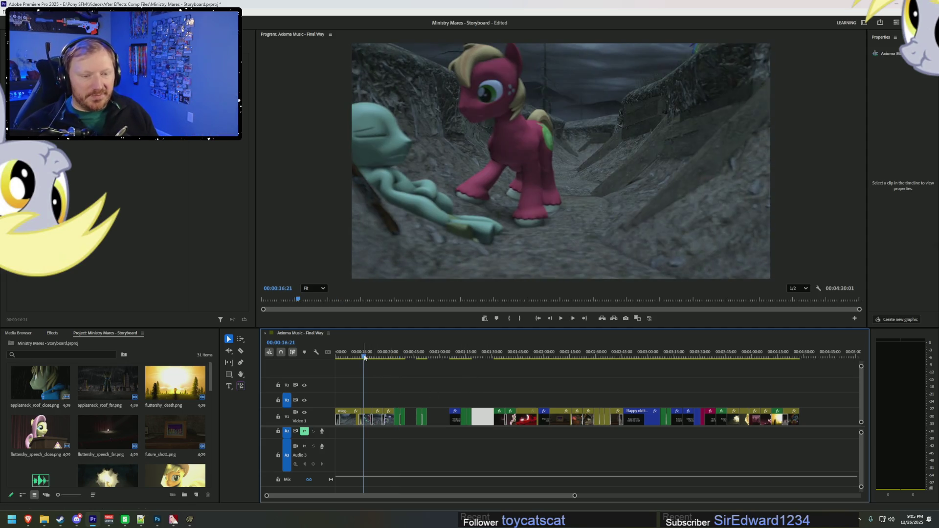
pyautogui.click(397, 357)
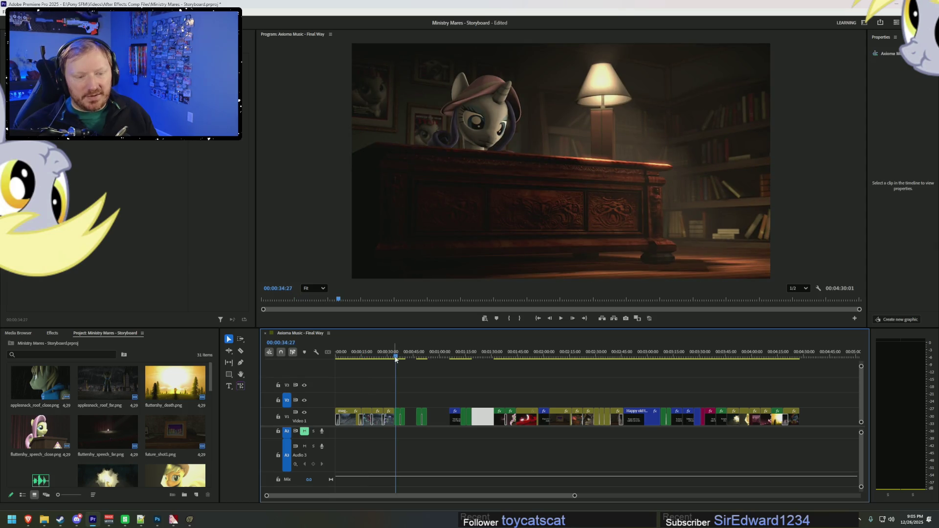
pyautogui.click(396, 357)
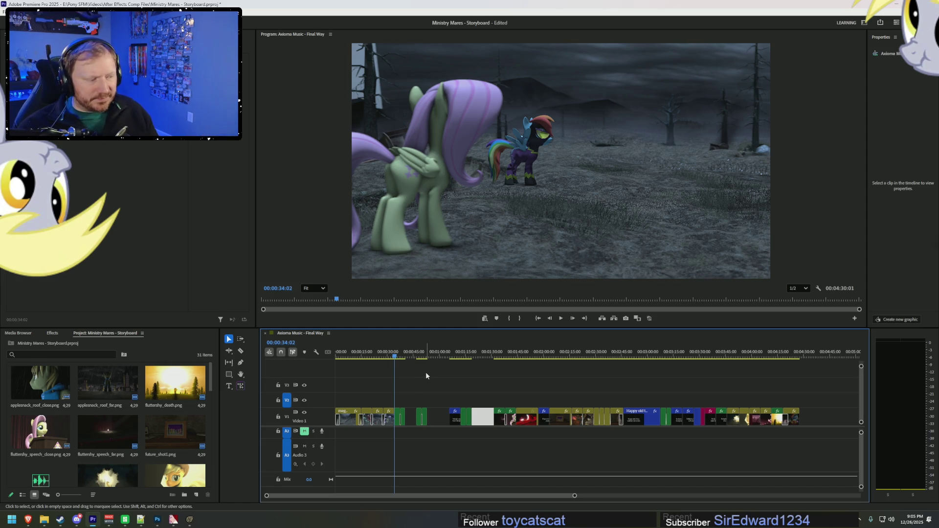
pyautogui.click(192, 525)
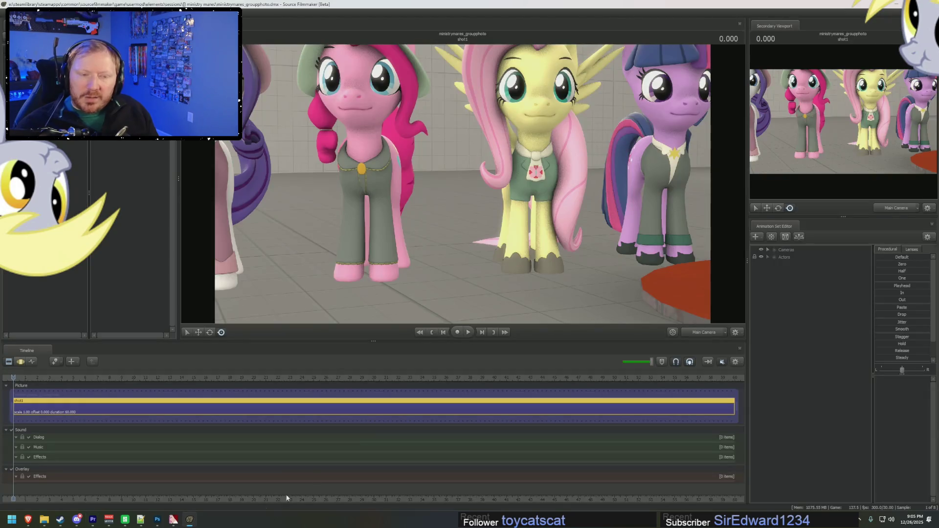
# Pull the Work Camera back over the six-pony lineup and start adding a new model from the Animation Set Editor
pyautogui.click(705, 332)
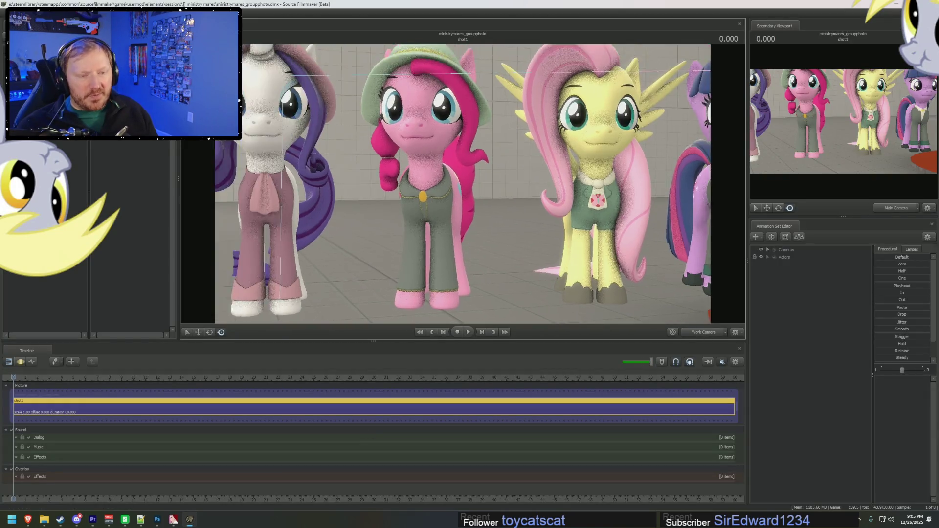
pyautogui.moveTo(692, 269); pyautogui.dragTo(691, 269, button='right')
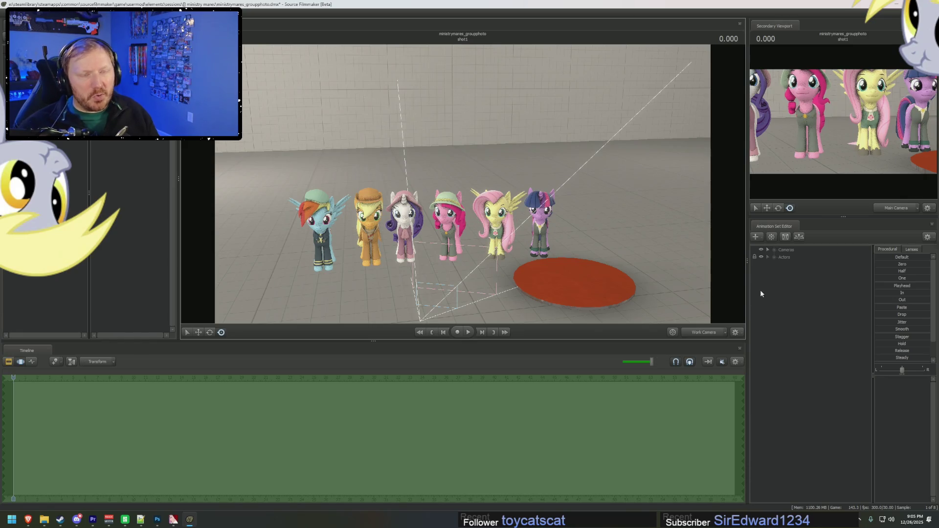
pyautogui.rightClick(861, 295)
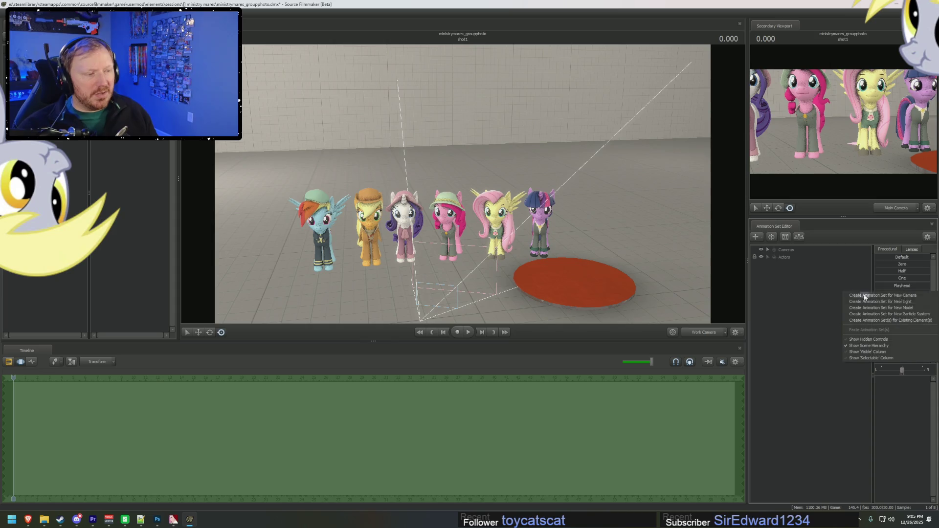
pyautogui.click(877, 309)
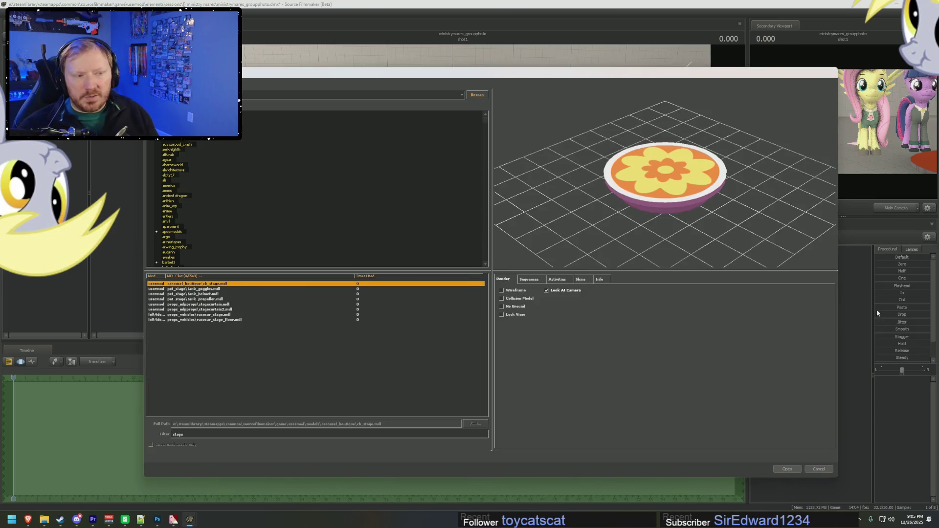
# Browse the stage model list, previewing race-car floor, fossil, ice rock and rock platform props
pyautogui.press('Down')
pyautogui.press('Down')
pyautogui.press('Down')
pyautogui.press('Down')
pyautogui.press('Down')
pyautogui.press('Down')
pyautogui.press('Down')
pyautogui.press('Down')
pyautogui.press('Down')
pyautogui.press('Down')
pyautogui.press('Down')
pyautogui.press('Down')
pyautogui.press('Down')
pyautogui.press('Down')
pyautogui.press('Down')
pyautogui.press('Down')
pyautogui.press('Down')
pyautogui.press('Down')
pyautogui.press('Down')
pyautogui.press('Down')
pyautogui.press('Down')
pyautogui.press('Down')
pyautogui.press('Down')
pyautogui.press('Down')
pyautogui.press('Down')
pyautogui.press('Down')
pyautogui.press('Down')
pyautogui.press('Down')
pyautogui.press('Down')
pyautogui.press('Down')
pyautogui.press('Down')
pyautogui.press('Down')
pyautogui.press('Down')
pyautogui.press('Down')
pyautogui.press('Down')
pyautogui.press('Down')
pyautogui.press('Down')
pyautogui.press('Down')
pyautogui.press('Down')
pyautogui.press('Down')
pyautogui.press('Down')
pyautogui.press('Down')
pyautogui.press('Down')
pyautogui.press('Down')
pyautogui.press('Down')
pyautogui.press('Down')
pyautogui.press('Down')
pyautogui.press('Down')
pyautogui.press('Down')
pyautogui.press('Down')
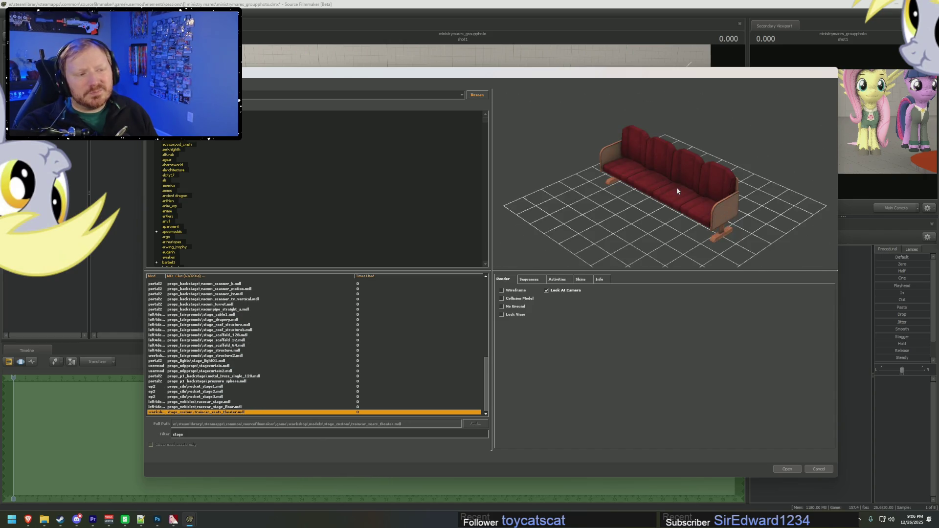
pyautogui.press('Up')
pyautogui.press('Up')
pyautogui.press('Down')
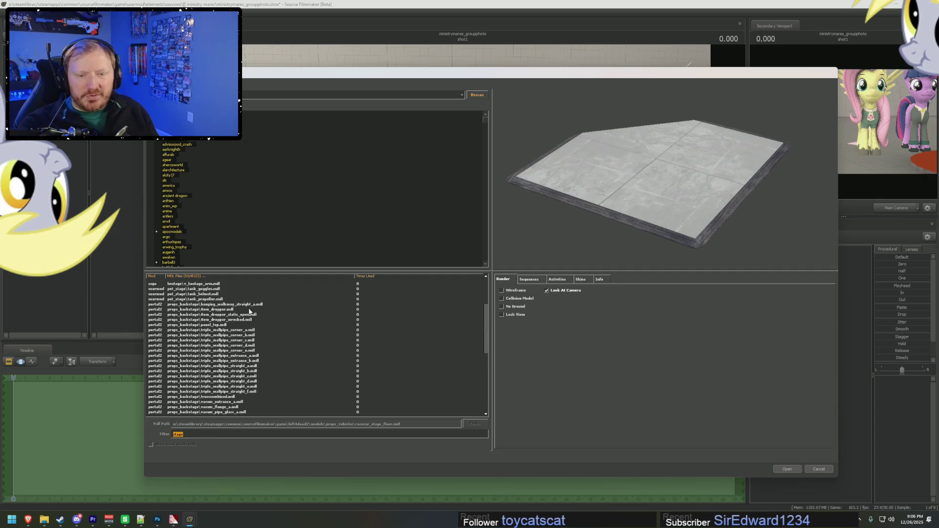
pyautogui.click(232, 299)
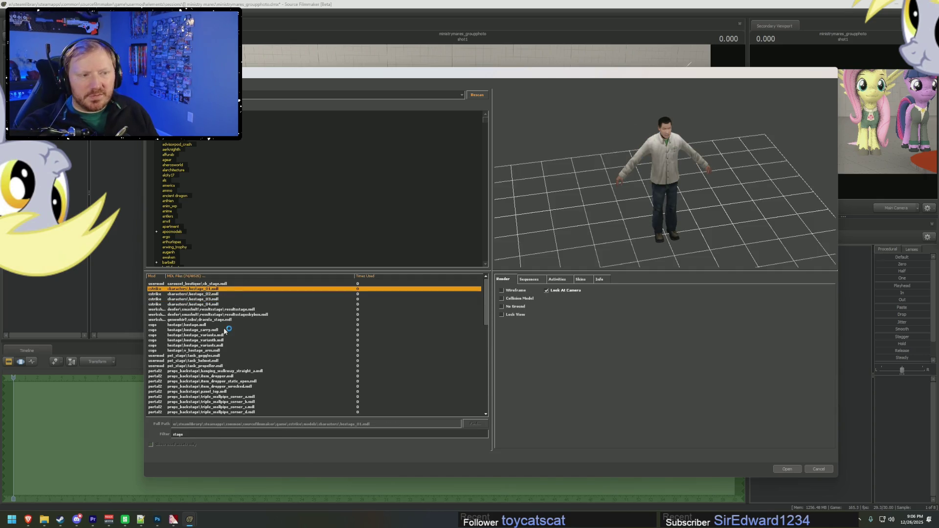
pyautogui.press('Down')
pyautogui.press('Down')
pyautogui.press('Down')
pyautogui.press('Down')
pyautogui.press('Down')
pyautogui.press('Down')
pyautogui.press('Down')
pyautogui.press('Down')
pyautogui.press('Down')
pyautogui.press('Down')
pyautogui.press('Down')
pyautogui.press('Down')
pyautogui.press('Down')
pyautogui.press('Down')
pyautogui.press('Down')
pyautogui.press('Down')
pyautogui.press('Down')
pyautogui.press('Down')
pyautogui.press('Down')
pyautogui.press('Down')
pyautogui.press('Down')
pyautogui.press('Down')
pyautogui.press('Down')
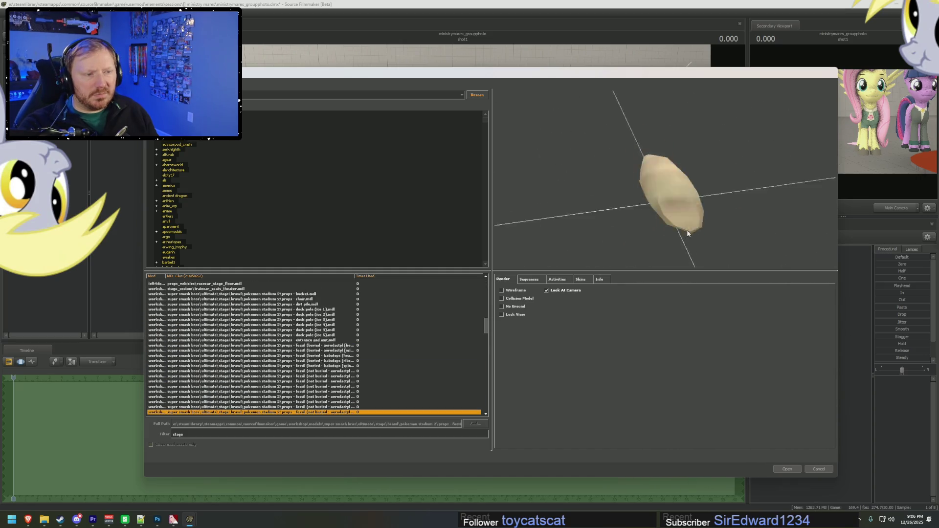
pyautogui.press('Down')
pyautogui.press('Down')
pyautogui.press('Down')
pyautogui.press('Down')
pyautogui.press('Down')
pyautogui.press('Down')
pyautogui.press('Down')
pyautogui.press('Down')
pyautogui.press('Down')
pyautogui.press('Up')
pyautogui.press('Up')
pyautogui.press('Up')
pyautogui.press('Up')
pyautogui.press('Up')
pyautogui.press('Up')
pyautogui.press('Up')
pyautogui.press('Up')
pyautogui.press('Up')
pyautogui.press('Down')
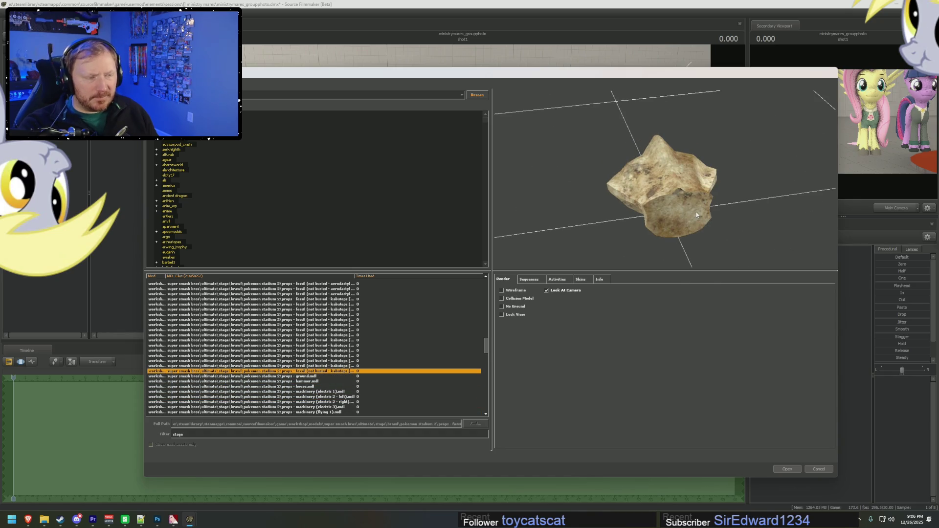
pyautogui.press('Down')
pyautogui.press('Down')
pyautogui.press('Down')
pyautogui.press('Down')
pyautogui.press('Down')
pyautogui.press('Down')
pyautogui.press('Down')
pyautogui.press('Down')
pyautogui.press('Down')
pyautogui.press('Up')
pyautogui.press('Up')
pyautogui.press('Up')
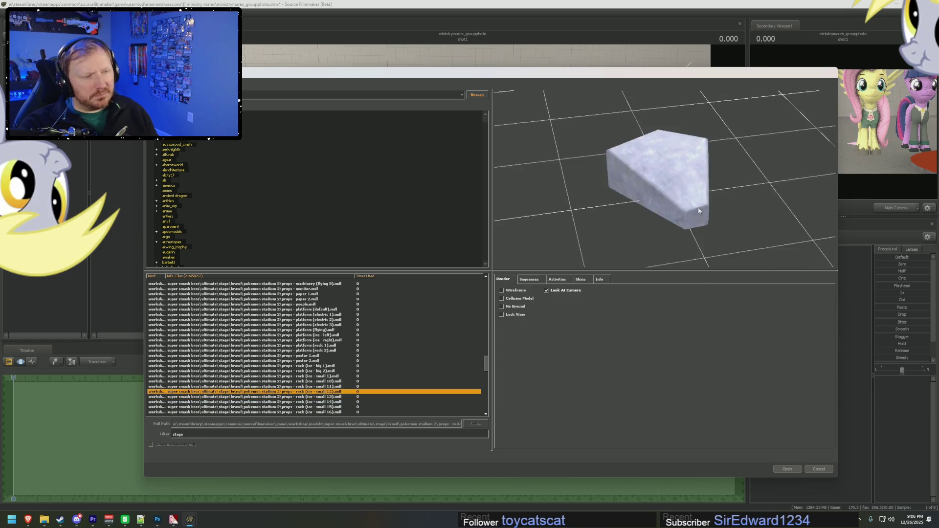
pyautogui.press('Up')
pyautogui.press('Up')
pyautogui.press('Up')
pyautogui.press('Up')
pyautogui.press('Up')
pyautogui.press('Up')
pyautogui.press('Up')
pyautogui.press('Up')
pyautogui.press('Up')
pyautogui.press('Up')
pyautogui.press('Up')
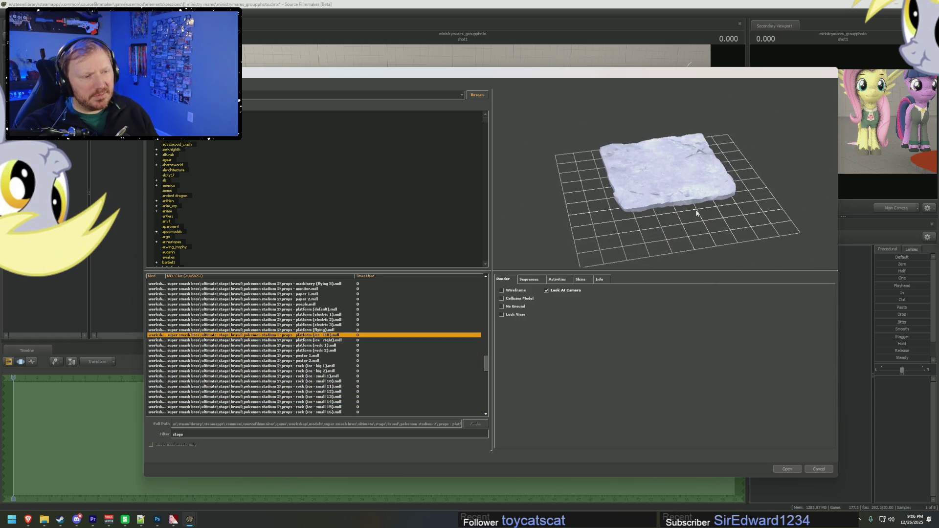
pyautogui.press('Up')
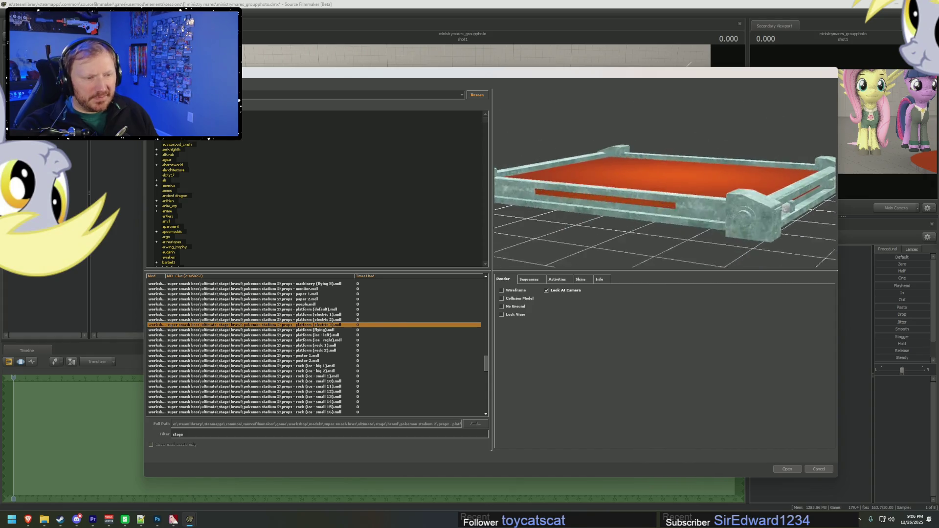
pyautogui.press('Down')
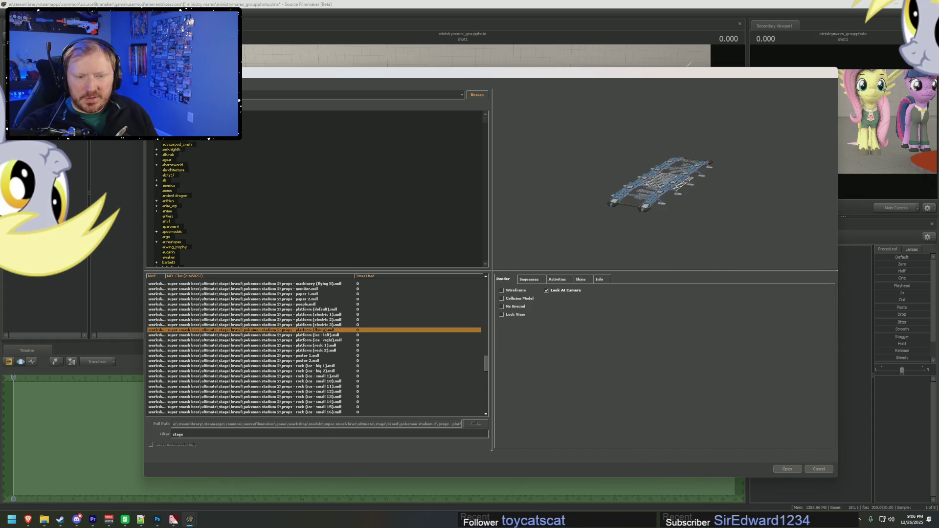
pyautogui.press('Down')
pyautogui.press('Down')
pyautogui.press('Down')
pyautogui.press('Down')
pyautogui.press('Down')
pyautogui.press('Down')
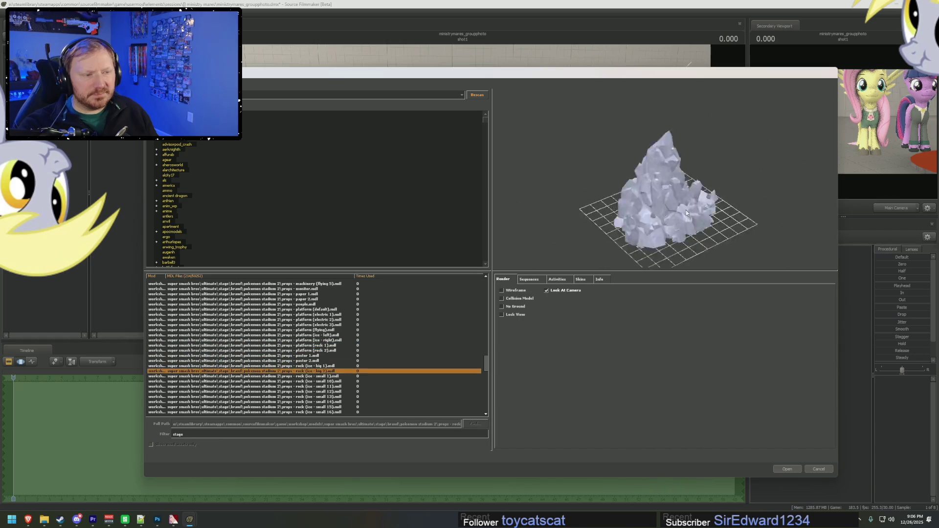
pyautogui.press('Down')
pyautogui.press('Down')
pyautogui.press('Down')
pyautogui.press('Down')
pyautogui.press('Down')
pyautogui.press('Down')
pyautogui.press('Down')
pyautogui.press('Down')
pyautogui.press('Down')
pyautogui.press('Down')
pyautogui.press('Down')
pyautogui.press('Down')
pyautogui.press('Down')
pyautogui.press('Down')
pyautogui.press('Down')
pyautogui.press('Down')
pyautogui.press('Down')
pyautogui.press('Down')
pyautogui.press('Down')
pyautogui.press('Down')
pyautogui.press('Down')
pyautogui.press('Down')
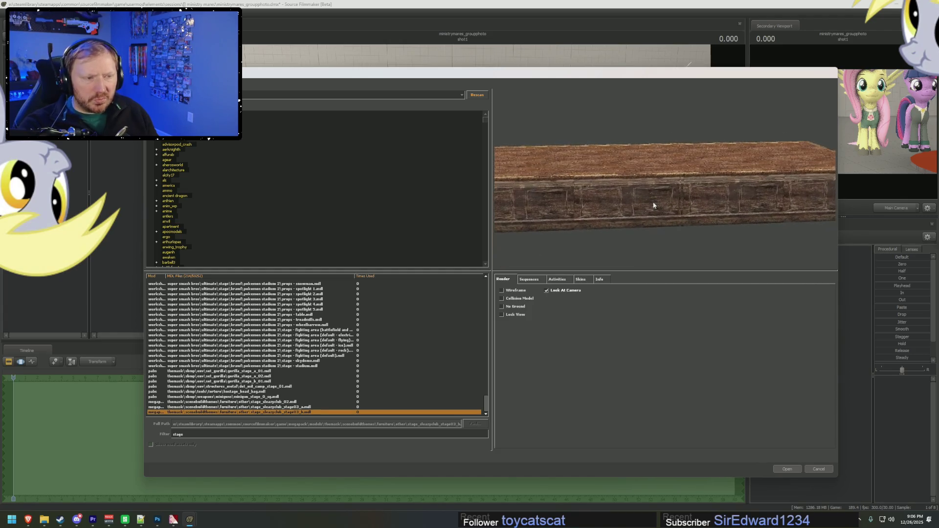
# Preview the curved and flat stage models from several angles, then load the sleazyclub stage
pyautogui.press('Up')
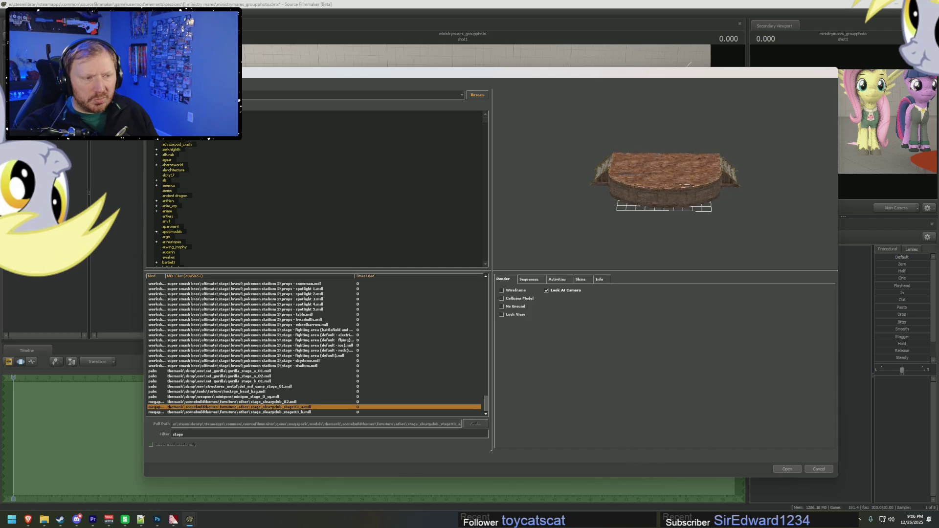
pyautogui.scroll(3, 665, 179)
pyautogui.scroll(5, 666, 178)
pyautogui.scroll(3, 665, 178)
pyautogui.moveTo(758, 240); pyautogui.dragTo(791, 186)
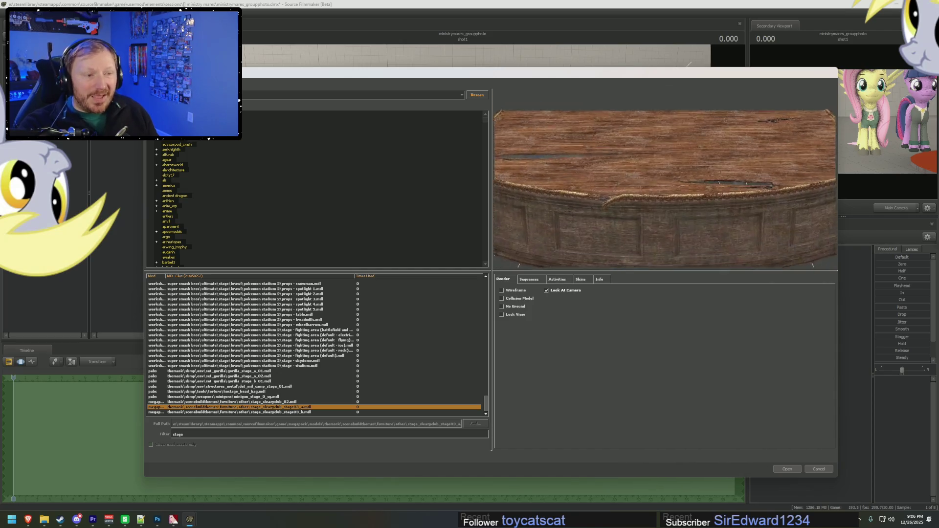
pyautogui.press('Down')
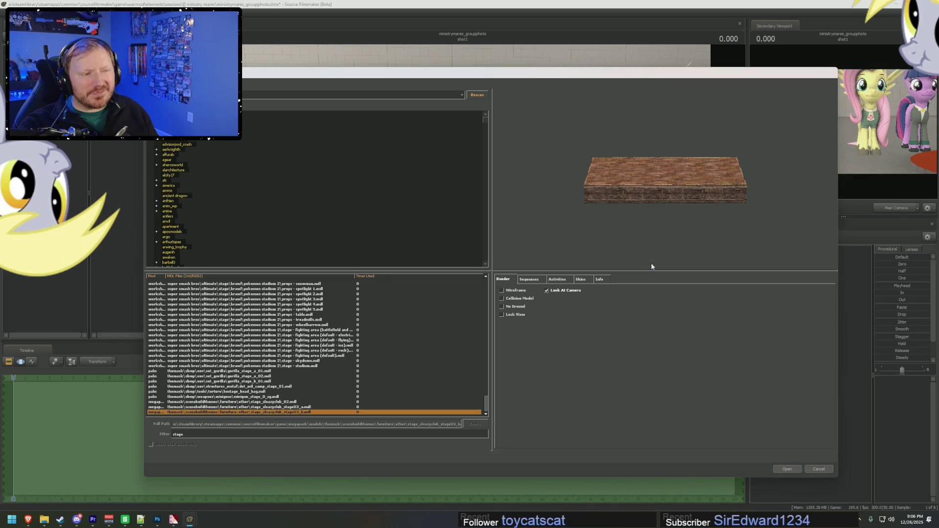
pyautogui.scroll(5, 684, 207)
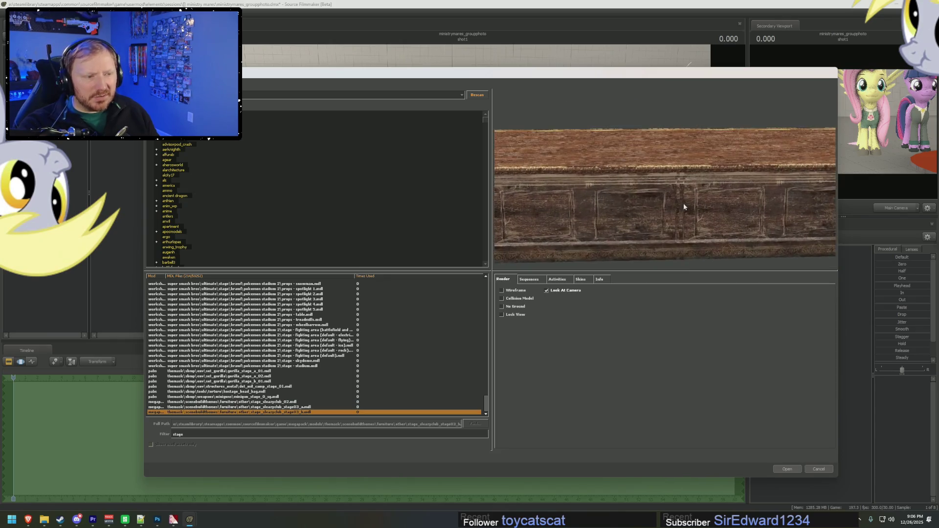
pyautogui.scroll(2, 684, 207)
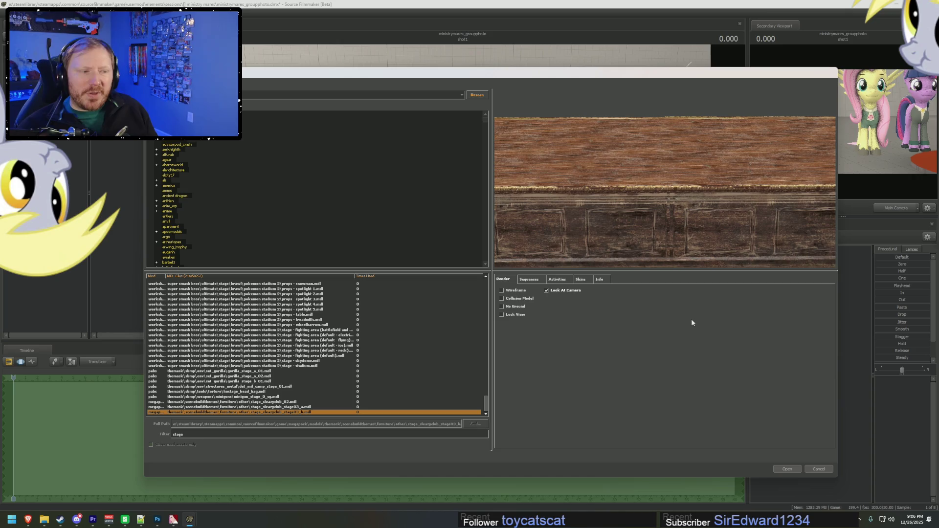
pyautogui.moveTo(683, 235); pyautogui.dragTo(700, 258)
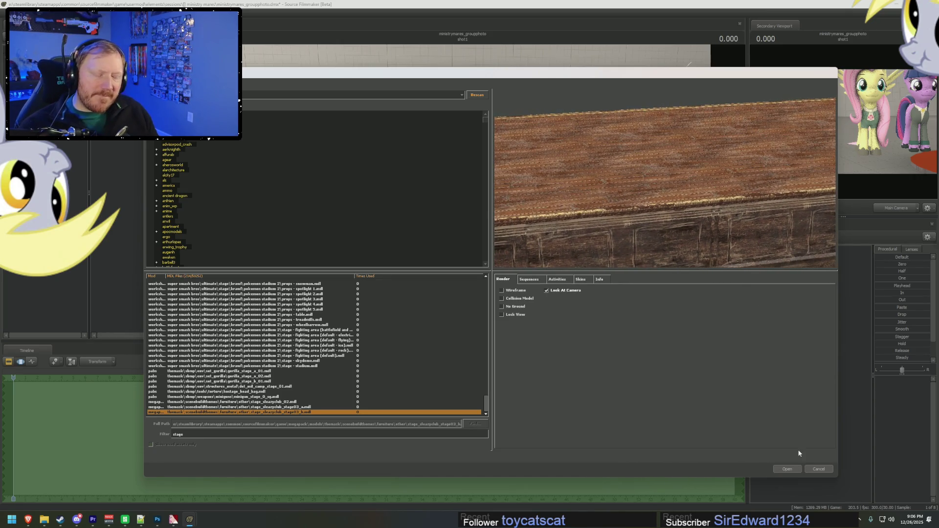
pyautogui.click(787, 470)
# Select the stage prop, drag it down toward the camera, and frame its top closely
pyautogui.click(802, 265)
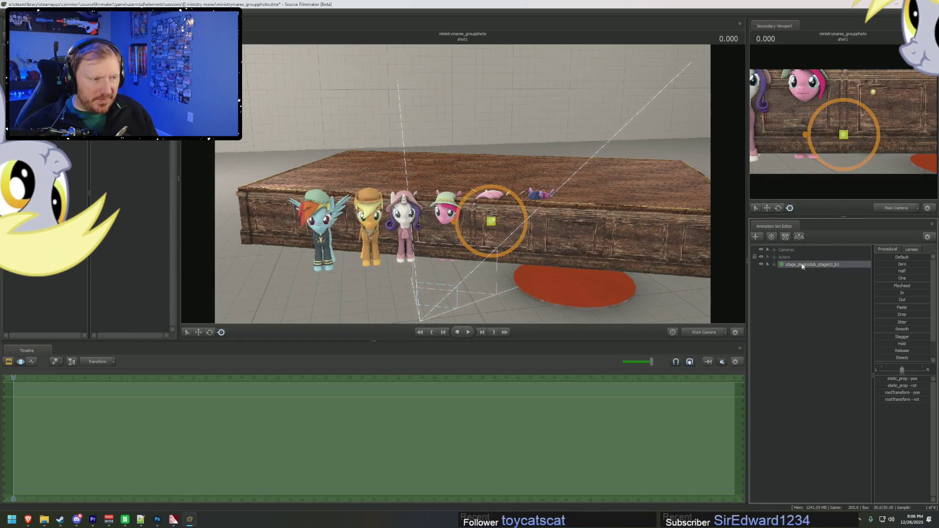
pyautogui.moveTo(430, 206); pyautogui.dragTo(432, 172, button='right')
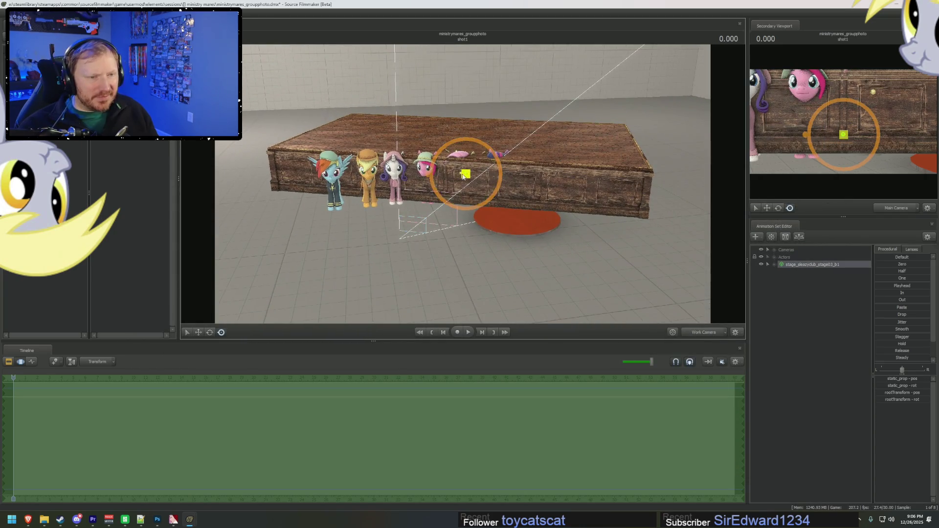
pyautogui.moveTo(432, 172); pyautogui.dragTo(483, 228)
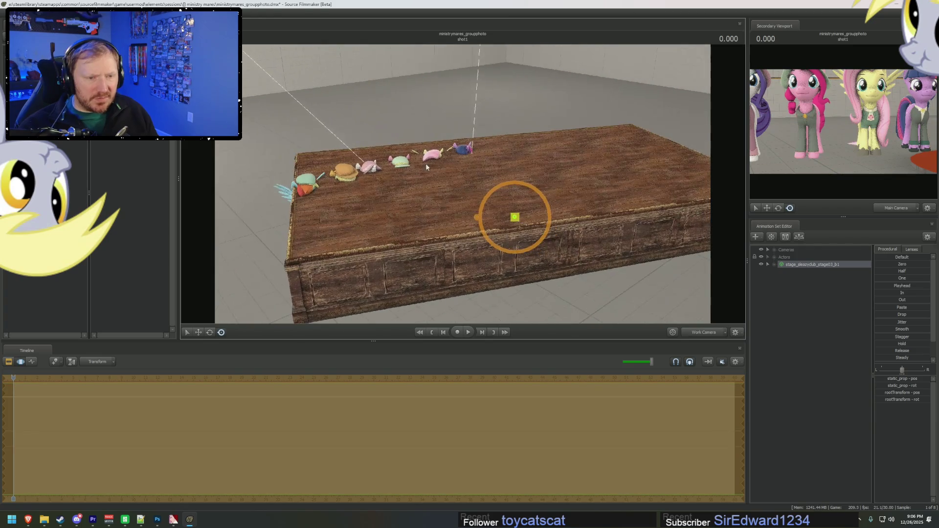
pyautogui.moveTo(484, 228)
pyautogui.mouseDown(button='right')
pyautogui.moveTo(484, 264)
pyautogui.moveTo(459, 226)
pyautogui.moveTo(557, 201)
pyautogui.mouseUp(button='right')
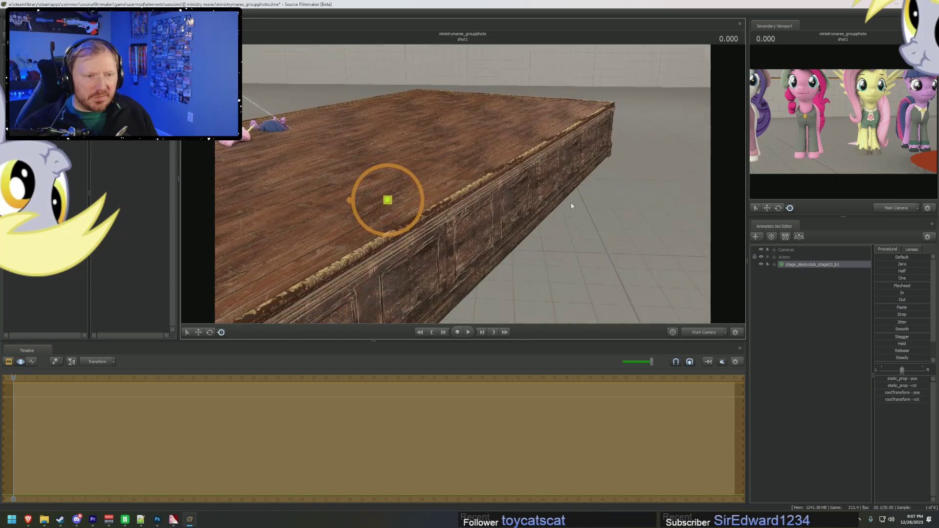
pyautogui.rightClick(799, 310)
# Create light1 and aim it down onto the stage top, lowering it slightly
pyautogui.click(827, 322)
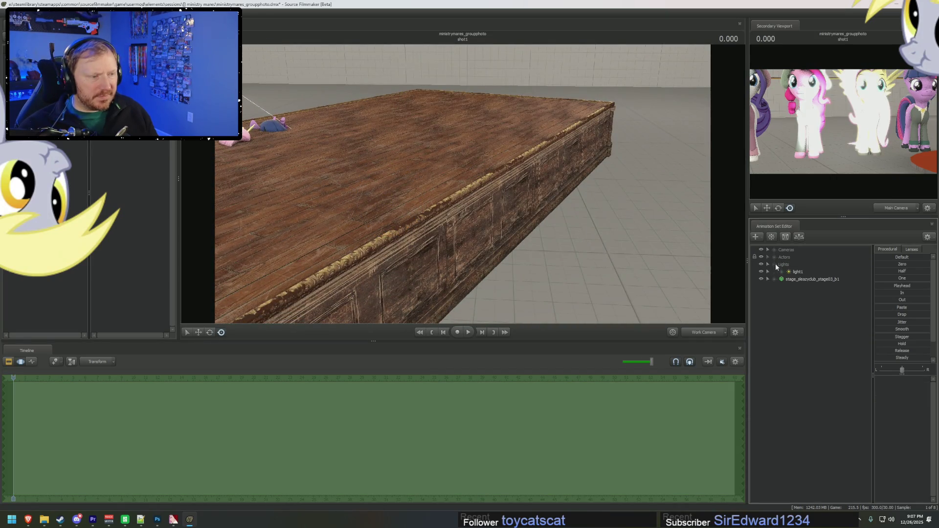
pyautogui.click(798, 272)
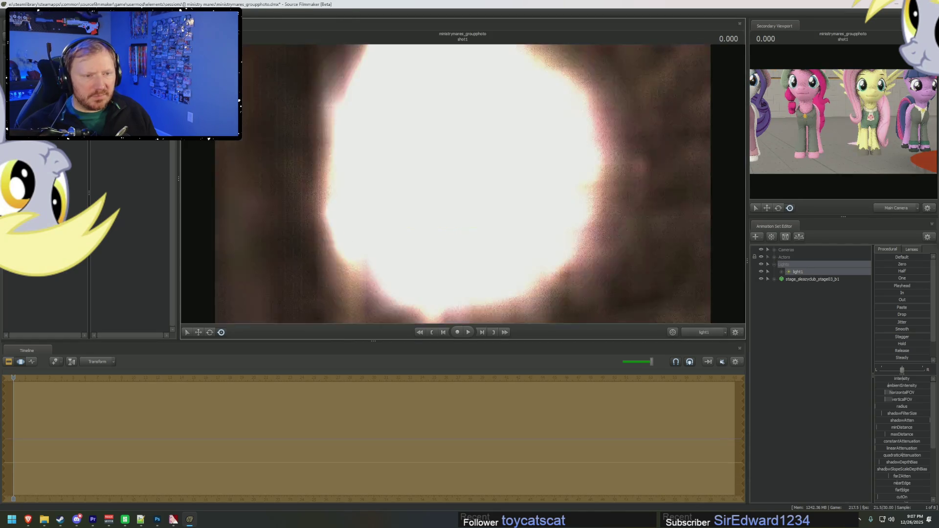
pyautogui.moveTo(463, 184)
pyautogui.mouseDown(button='right')
pyautogui.moveTo(463, 162)
pyautogui.moveTo(463, 189)
pyautogui.mouseUp(button='right')
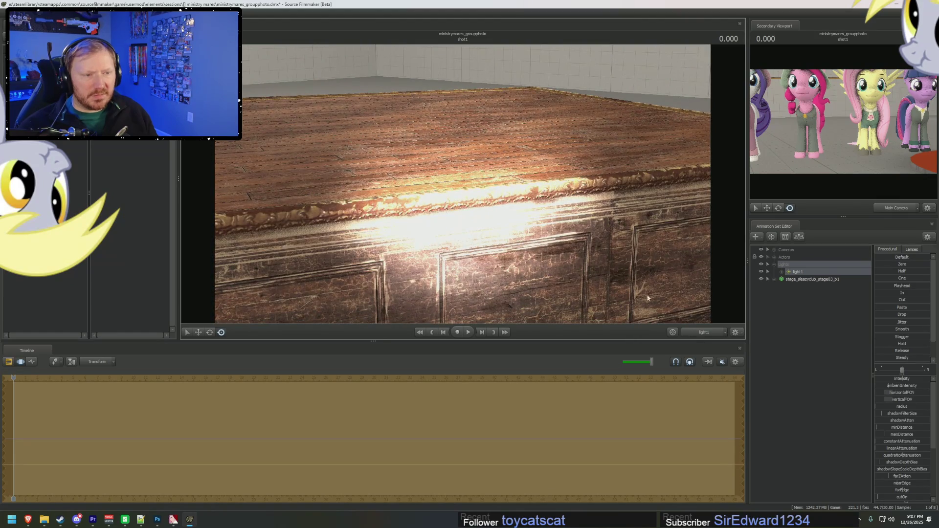
pyautogui.click(705, 332)
pyautogui.moveTo(462, 183); pyautogui.dragTo(461, 193, button='right')
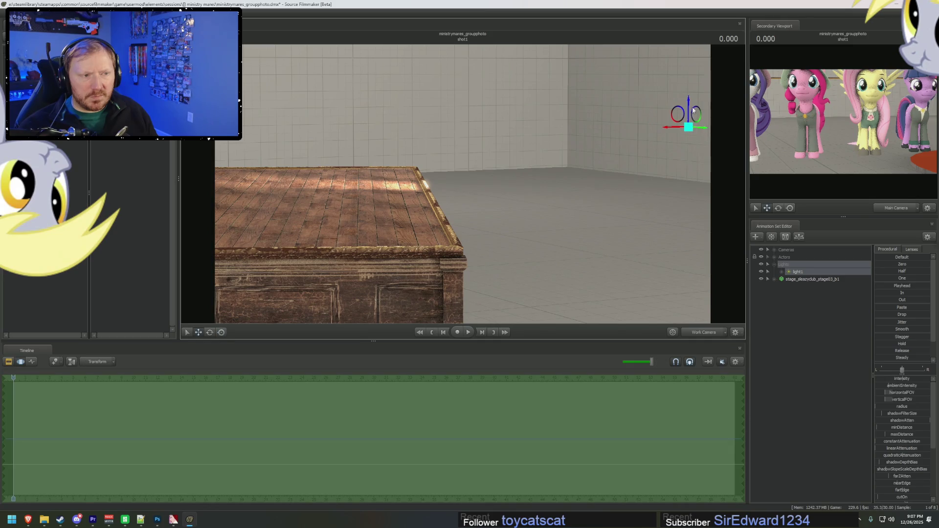
pyautogui.moveTo(691, 107); pyautogui.dragTo(693, 124)
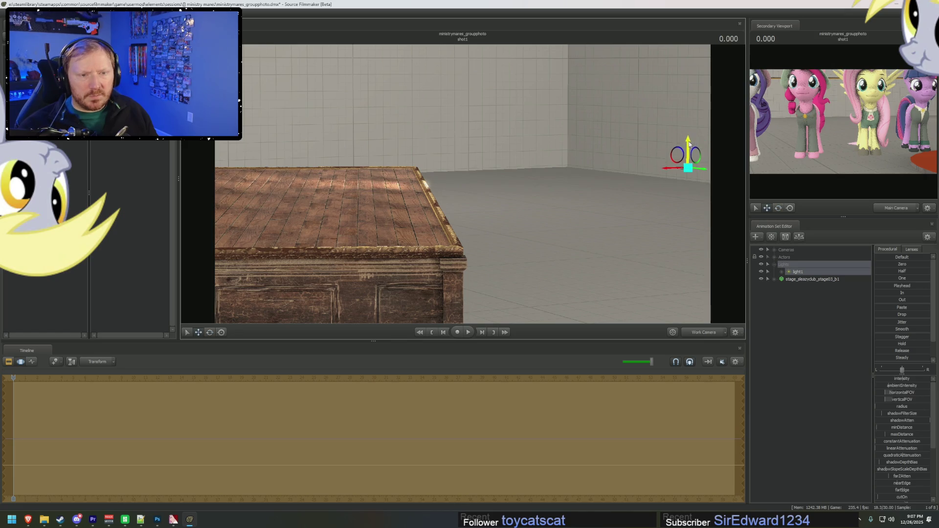
# Aim light1 along the stage's carved front wall and inspect the lit wall with the work camera
pyautogui.moveTo(462, 186); pyautogui.dragTo(516, 185, button='right')
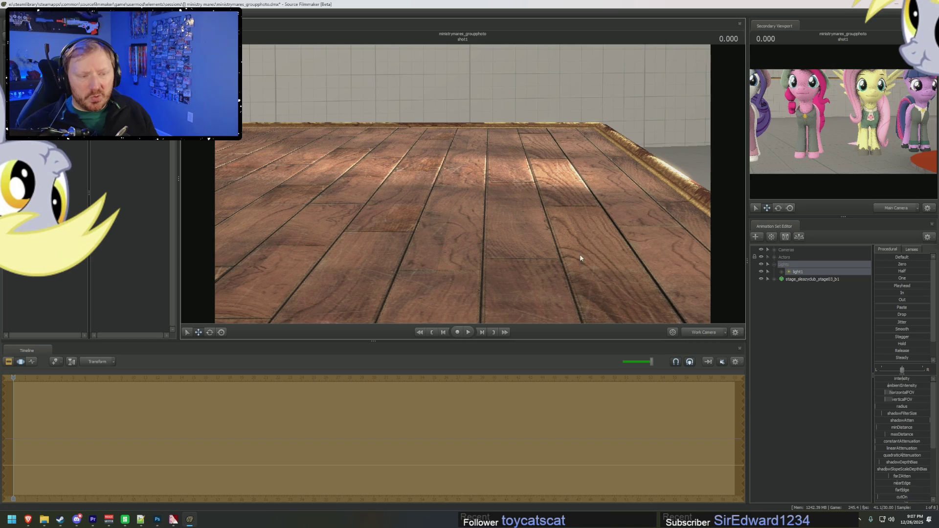
pyautogui.moveTo(462, 186); pyautogui.dragTo(706, 264, button='right')
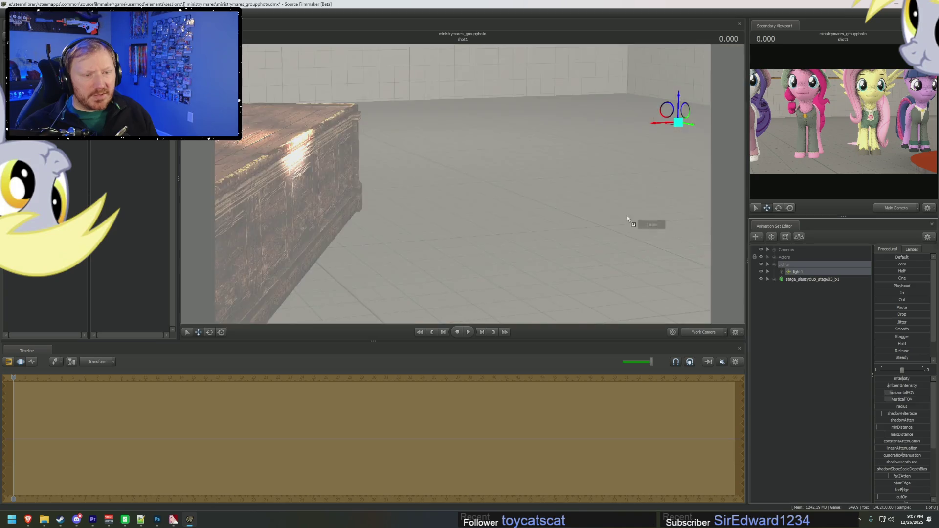
pyautogui.moveTo(629, 221); pyautogui.dragTo(630, 220, button='right')
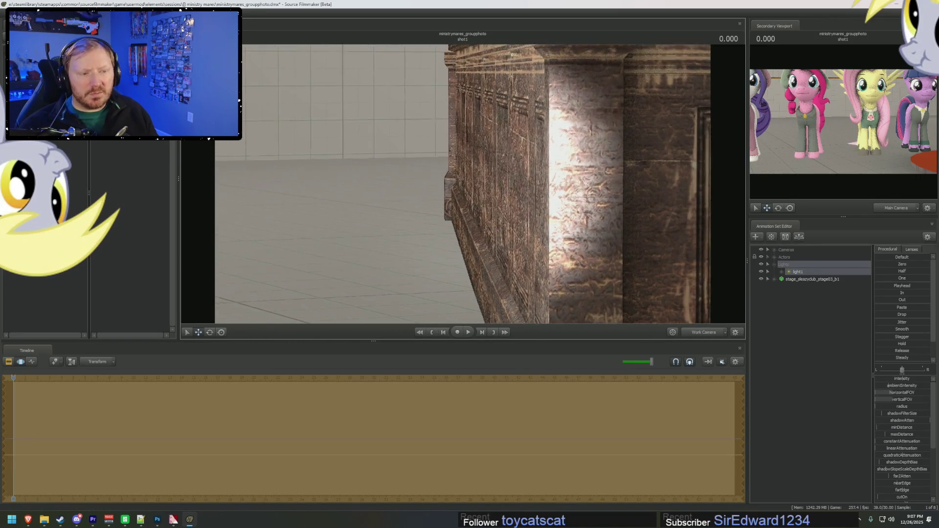
pyautogui.moveTo(629, 221); pyautogui.dragTo(629, 220, button='right')
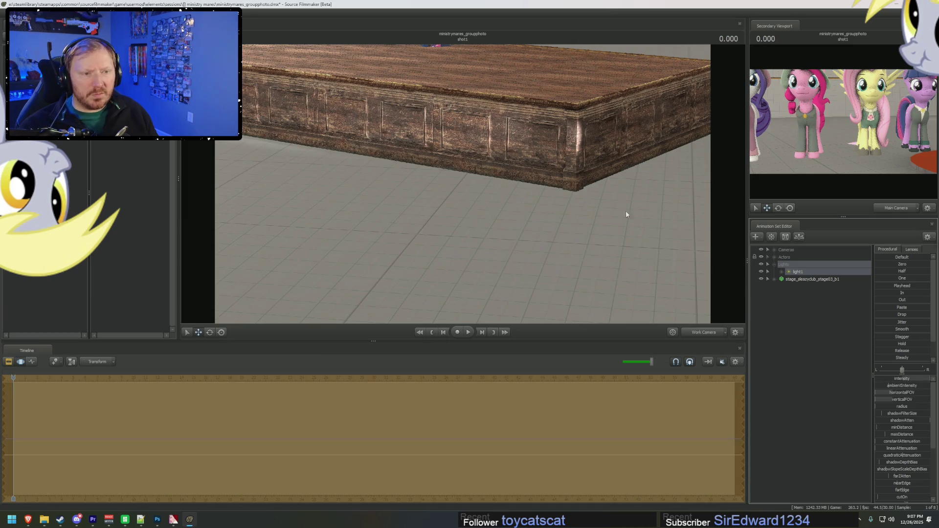
pyautogui.moveTo(631, 217); pyautogui.dragTo(631, 216, button='right')
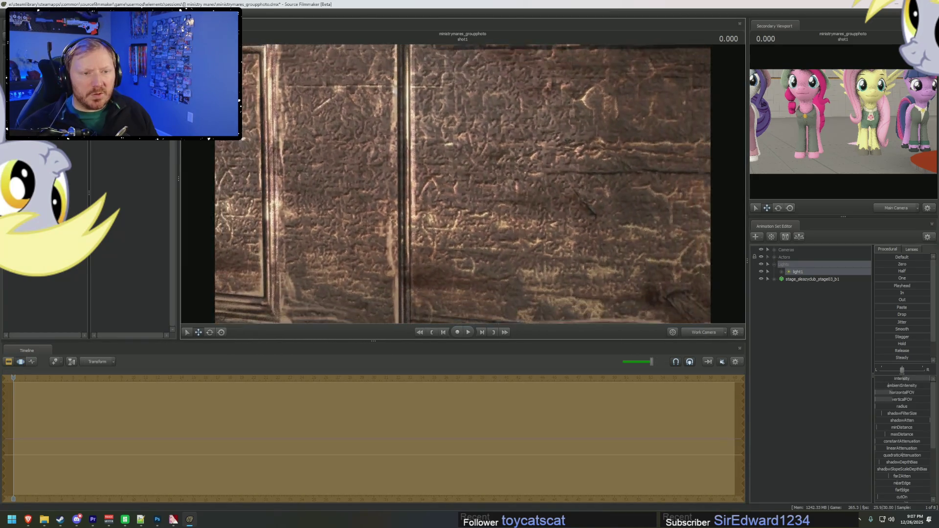
pyautogui.moveTo(631, 217); pyautogui.dragTo(631, 217, button='right')
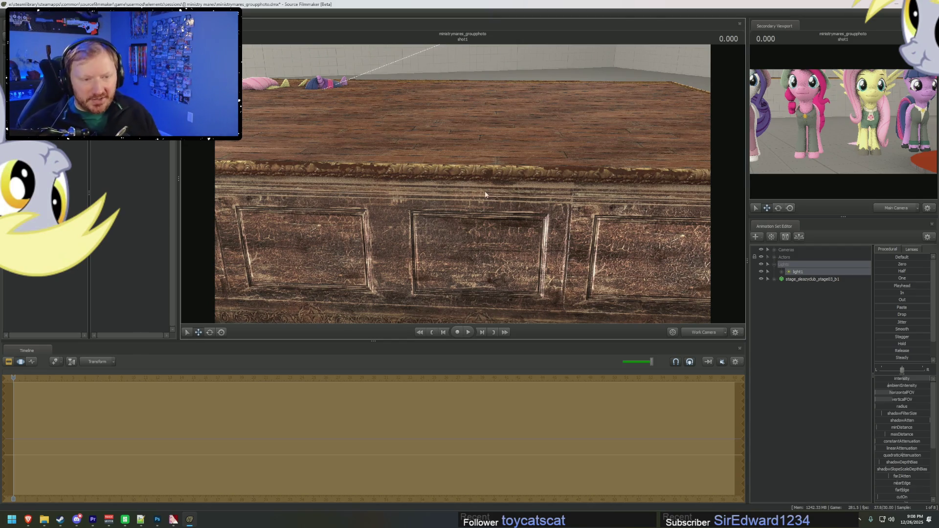
pyautogui.moveTo(485, 195); pyautogui.dragTo(462, 187, button='right')
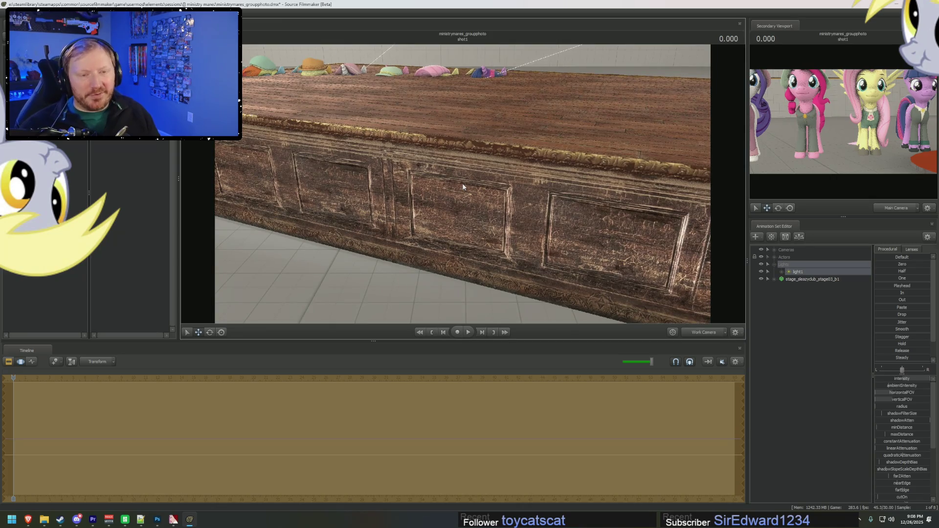
pyautogui.moveTo(463, 186); pyautogui.dragTo(463, 187, button='right')
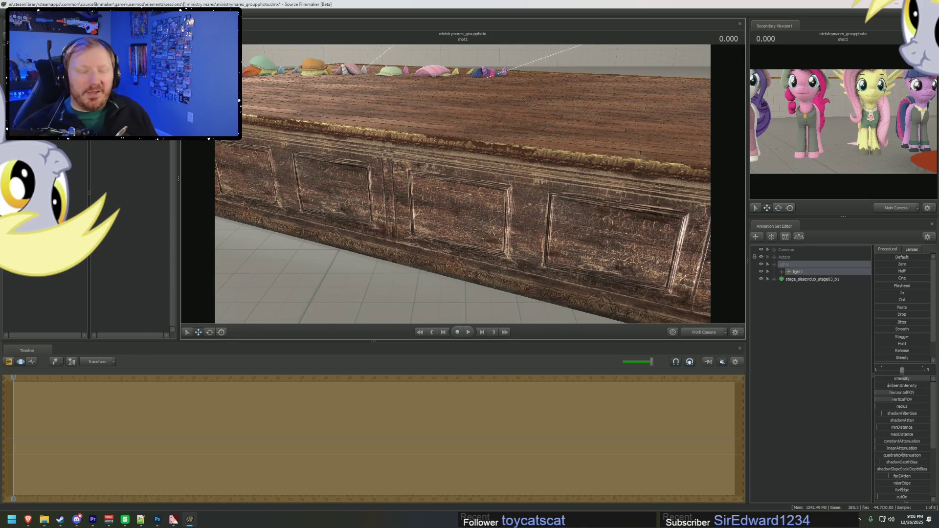
pyautogui.moveTo(462, 184); pyautogui.dragTo(391, 186)
pyautogui.moveTo(463, 183); pyautogui.dragTo(462, 185)
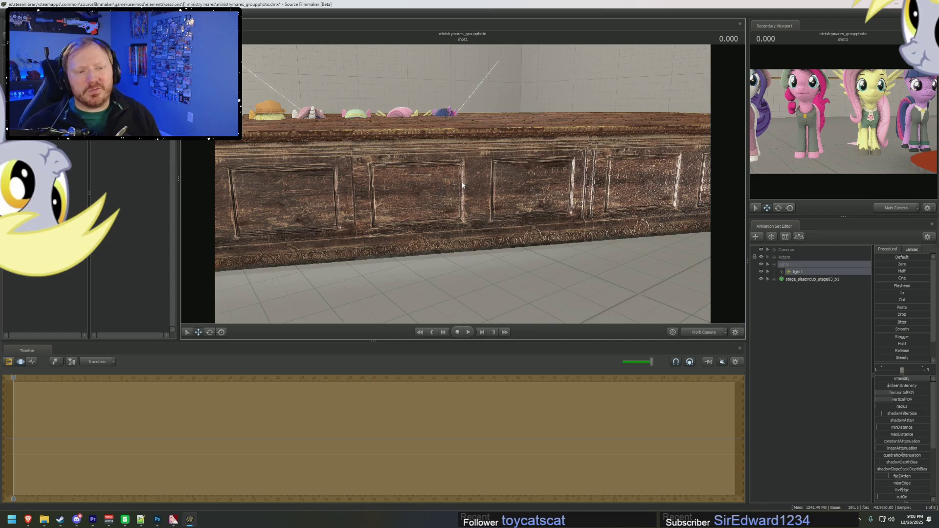
pyautogui.rightClick(796, 282)
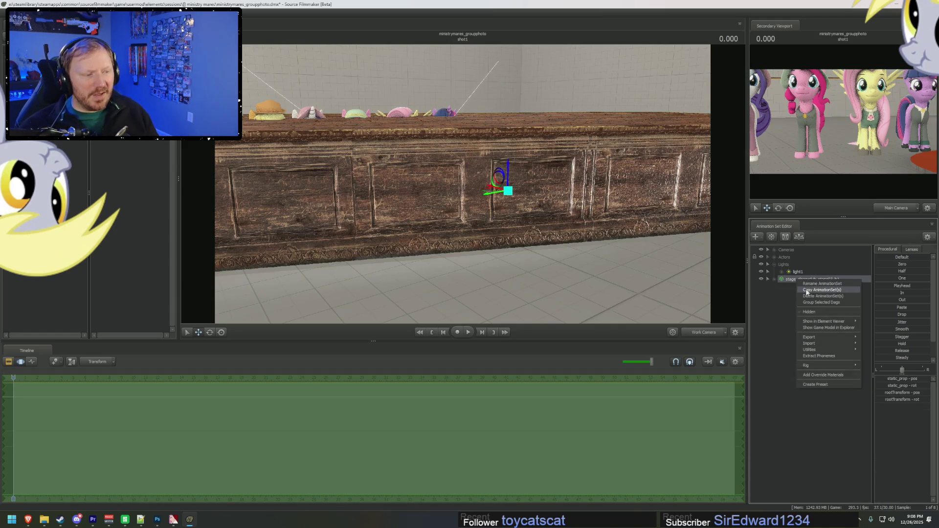
# Delete the wooden stage prop and reopen the model browser to preview models
pyautogui.click(812, 298)
pyautogui.rightClick(791, 294)
pyautogui.click(835, 310)
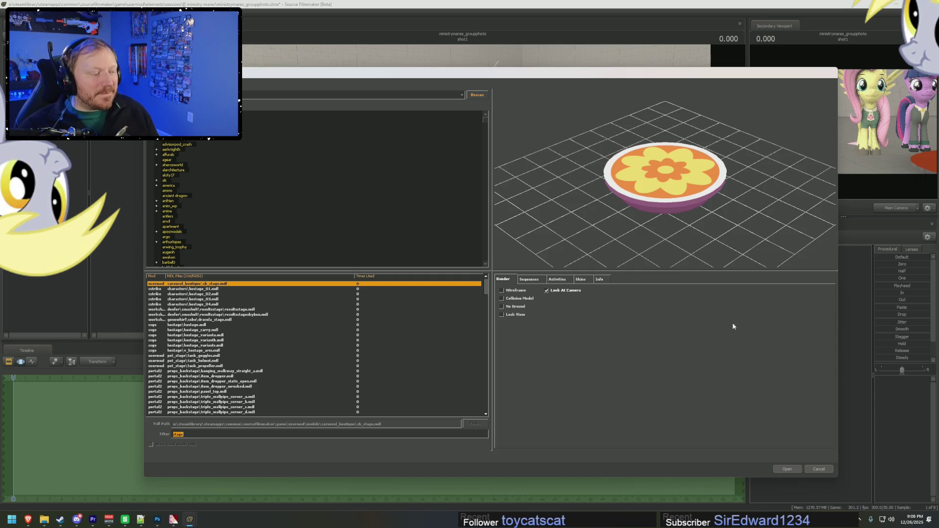
pyautogui.scroll(-5, 267, 360)
pyautogui.click(267, 361)
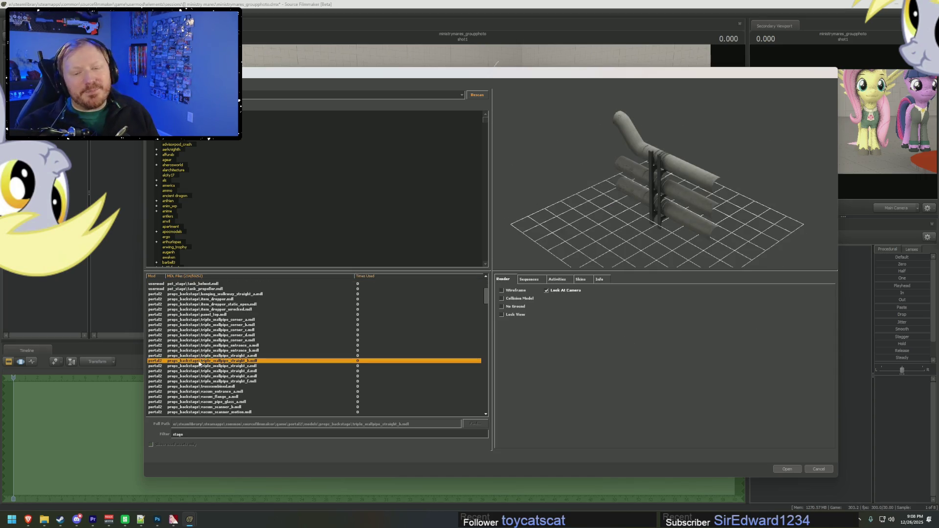
pyautogui.scroll(-3, 255, 369)
pyautogui.press('Down')
# Preview the stage_sleazyclub_stage03_a model and its neighbouring stage models
pyautogui.press('Down')
pyautogui.press('Down')
pyautogui.press('Down')
pyautogui.press('Down')
pyautogui.press('Down')
pyautogui.press('Down')
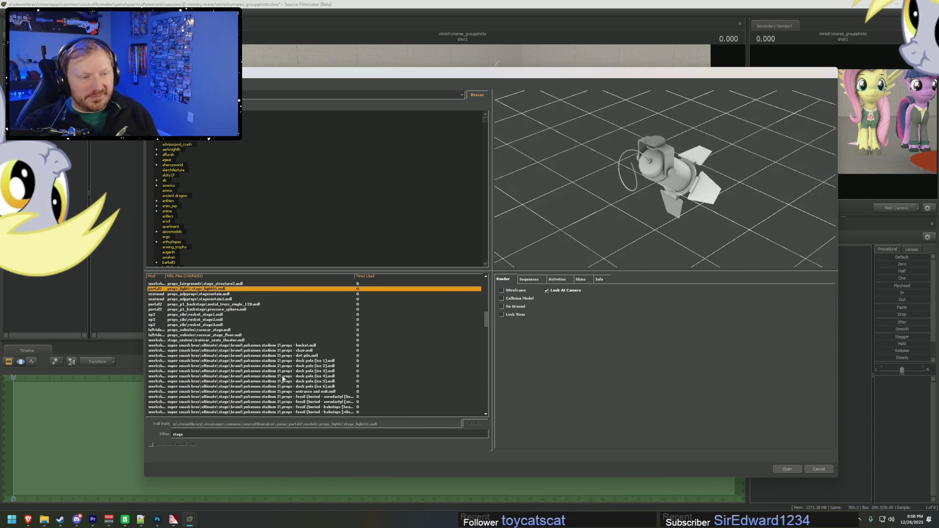
pyautogui.scroll(-10, 267, 377)
pyautogui.scroll(-10, 270, 388)
pyautogui.scroll(-5, 270, 388)
pyautogui.click(271, 391)
pyautogui.press('Down')
pyautogui.press('Down')
pyautogui.press('Down')
pyautogui.press('Down')
pyautogui.press('Up')
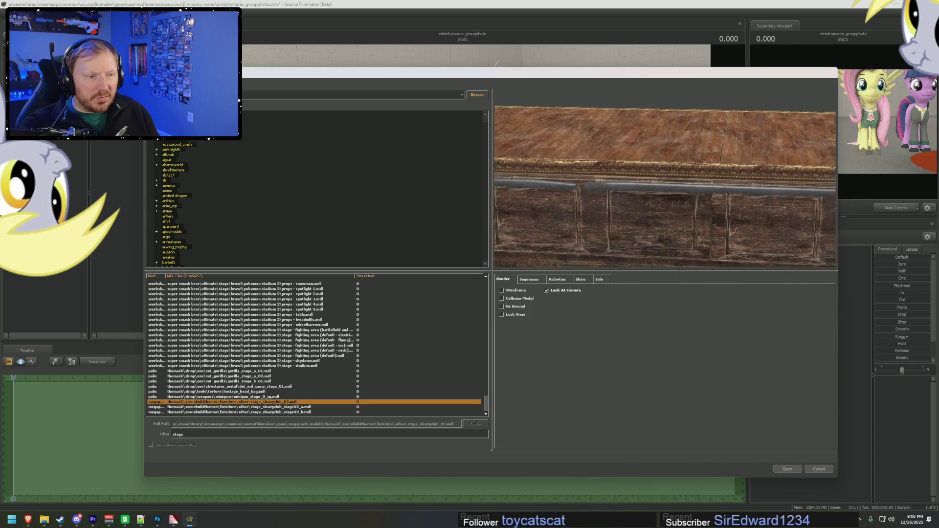
pyautogui.press('Down')
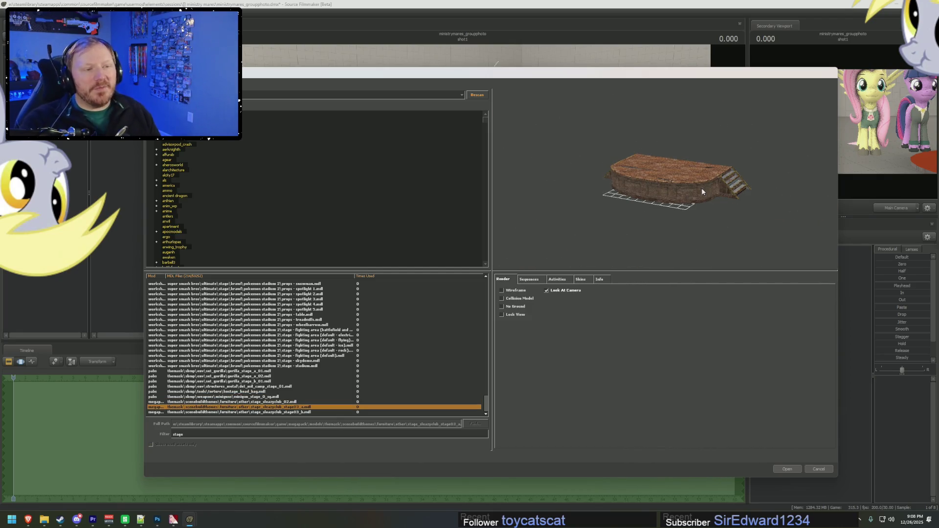
# Orbit the stage03_a preview over its edge and plank top, then cancel without adding it
pyautogui.scroll(5, 702, 188)
pyautogui.scroll(5, 702, 188)
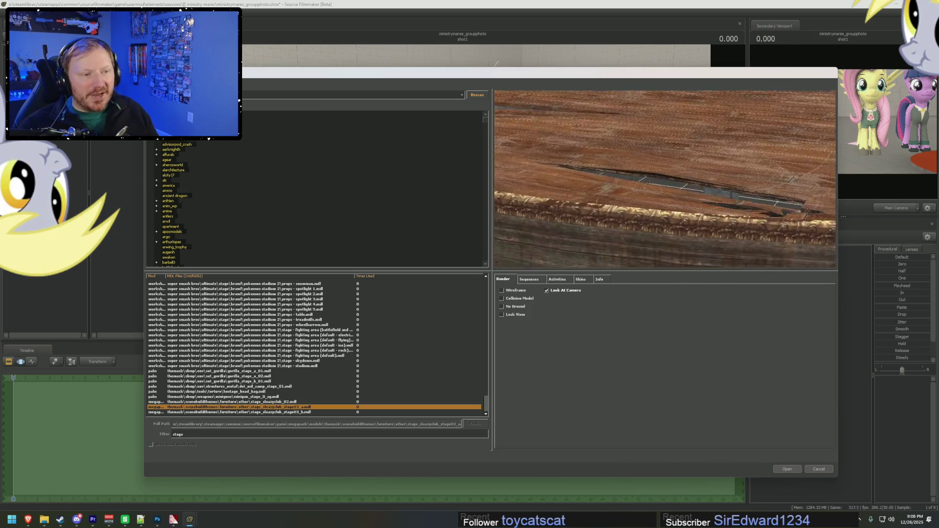
pyautogui.moveTo(703, 188); pyautogui.dragTo(680, 235)
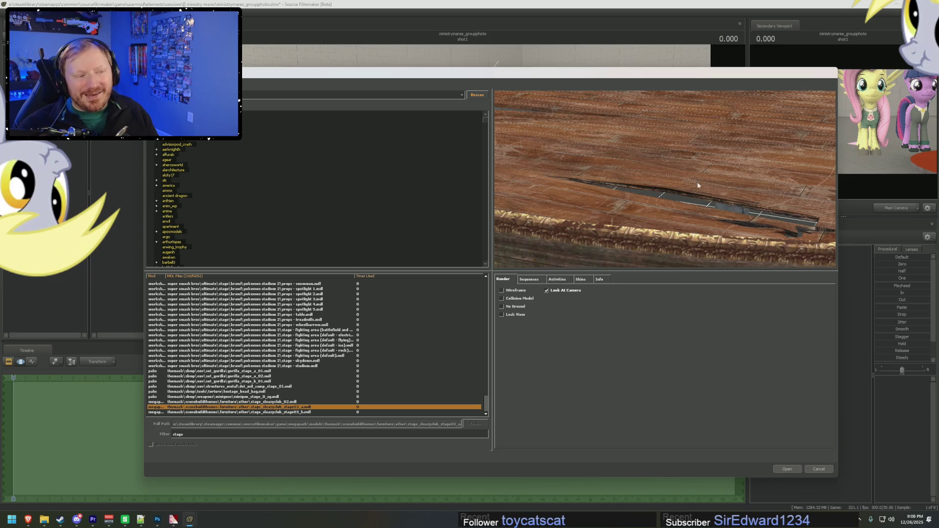
pyautogui.moveTo(681, 235)
pyautogui.mouseDown()
pyautogui.moveTo(665, 230)
pyautogui.moveTo(646, 117)
pyautogui.mouseUp()
pyautogui.moveTo(675, 192); pyautogui.dragTo(678, 245)
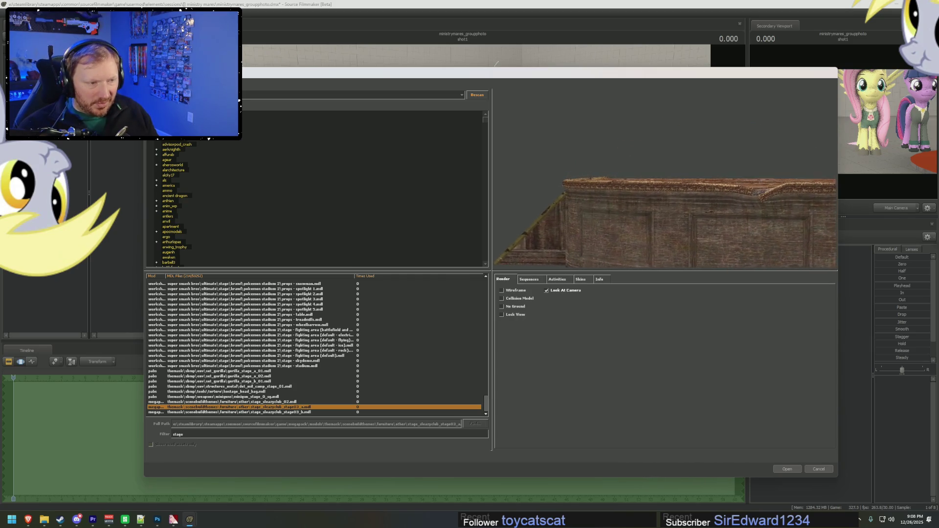
pyautogui.moveTo(677, 245)
pyautogui.mouseDown()
pyautogui.moveTo(675, 192)
pyautogui.moveTo(600, 175)
pyautogui.moveTo(694, 192)
pyautogui.mouseUp()
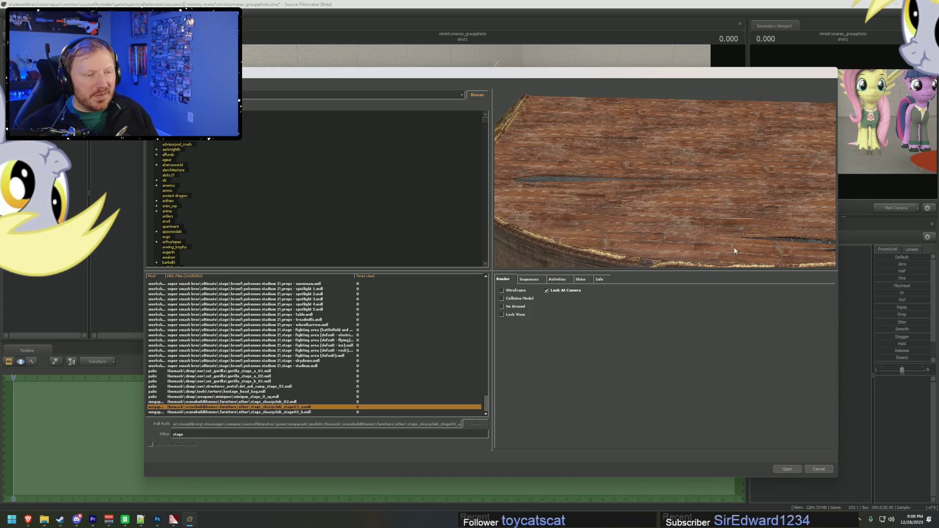
pyautogui.click(819, 471)
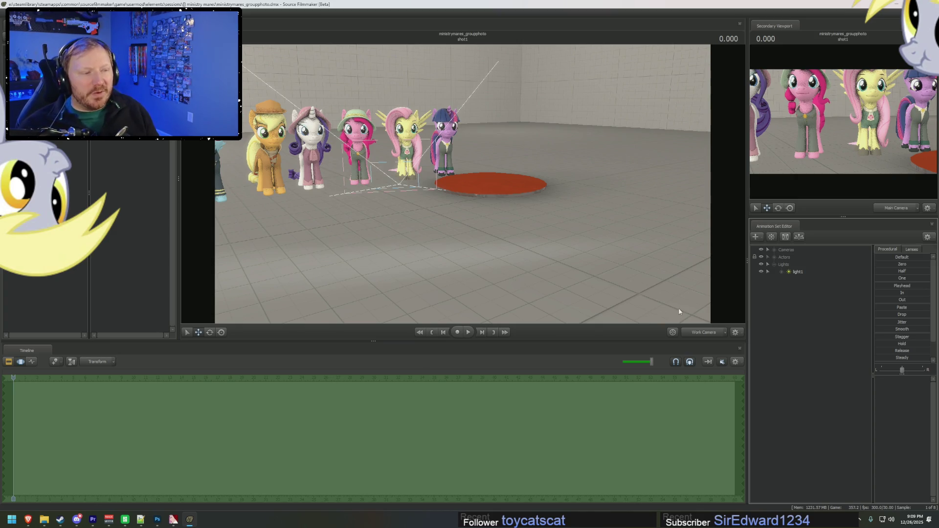
# Set Fluttershy's right_wing and left_wing body groups to <none>
pyautogui.click(774, 257)
pyautogui.click(783, 293)
pyautogui.click(795, 294)
pyautogui.rightClick(802, 300)
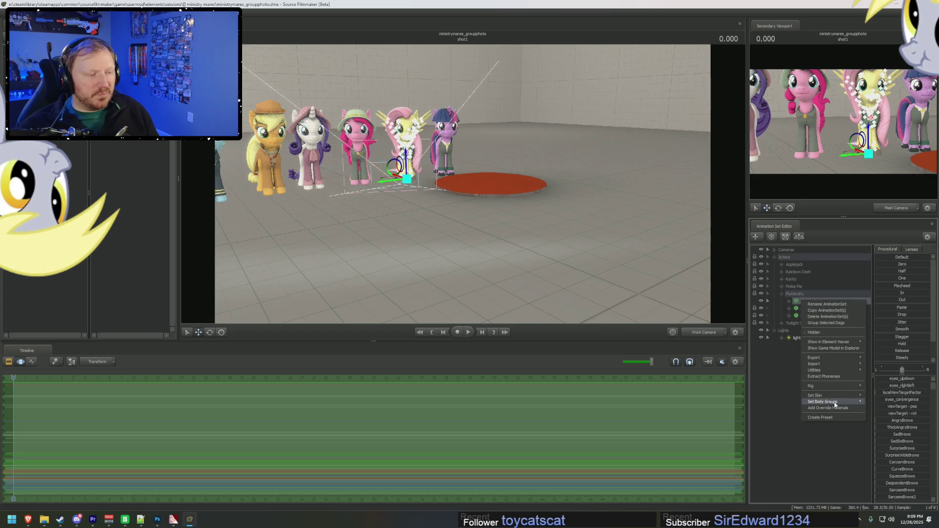
pyautogui.moveTo(835, 404)
pyautogui.moveTo(888, 442)
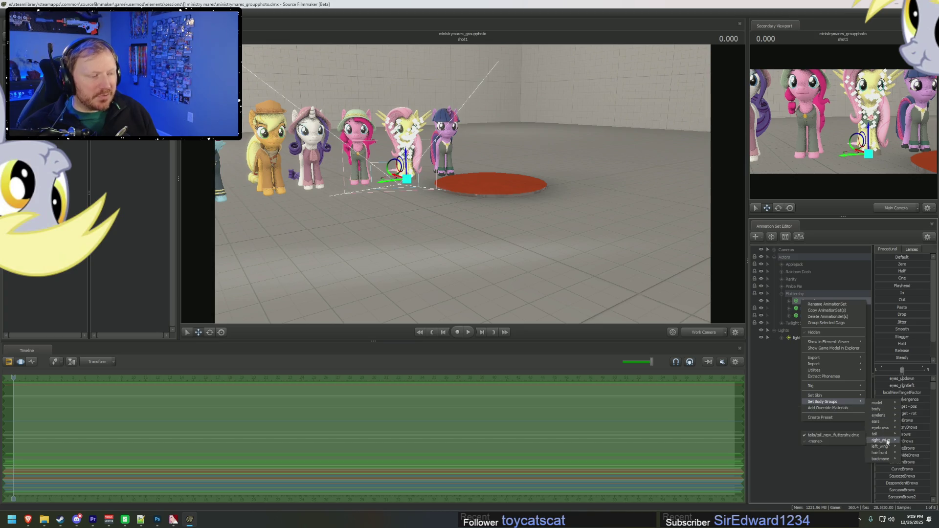
pyautogui.click(832, 449)
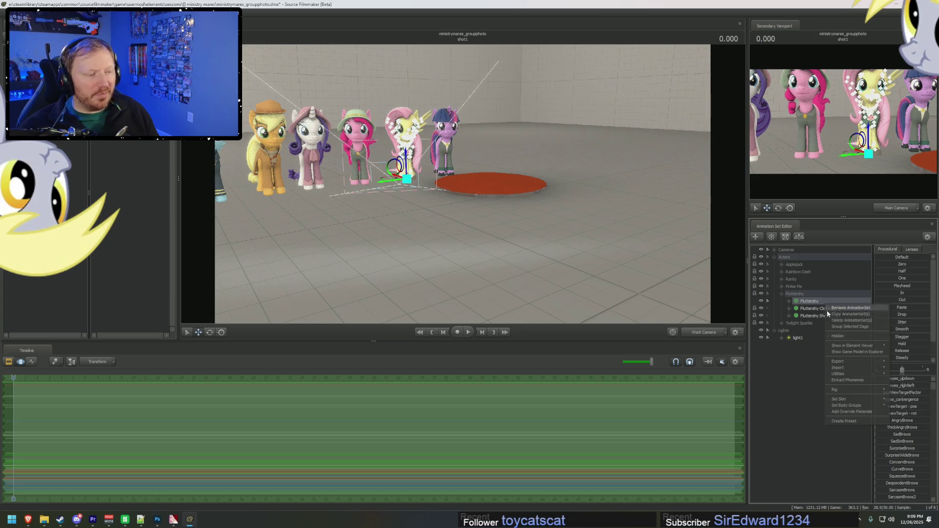
pyautogui.moveTo(846, 405)
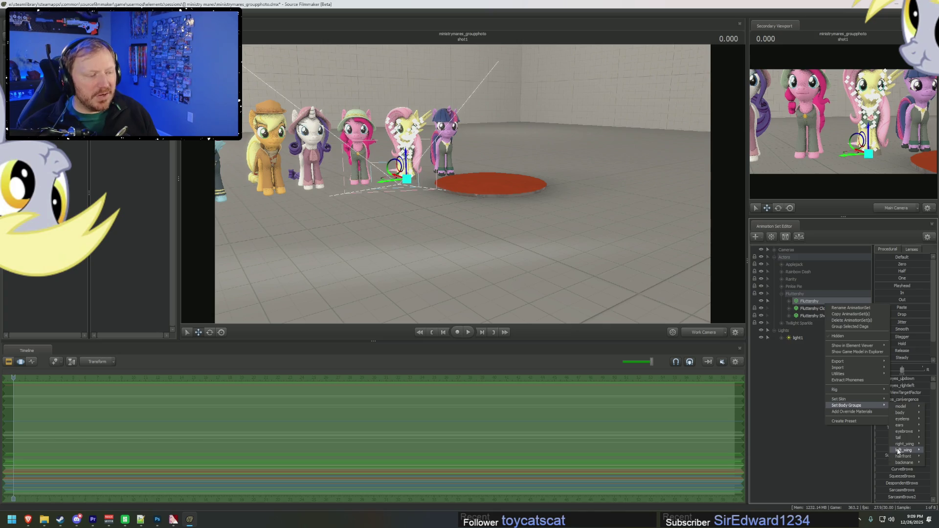
pyautogui.click(871, 454)
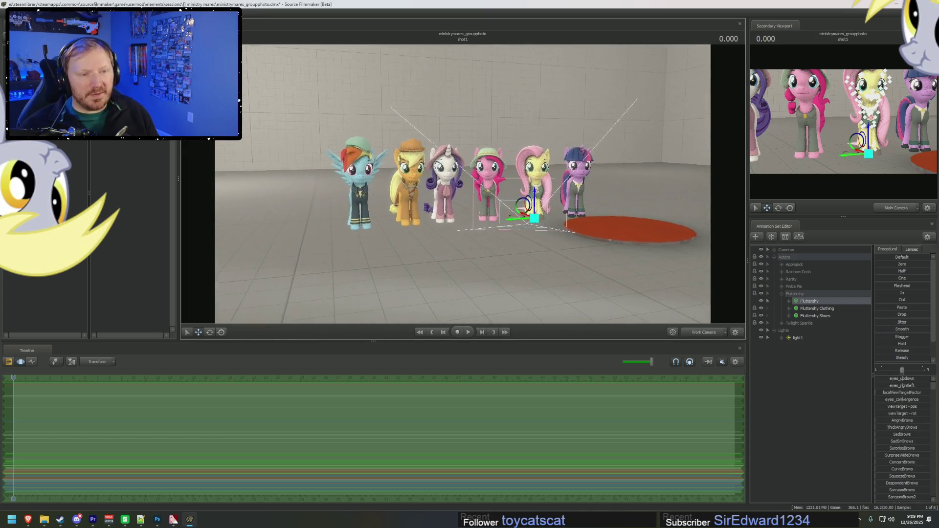
pyautogui.scroll(3, 464, 187)
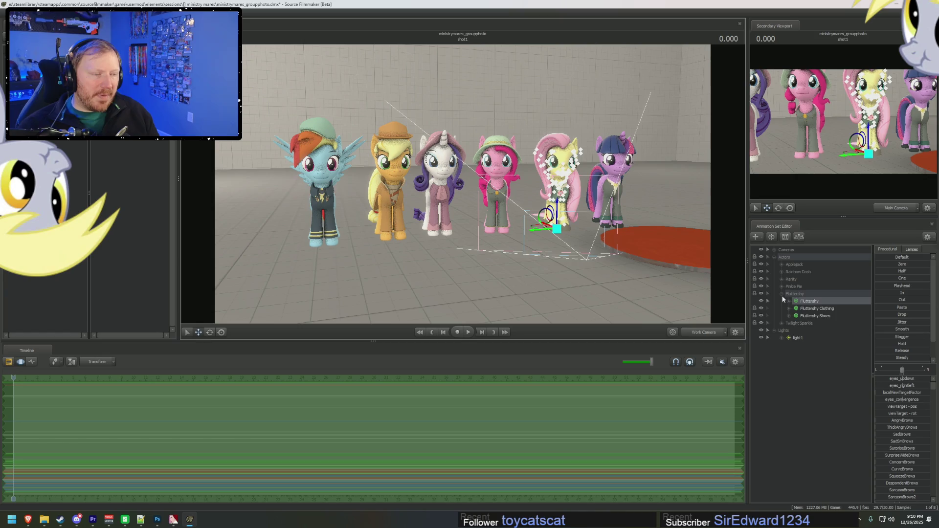
# Collapse the Actors list and start adding a new model from the Animation Set Editor
pyautogui.click(774, 257)
pyautogui.rightClick(809, 319)
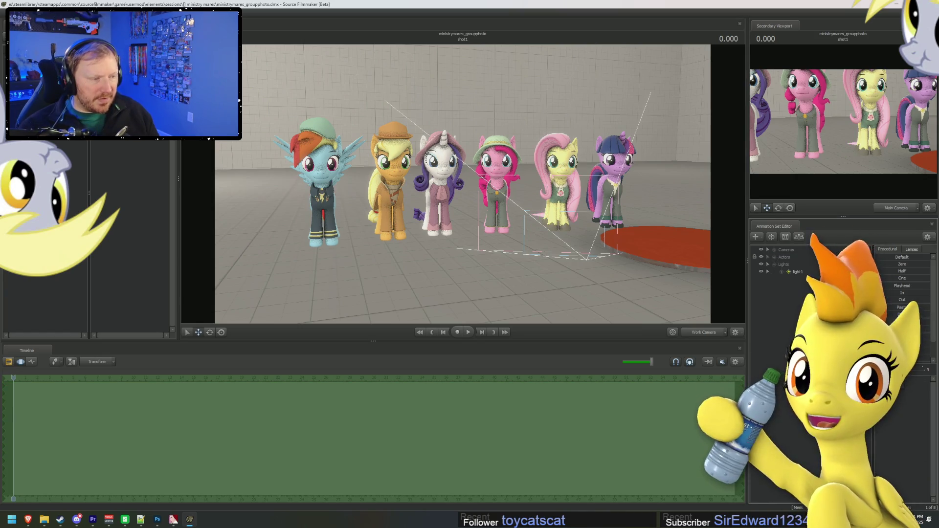
pyautogui.click(825, 328)
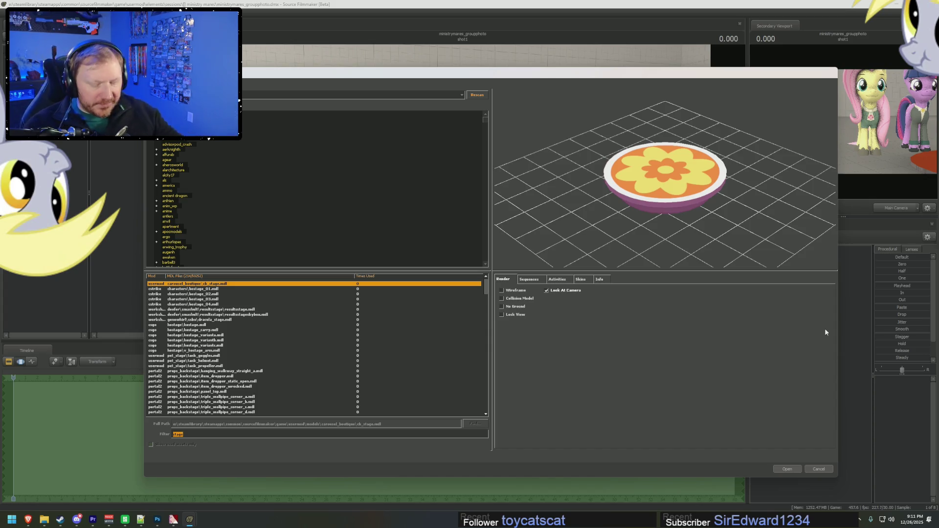
pyautogui.write('store')
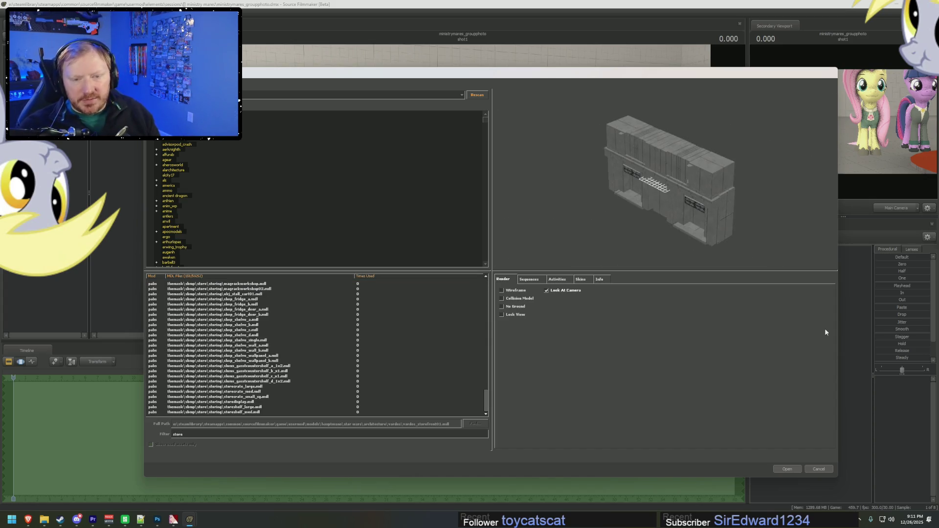
pyautogui.scroll(-5, 385, 343)
pyautogui.scroll(15, 397, 327)
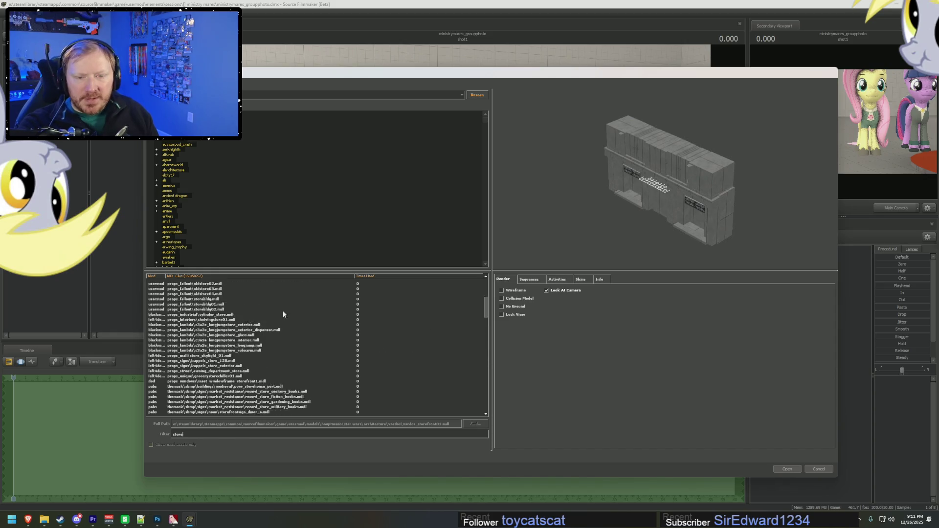
pyautogui.press('Down')
pyautogui.press('Down')
pyautogui.press('Down')
pyautogui.press('Down')
pyautogui.press('Down')
pyautogui.press('Down')
pyautogui.press('Down')
pyautogui.press('Down')
pyautogui.press('Down')
pyautogui.press('Down')
pyautogui.press('Down')
pyautogui.press('Down')
pyautogui.press('Down')
pyautogui.press('Down')
pyautogui.press('Down')
pyautogui.press('Down')
pyautogui.press('Down')
pyautogui.press('Down')
pyautogui.press('Down')
pyautogui.press('Down')
pyautogui.press('Down')
pyautogui.press('Down')
pyautogui.press('Down')
pyautogui.press('Down')
pyautogui.press('Down')
pyautogui.press('Down')
pyautogui.press('Down')
pyautogui.press('Down')
pyautogui.press('Down')
pyautogui.press('Down')
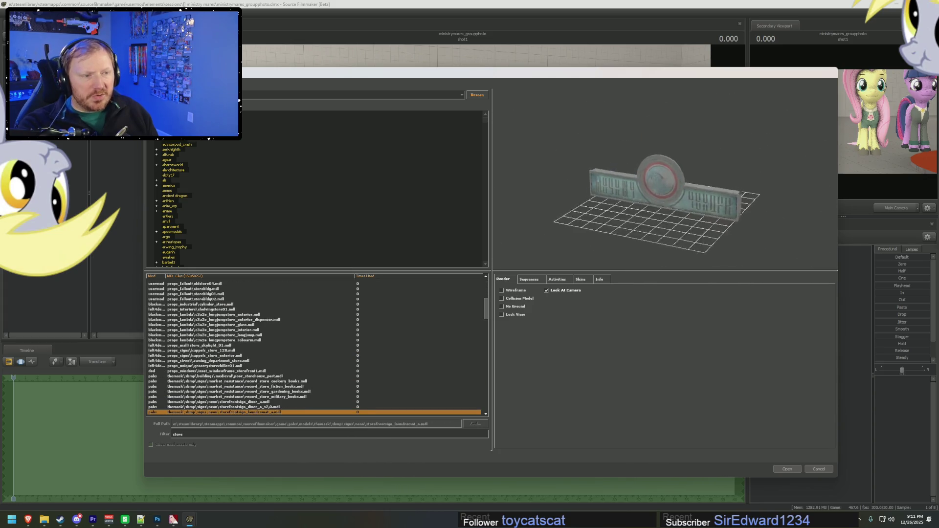
pyautogui.press('Down')
pyautogui.press('Down')
pyautogui.press('Down')
pyautogui.press('Down')
pyautogui.press('Down')
pyautogui.press('Down')
pyautogui.press('Down')
pyautogui.press('Down')
pyautogui.press('Down')
pyautogui.press('Down')
pyautogui.press('Down')
pyautogui.press('Down')
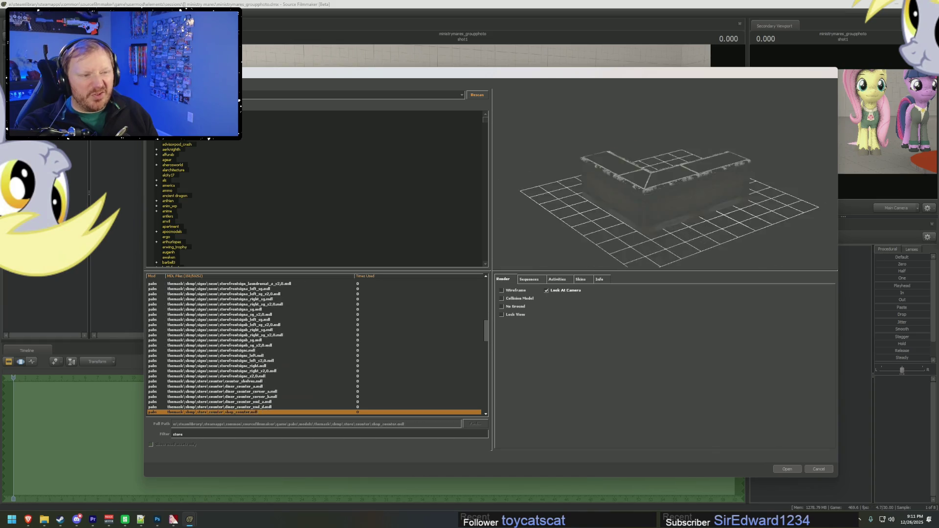
pyautogui.press('Down')
pyautogui.press('Down')
pyautogui.press('Down')
pyautogui.press('Down')
pyautogui.press('Down')
pyautogui.press('Down')
pyautogui.press('Down')
pyautogui.press('Down')
pyautogui.press('Down')
pyautogui.press('Down')
pyautogui.press('Down')
pyautogui.press('Down')
pyautogui.press('Down')
pyautogui.press('Down')
pyautogui.press('Down')
pyautogui.press('Down')
pyautogui.press('Down')
pyautogui.press('Down')
pyautogui.press('Down')
pyautogui.press('Down')
pyautogui.press('Down')
pyautogui.press('Down')
pyautogui.press('Down')
pyautogui.press('Down')
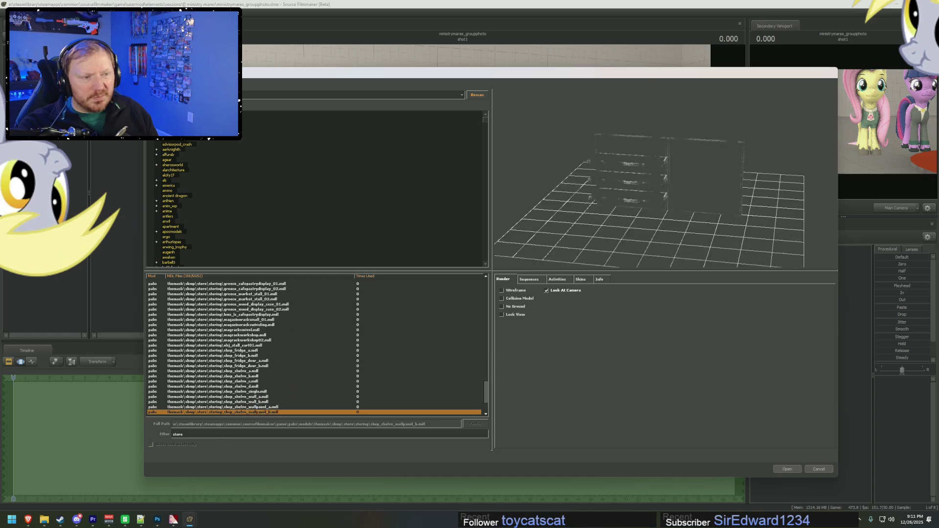
pyautogui.press('Down')
pyautogui.press('Down')
pyautogui.press('Down')
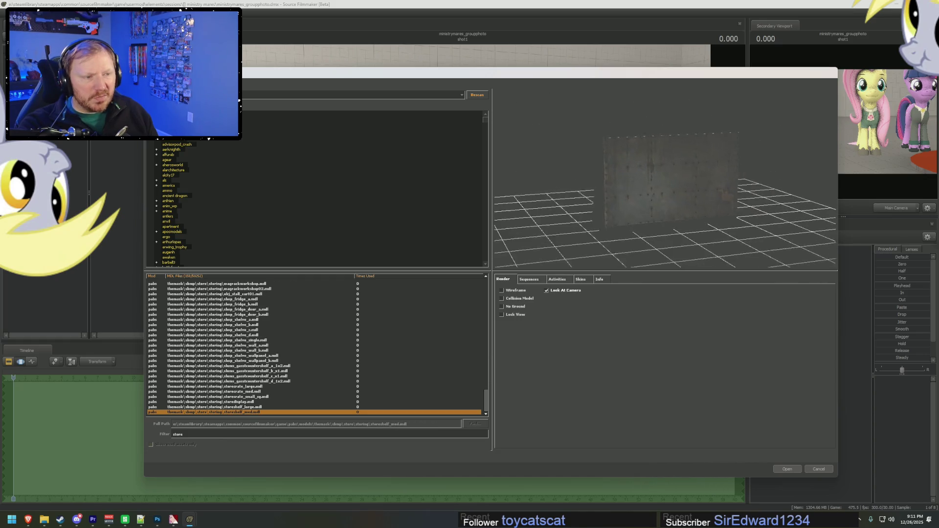
pyautogui.press('Escape')
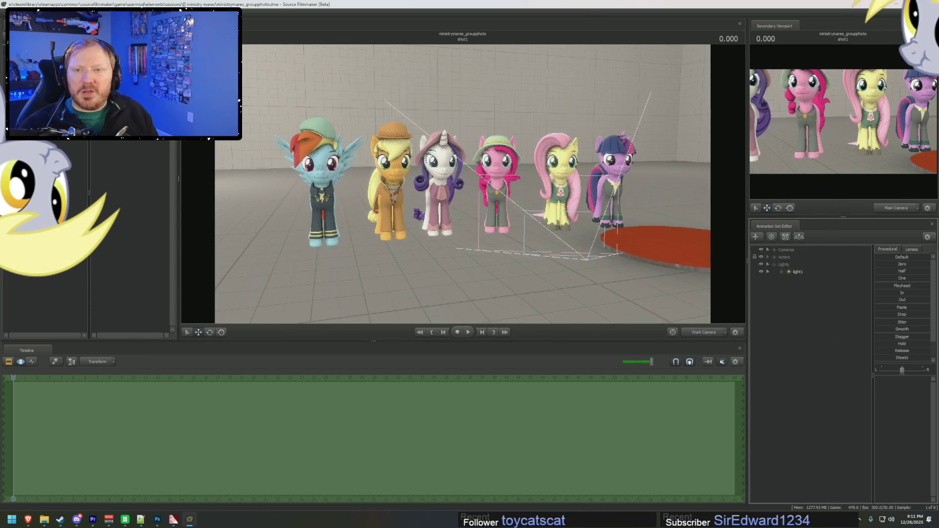
# Open heroes_will_rise.dmx from the 'heroes will rise' sessions folder
pyautogui.click(10, 14)
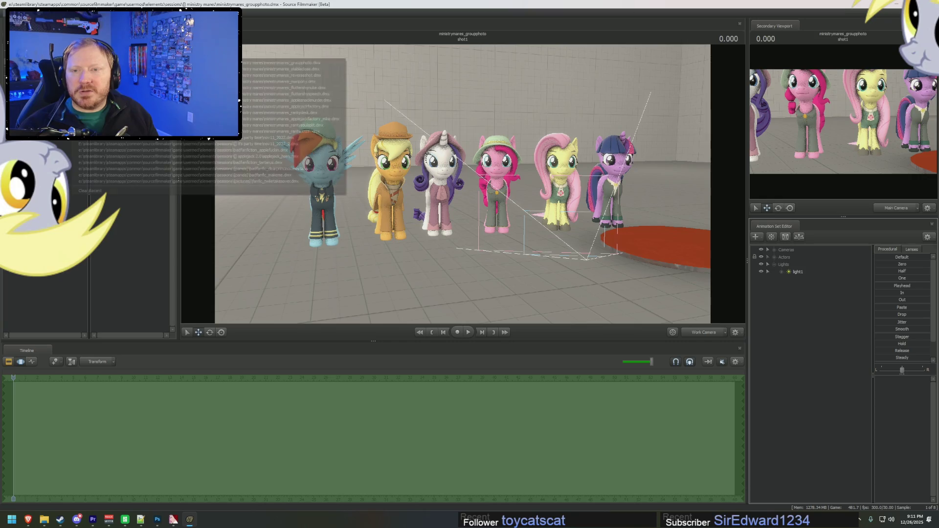
pyautogui.click(265, 68)
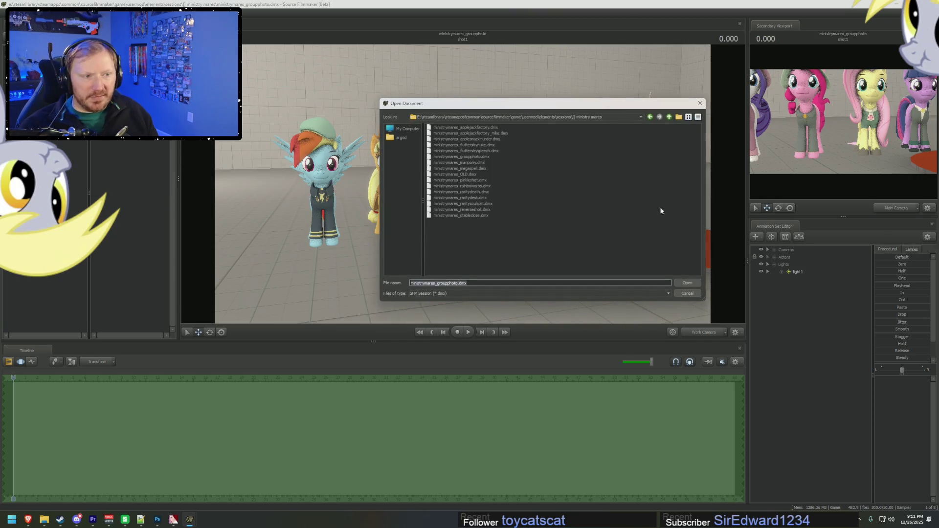
pyautogui.click(672, 117)
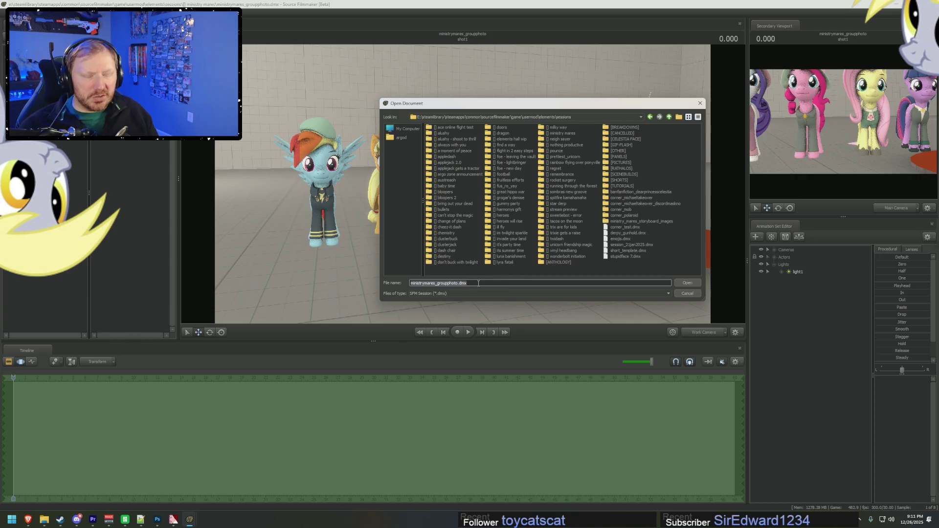
pyautogui.doubleClick(509, 221)
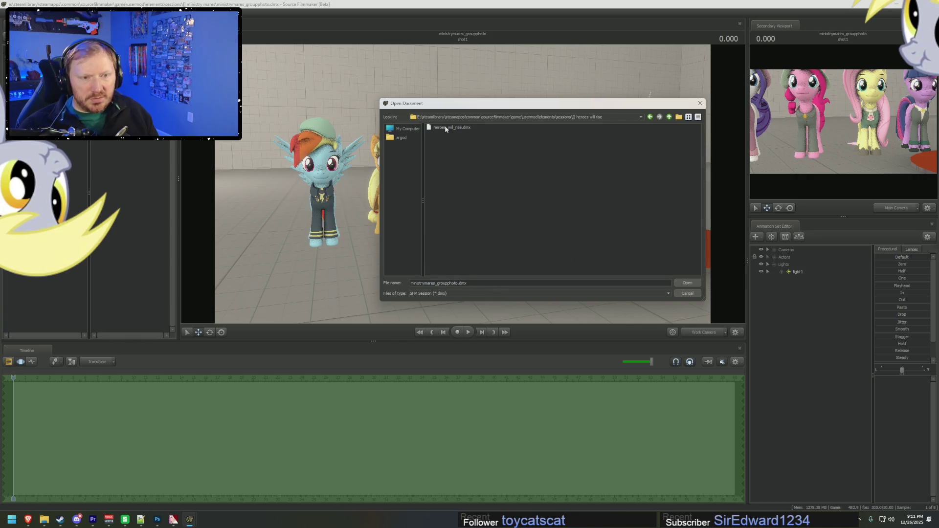
pyautogui.doubleClick(445, 129)
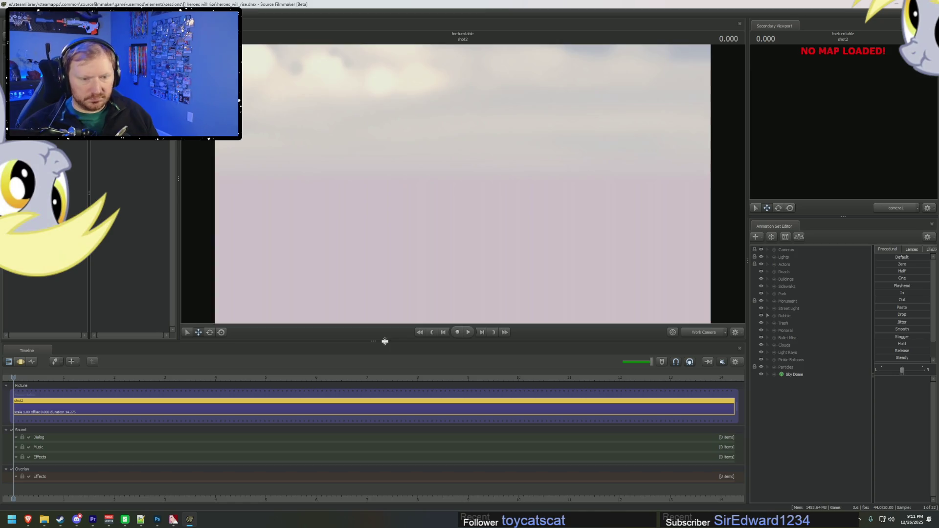
# Turn off viewport lighting and fly the work camera over the ruined city street
pyautogui.moveTo(382, 354); pyautogui.dragTo(382, 380)
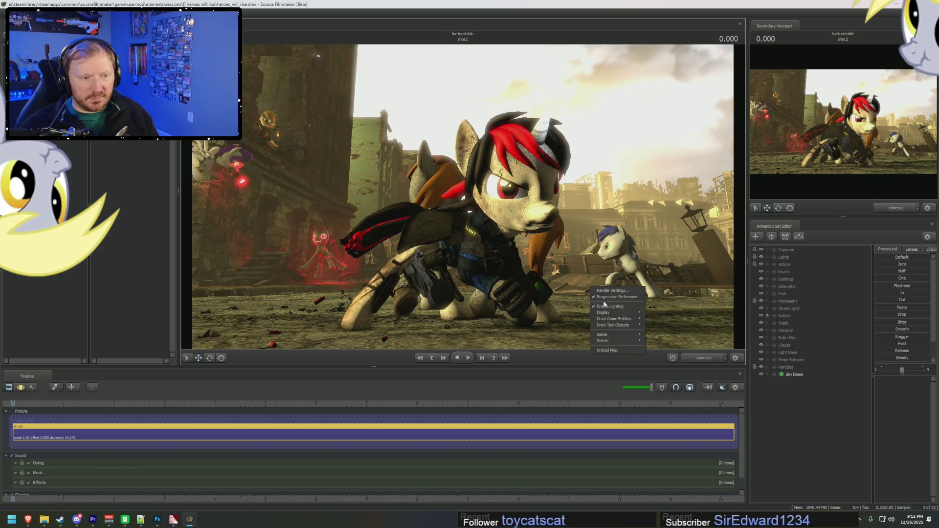
pyautogui.click(607, 306)
pyautogui.click(707, 360)
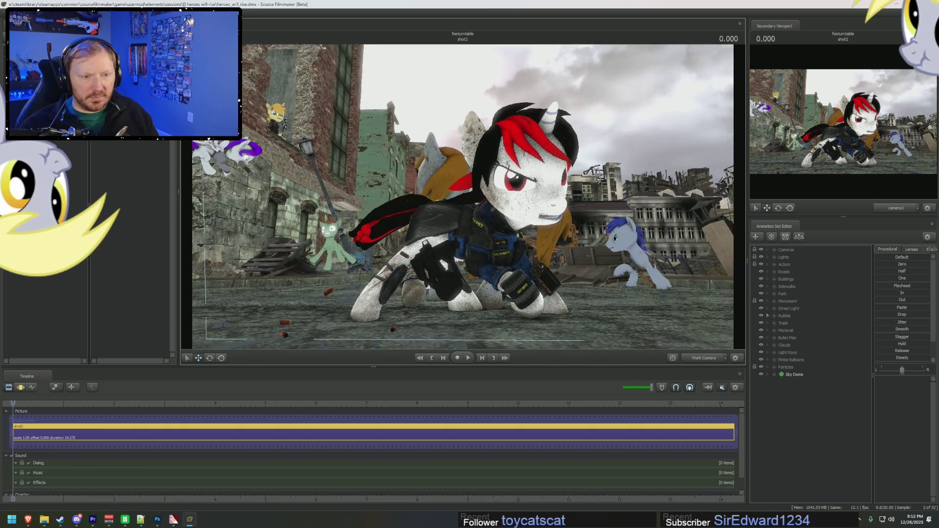
pyautogui.moveTo(462, 195); pyautogui.dragTo(342, 199)
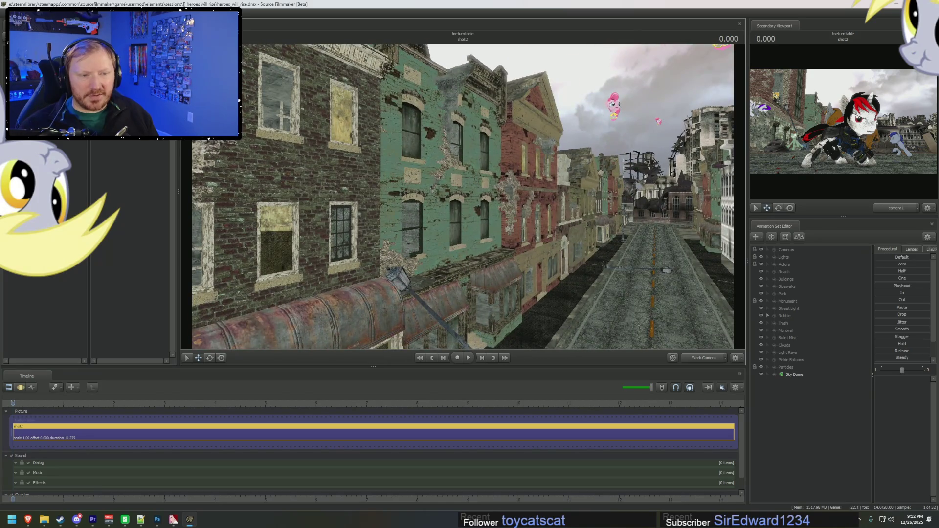
pyautogui.moveTo(342, 198)
pyautogui.mouseDown()
pyautogui.moveTo(318, 198)
pyautogui.moveTo(337, 198)
pyautogui.mouseUp()
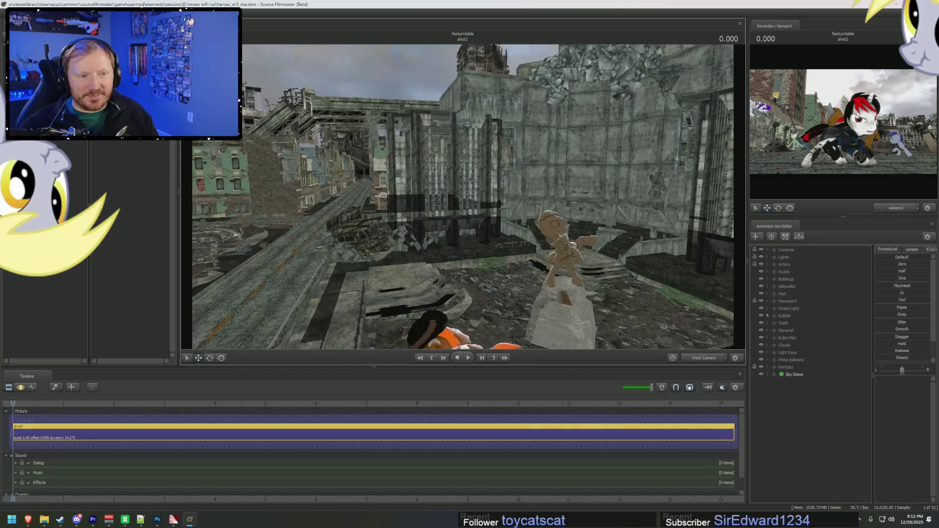
pyautogui.moveTo(337, 198); pyautogui.dragTo(386, 198)
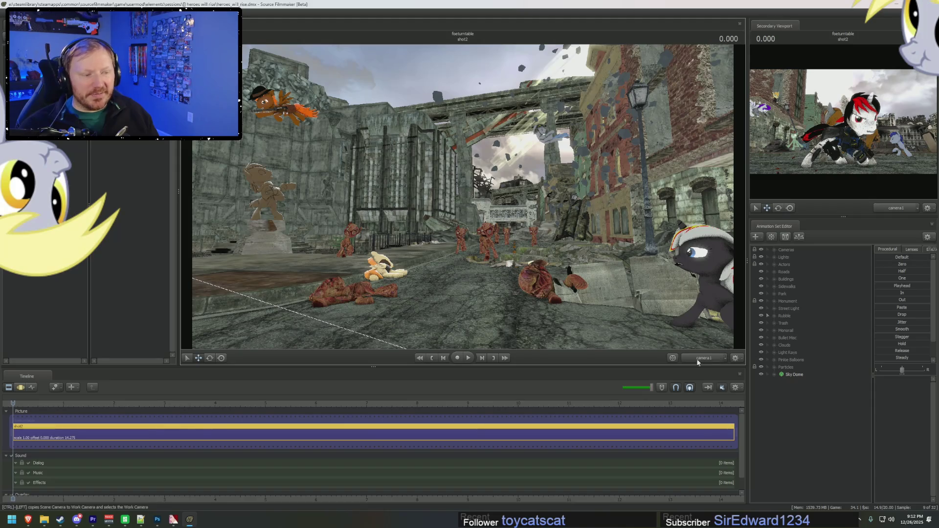
pyautogui.click(704, 360)
# Scrub the shot to about 12 seconds, roam the street, then load ministrymares_groupphoto from Recent
pyautogui.moveTo(25, 407); pyautogui.dragTo(379, 409)
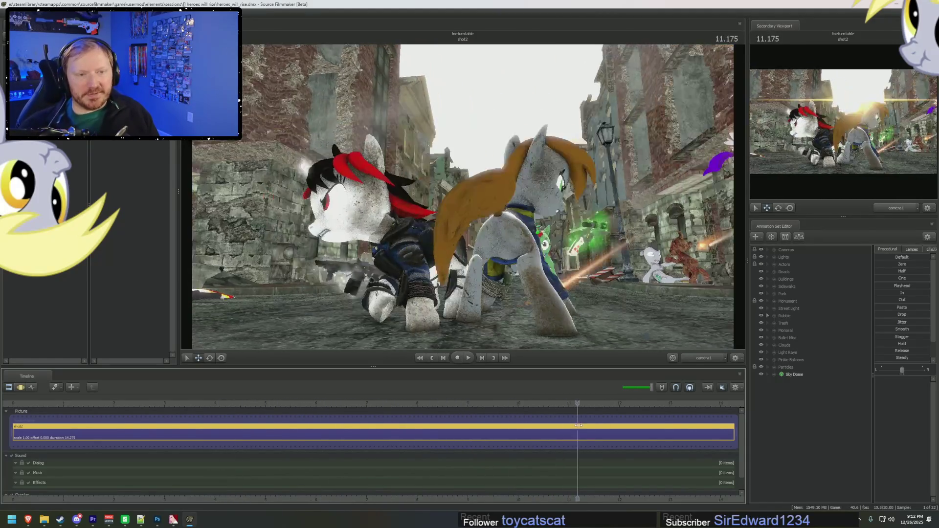
pyautogui.moveTo(380, 408); pyautogui.dragTo(645, 426)
pyautogui.moveTo(463, 195); pyautogui.dragTo(663, 206)
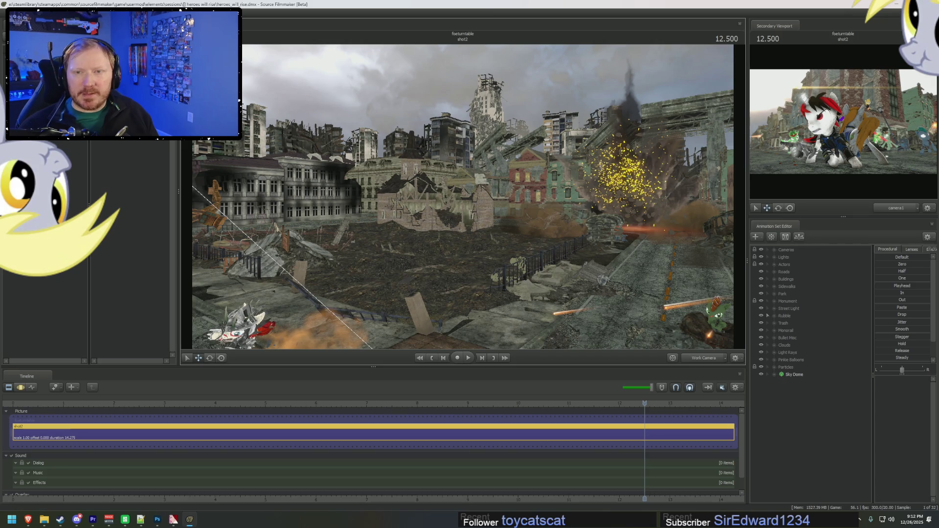
pyautogui.moveTo(49, 62)
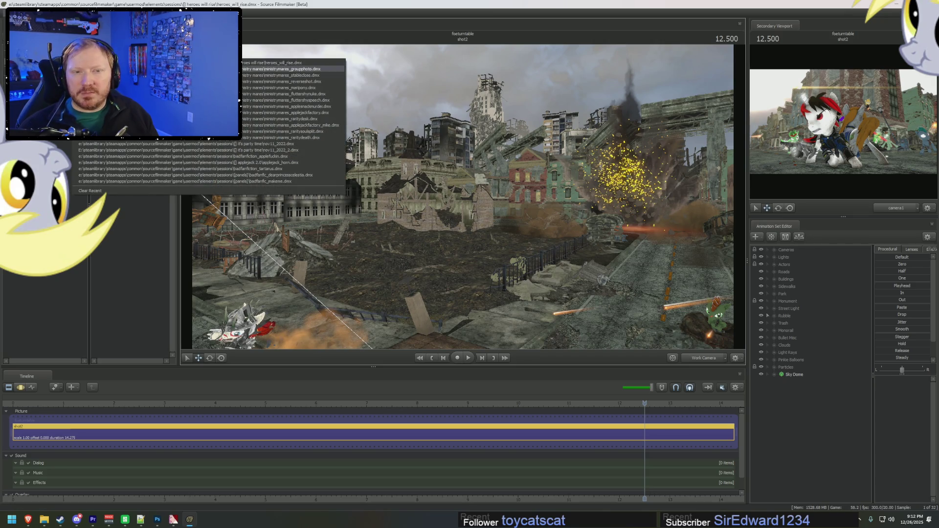
pyautogui.click(293, 69)
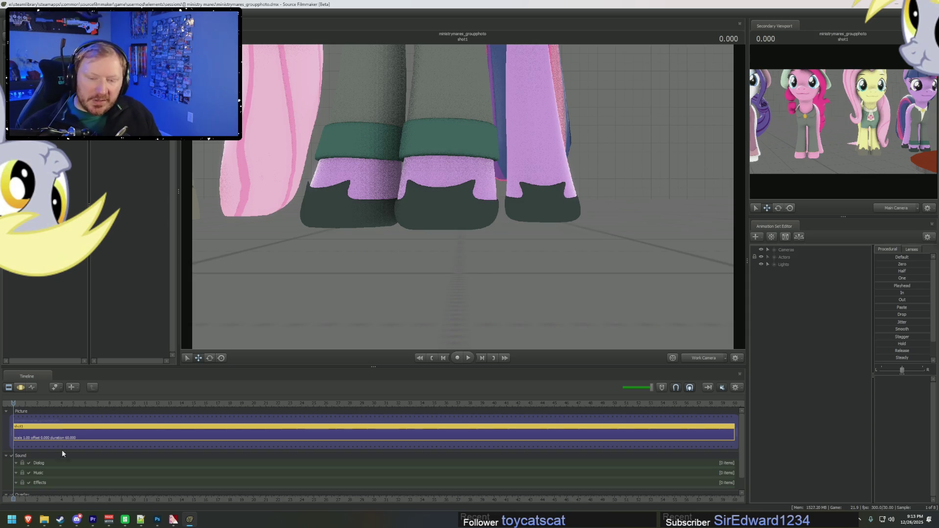
# Bring the File Explorer window forward from the taskbar
pyautogui.moveTo(44, 521)
pyautogui.click(174, 483)
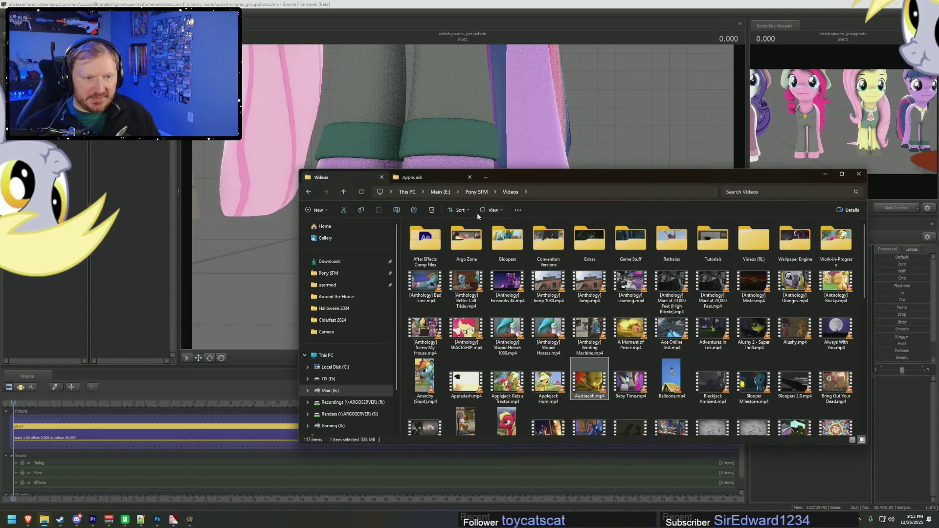
# Browse Pony SFM's GIFs folder and select the nmm_sing-small.gif animation
pyautogui.click(476, 192)
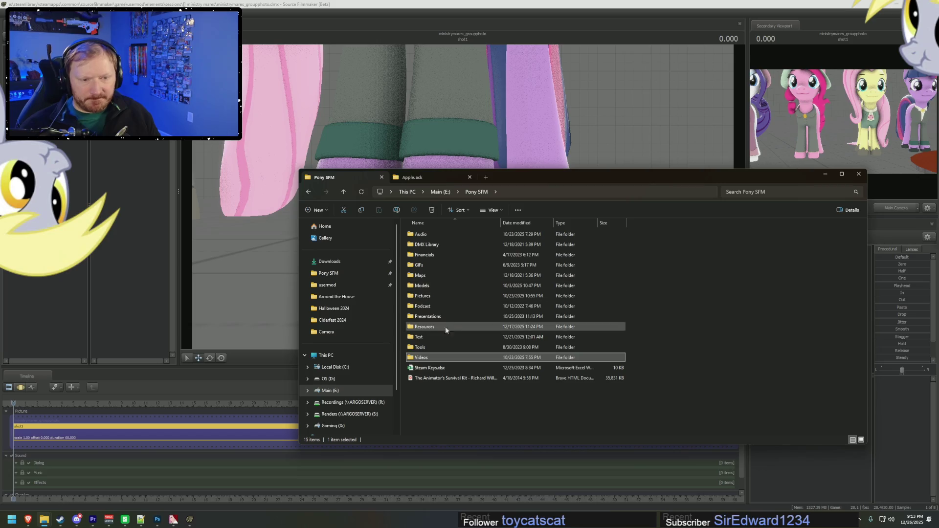
pyautogui.doubleClick(419, 266)
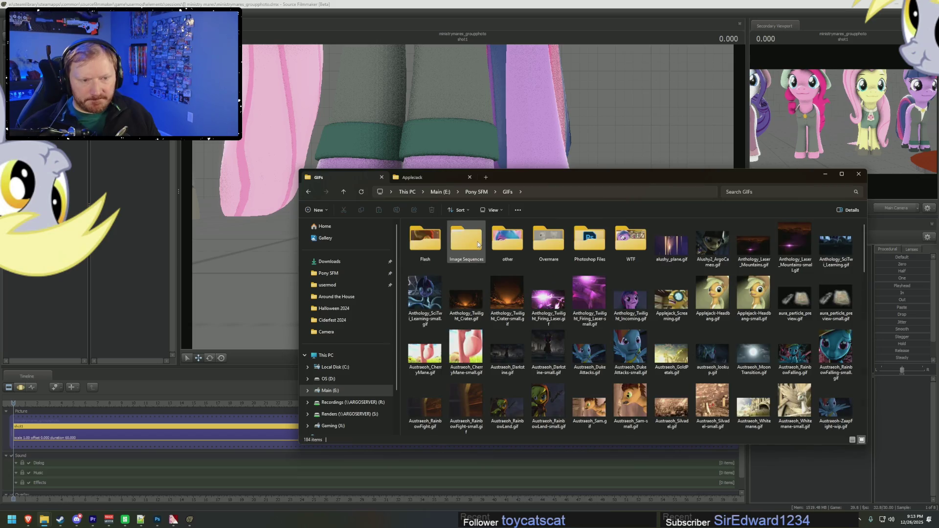
pyautogui.doubleClick(504, 244)
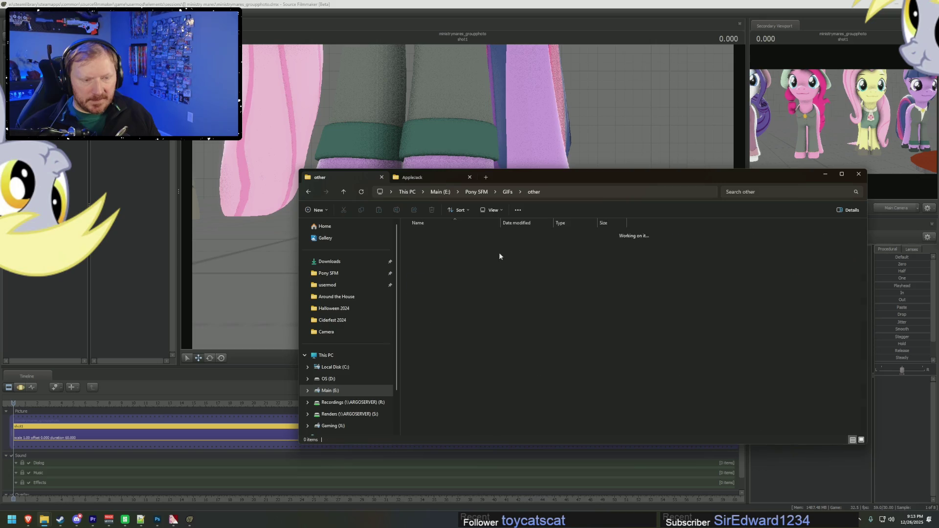
pyautogui.click(504, 193)
pyautogui.scroll(-5, 734, 342)
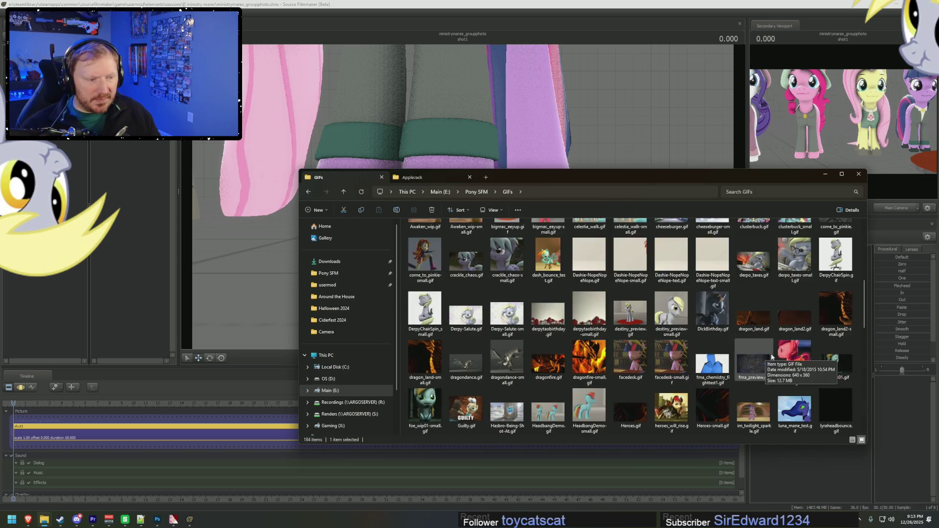
pyautogui.scroll(-3, 783, 393)
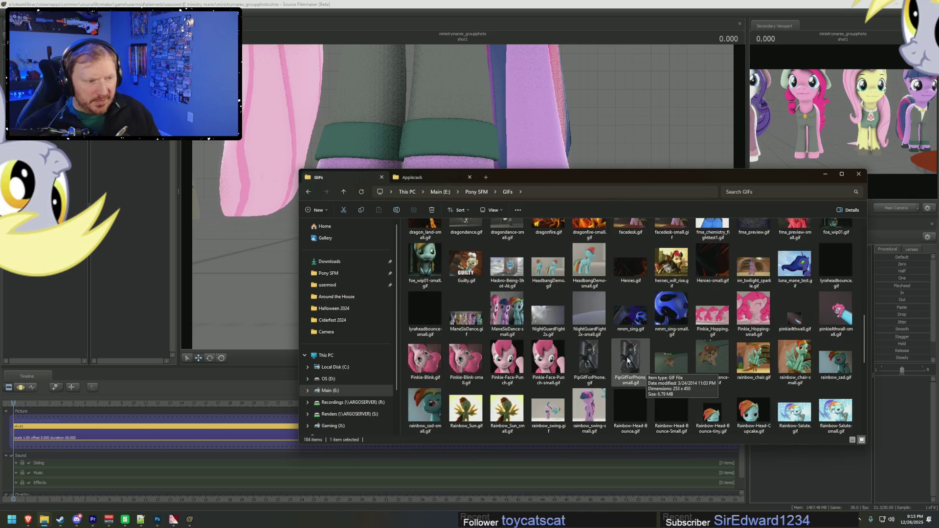
pyautogui.click(670, 303)
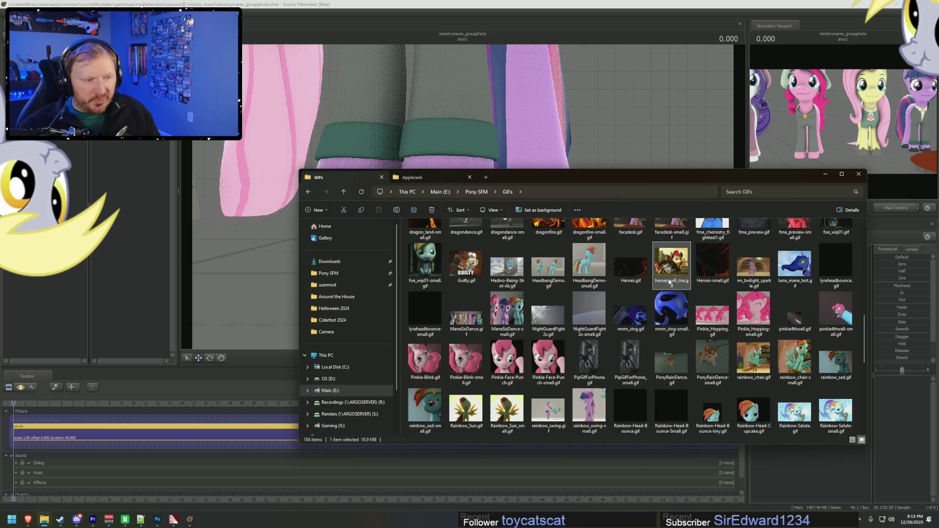
pyautogui.scroll(8, 610, 319)
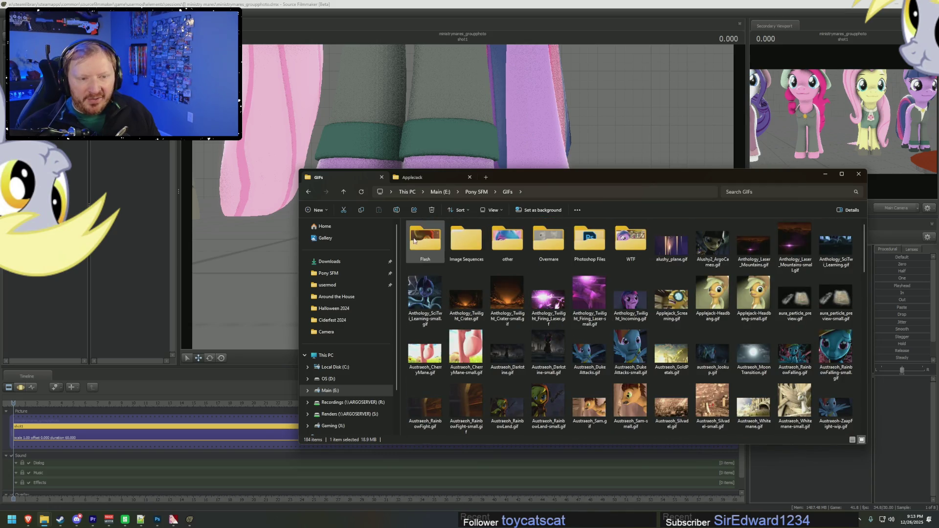
# Open FoE Turntable.html from GIFs > Flash > FoE Turntable in the browser
pyautogui.doubleClick(443, 259)
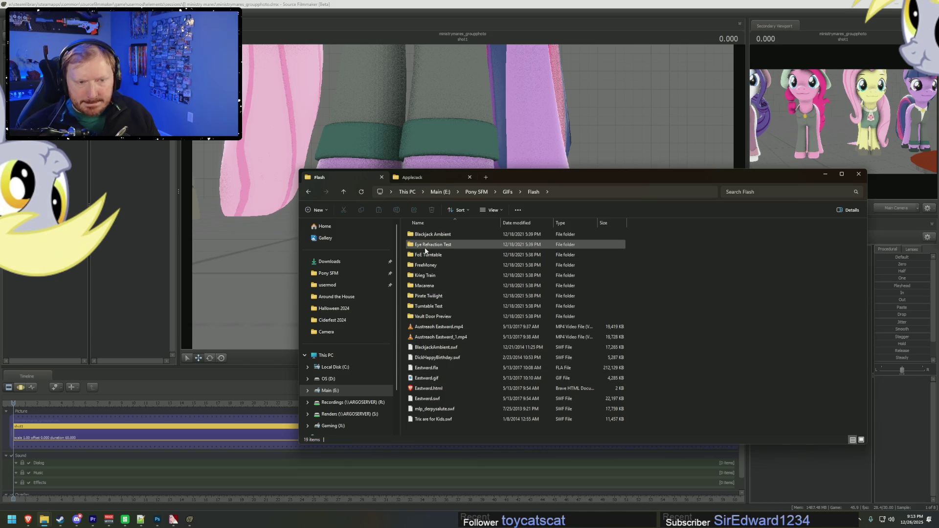
pyautogui.doubleClick(411, 308)
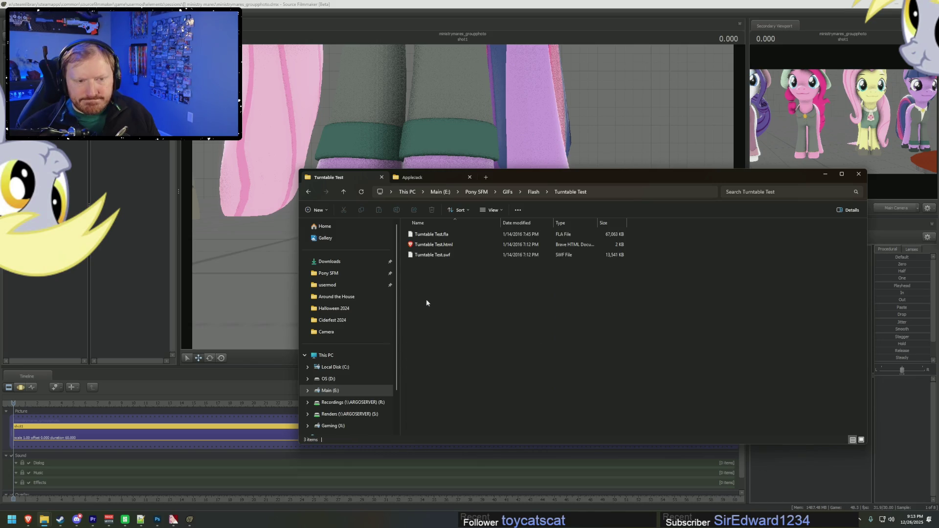
pyautogui.click(532, 192)
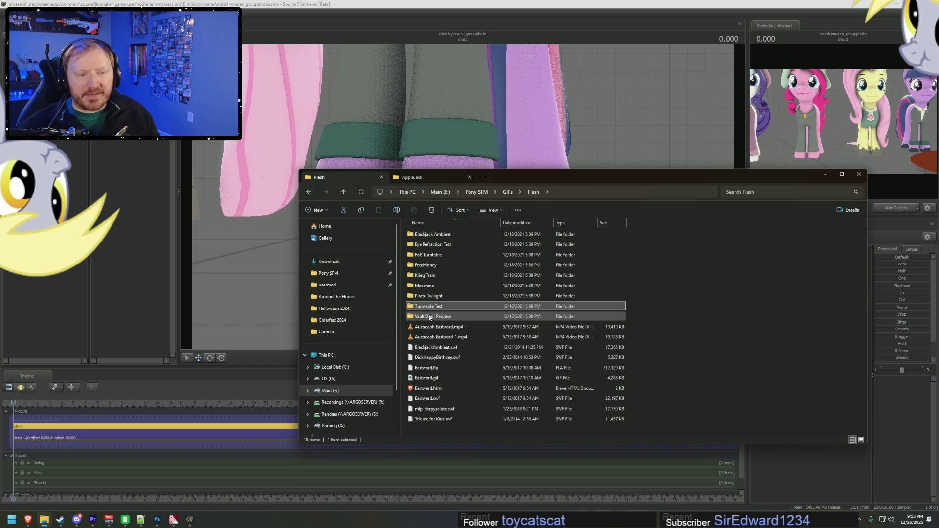
pyautogui.doubleClick(431, 256)
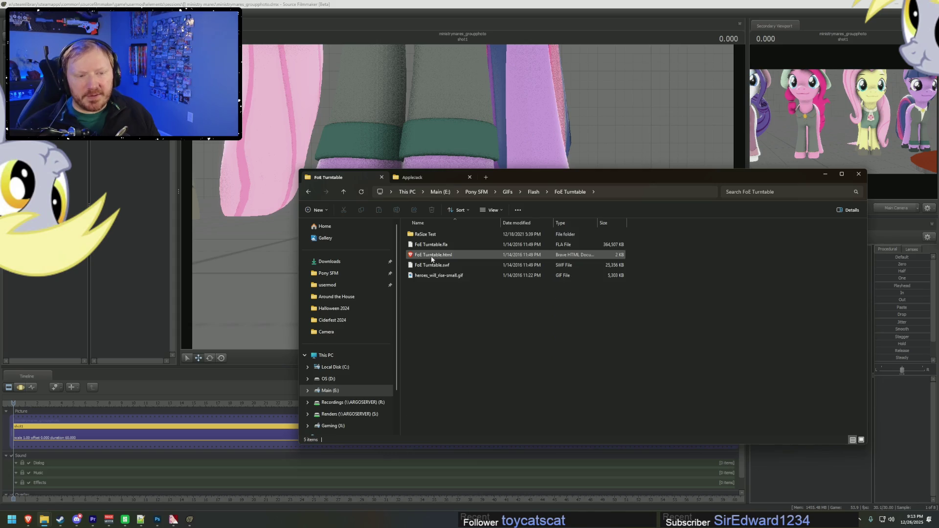
pyautogui.doubleClick(435, 255)
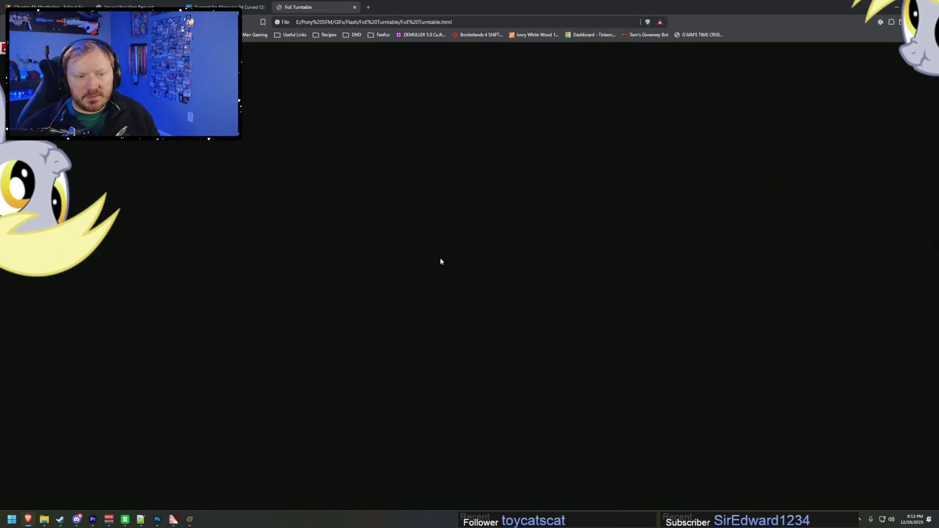
# Follow the turntable page's Get Flash link, close the Adobe end-of-life page, and return to Explorer
pyautogui.click(213, 152)
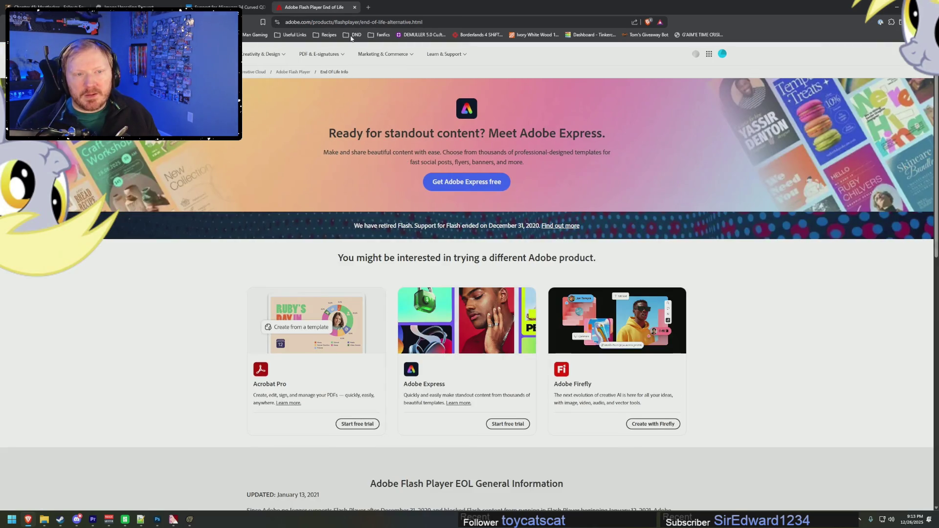
pyautogui.click(355, 9)
pyautogui.hotkey('alt', 'Tab')
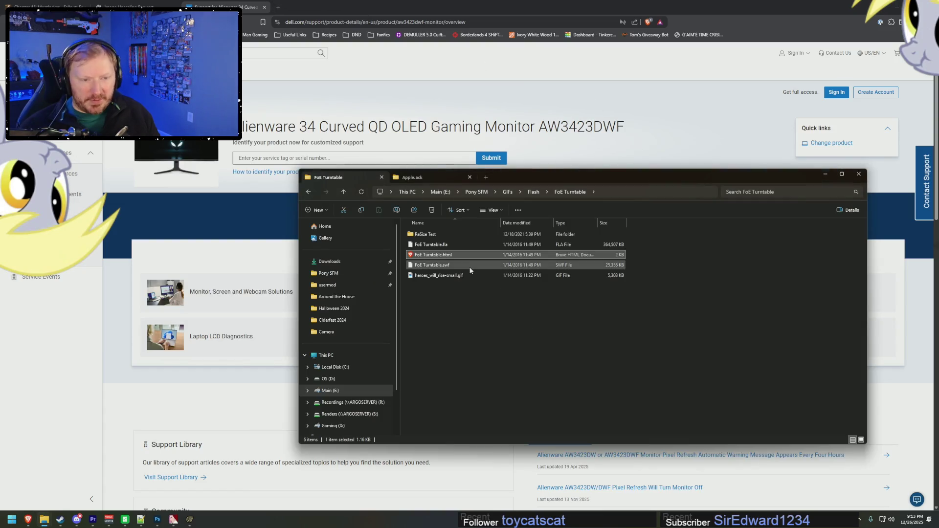
# Try opening FoE Turntable.swf, cancel the app chooser, and open heroes_will_rise-small.gif instead
pyautogui.click(435, 307)
pyautogui.doubleClick(434, 267)
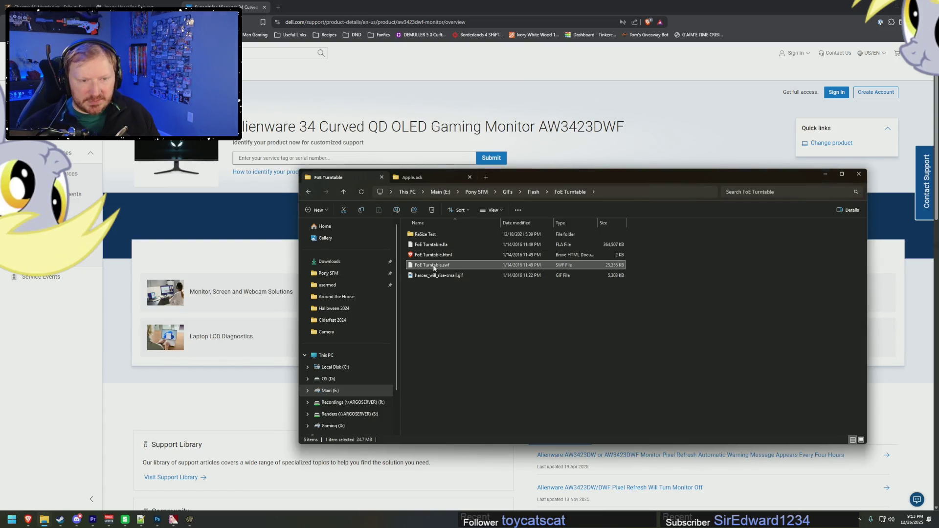
pyautogui.click(485, 367)
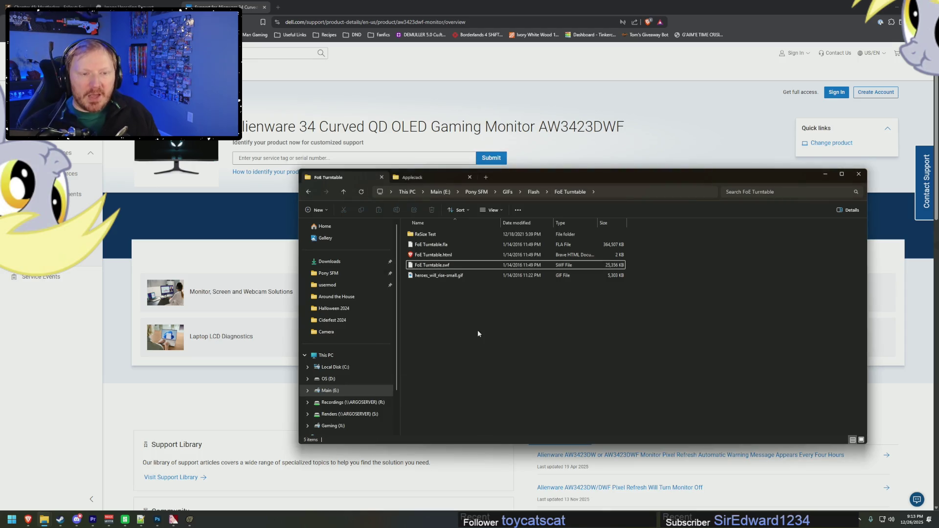
pyautogui.doubleClick(448, 276)
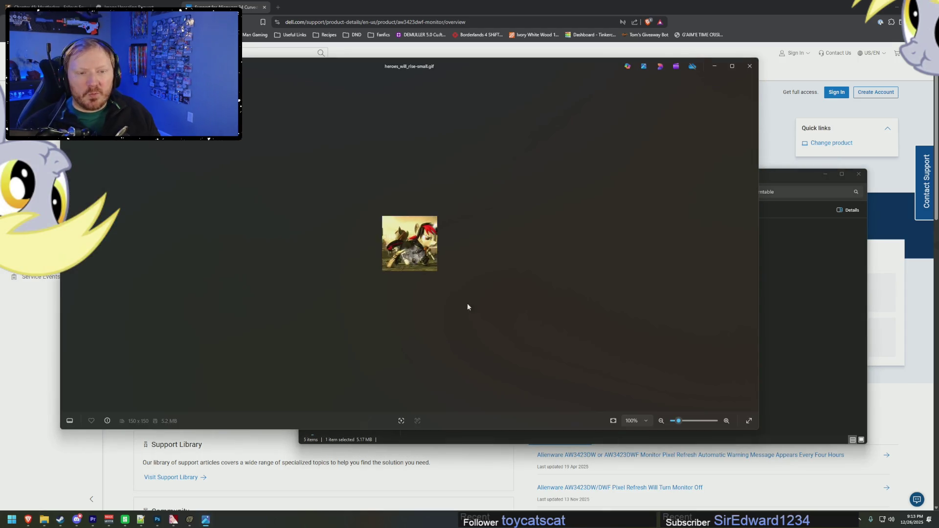
pyautogui.scroll(5, 421, 265)
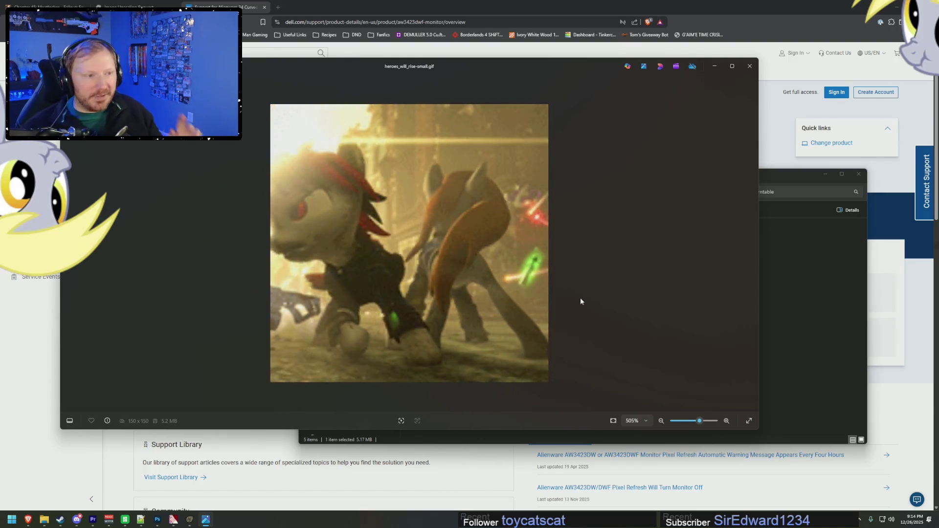
pyautogui.click(750, 66)
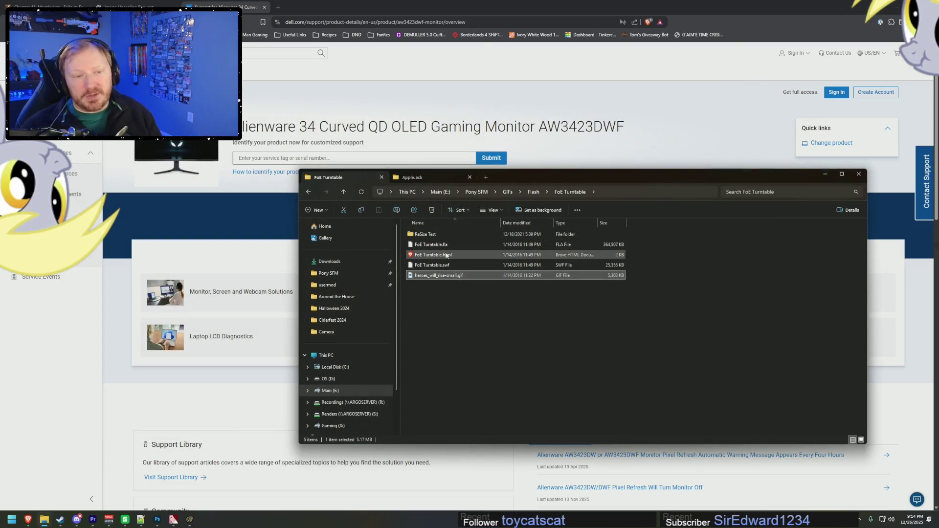
pyautogui.click(424, 234)
pyautogui.doubleClick(424, 234)
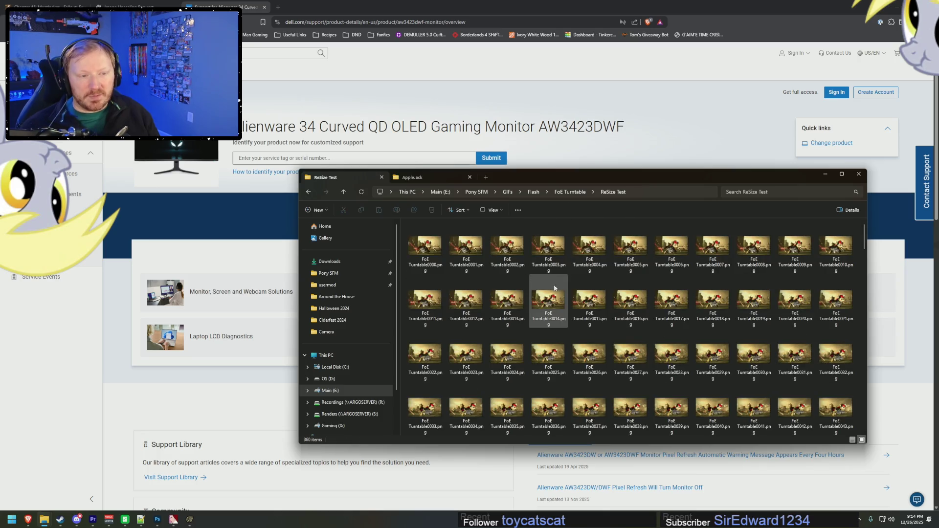
pyautogui.scroll(-15, 637, 318)
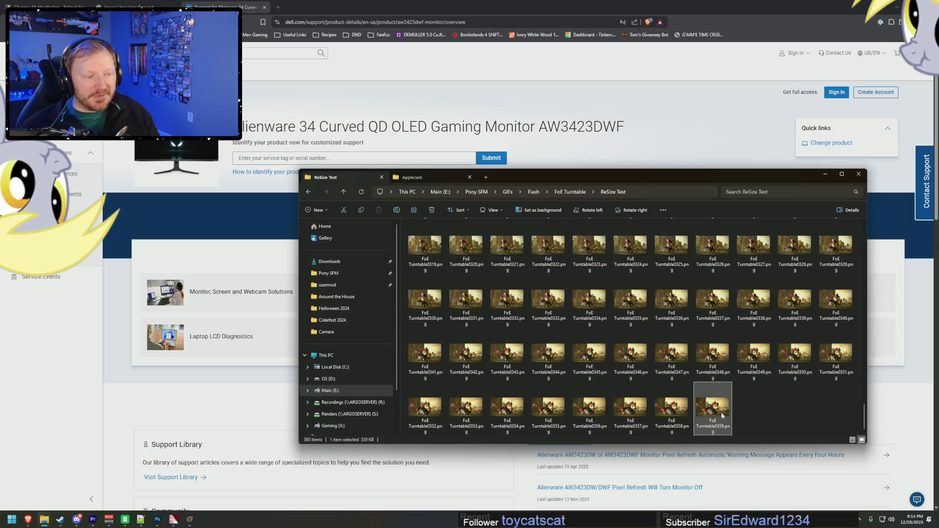
pyautogui.doubleClick(722, 416)
pyautogui.scroll(5, 515, 183)
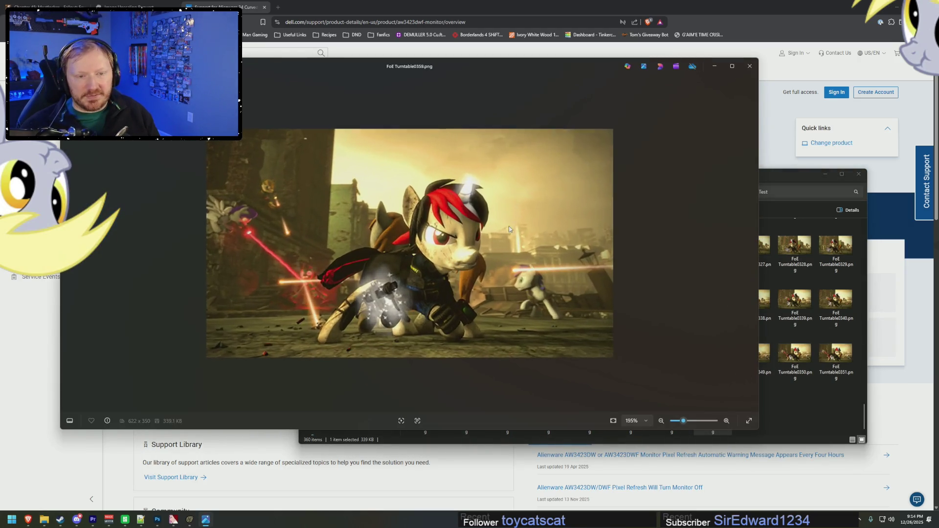
pyautogui.press('Left')
pyautogui.press('Left')
pyautogui.press('Left')
pyautogui.press('Left')
pyautogui.press('Left')
pyautogui.press('Left')
pyautogui.press('Left')
pyautogui.press('Left')
pyautogui.press('Left')
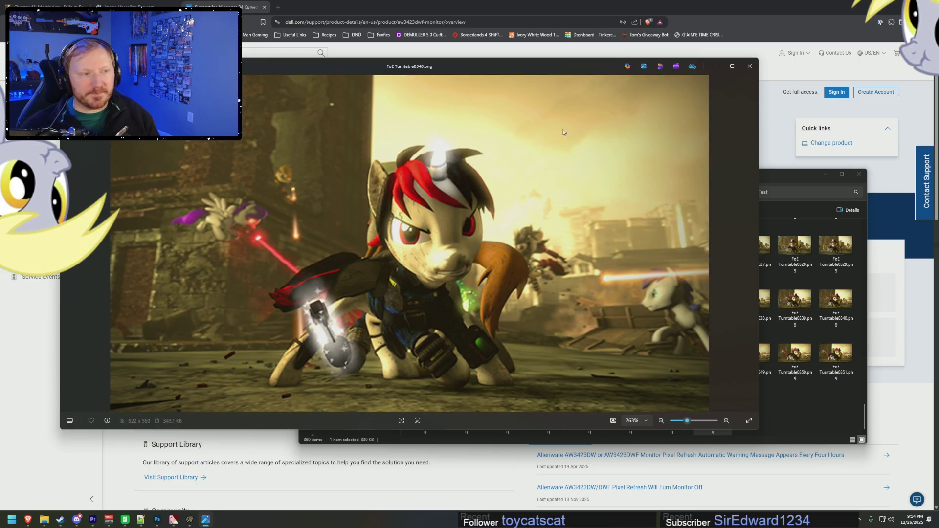
pyautogui.click(747, 67)
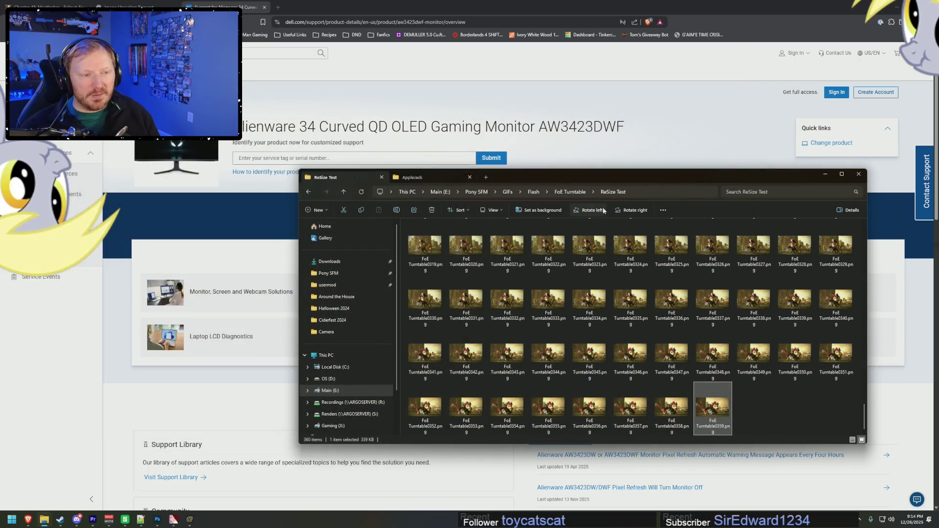
pyautogui.click(571, 192)
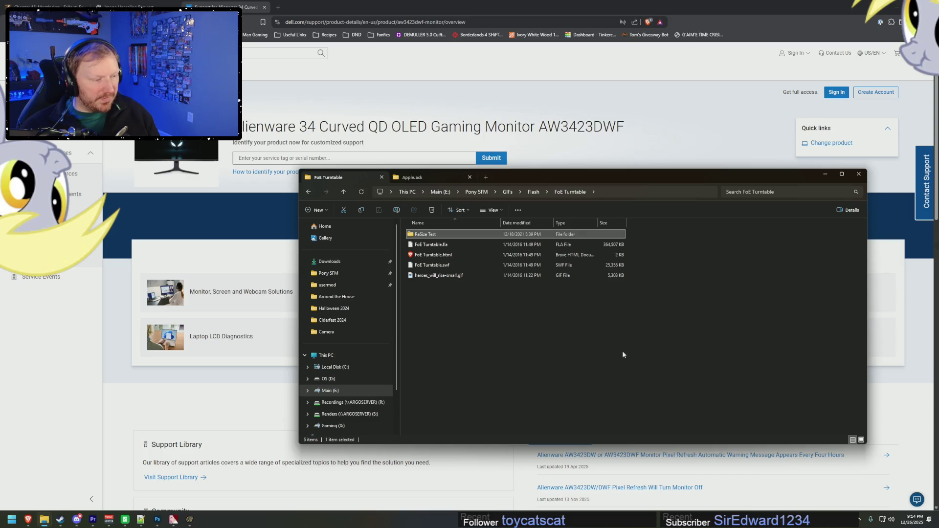
pyautogui.click(437, 266)
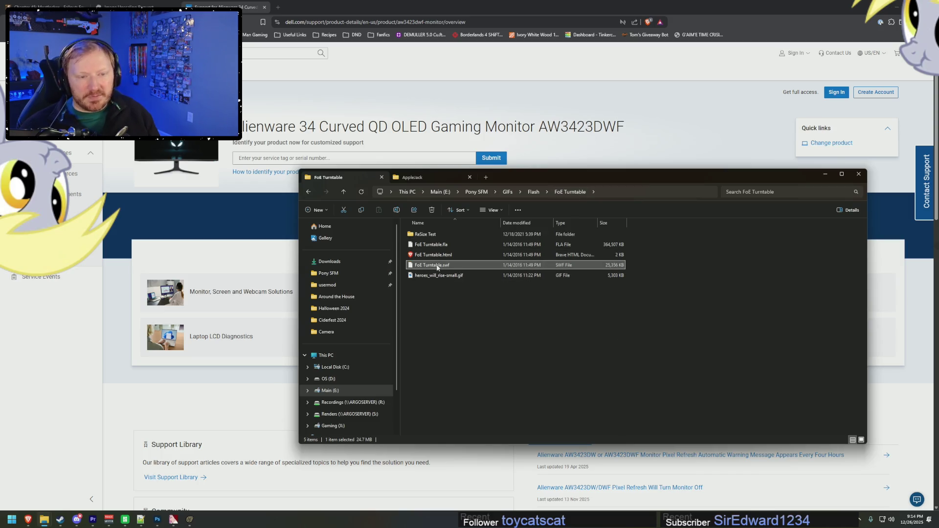
# Preview the FreeMoney_preview and Vault_Door_Preview-small GIFs, closing the viewer after each
pyautogui.click(541, 350)
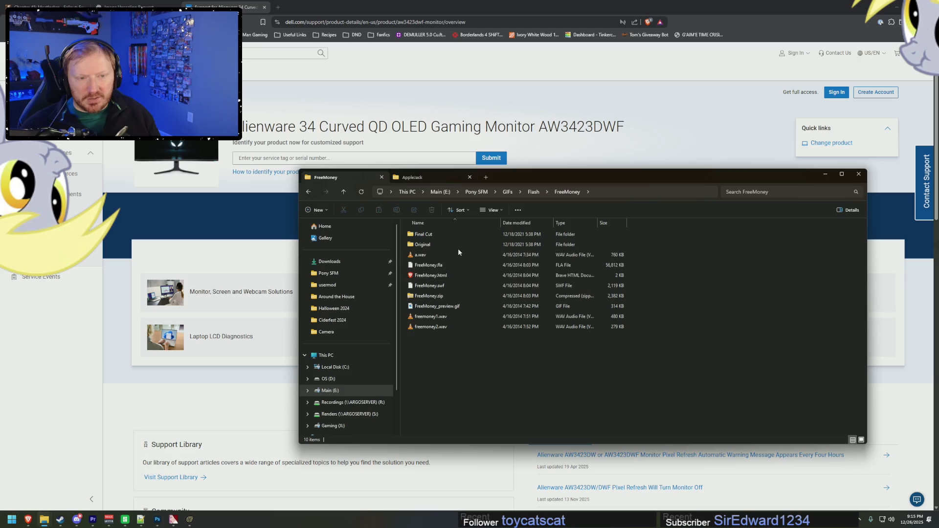
pyautogui.doubleClick(428, 304)
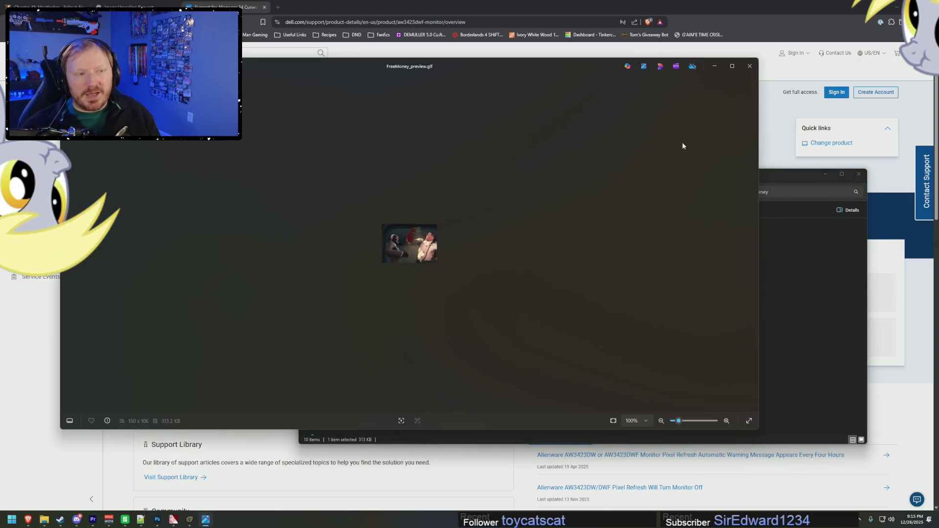
pyautogui.click(749, 66)
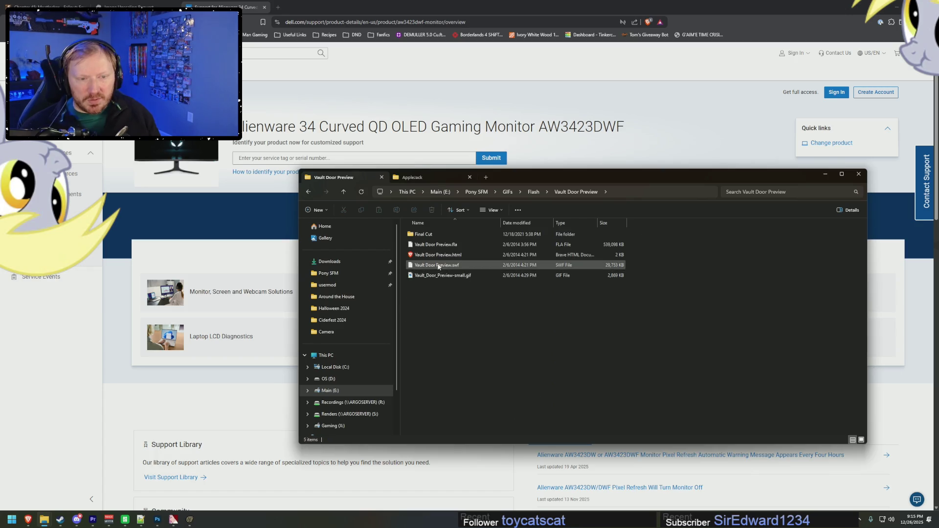
pyautogui.doubleClick(441, 276)
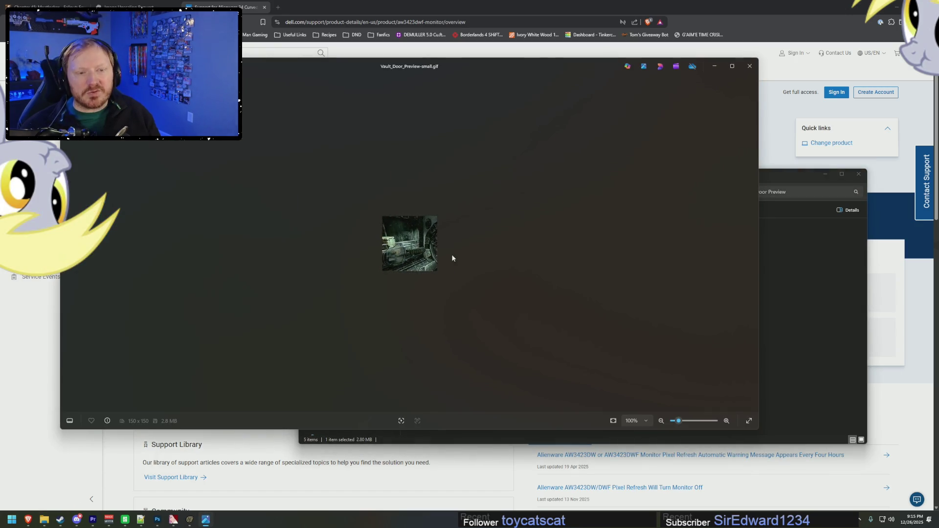
pyautogui.scroll(3, 409, 274)
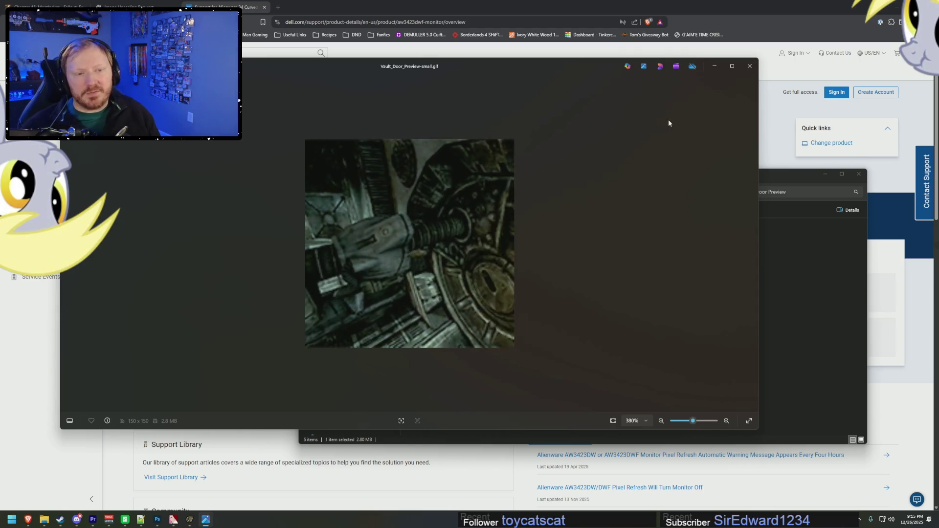
pyautogui.click(750, 67)
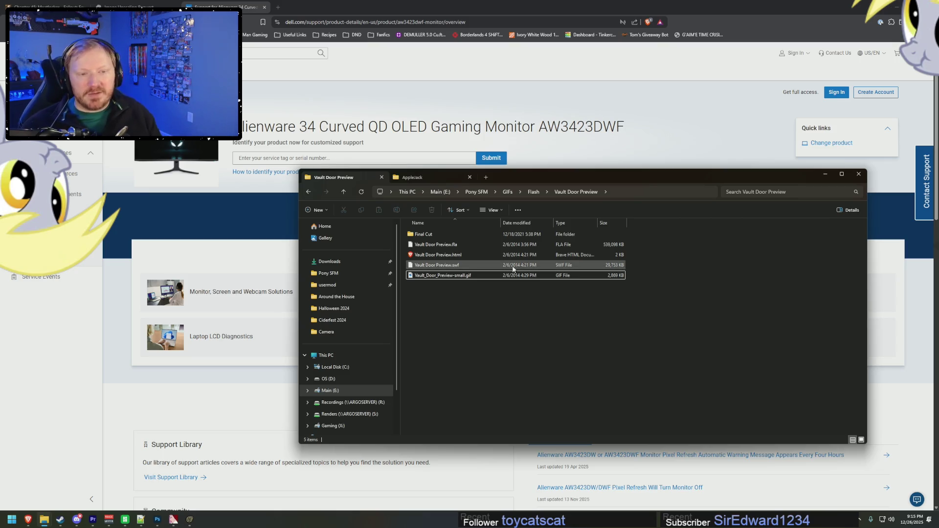
# Go back up to the Pony SFM folder and open its Videos folder
pyautogui.click(528, 191)
pyautogui.click(543, 182)
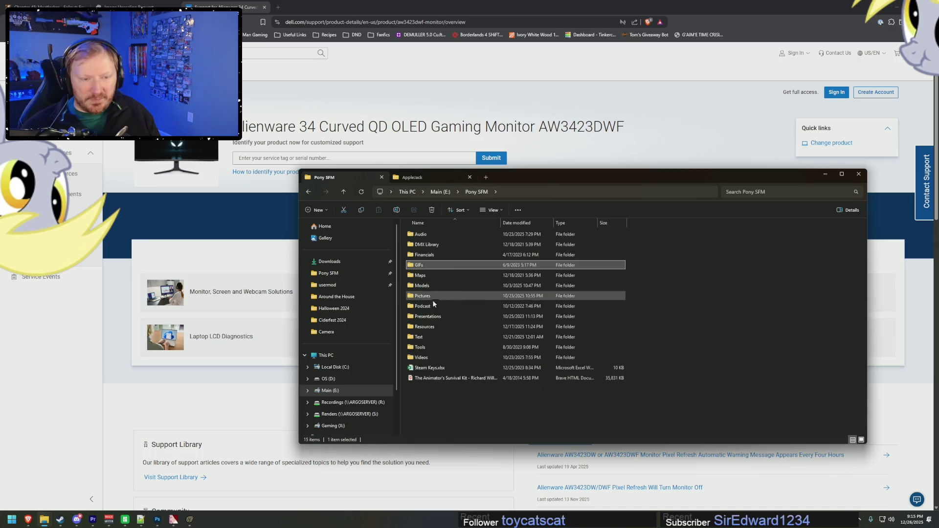
pyautogui.doubleClick(531, 352)
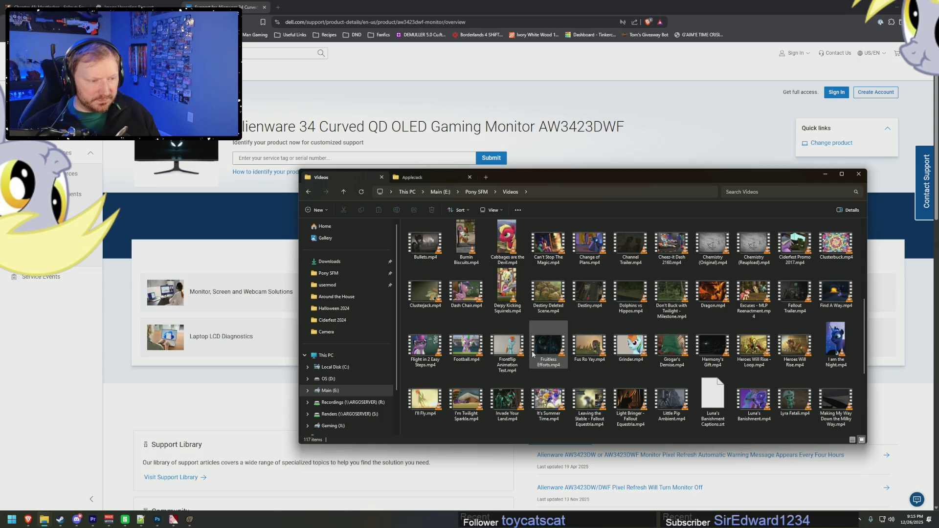
# Play Heroes Will Rise - Loop.mp4, exit full screen and close it, then start Heroes Will Rise.mp4
pyautogui.doubleClick(749, 353)
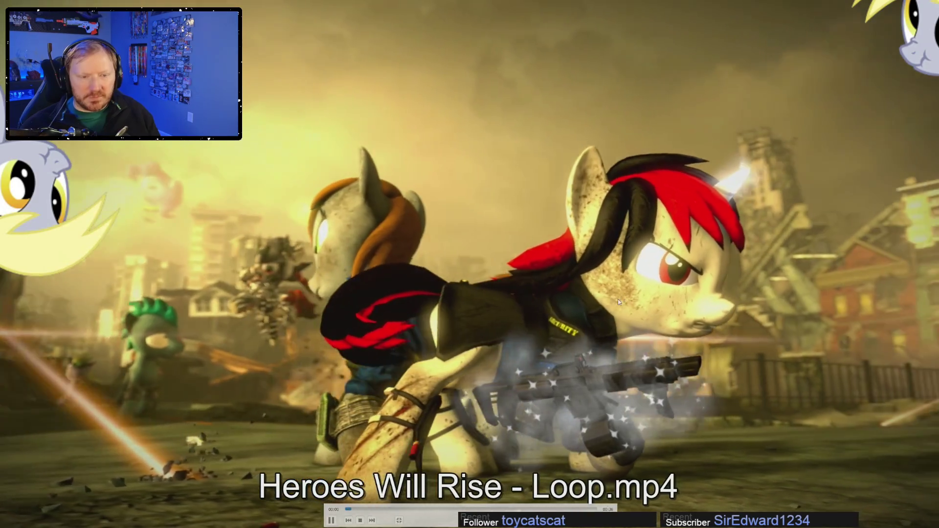
pyautogui.doubleClick(618, 302)
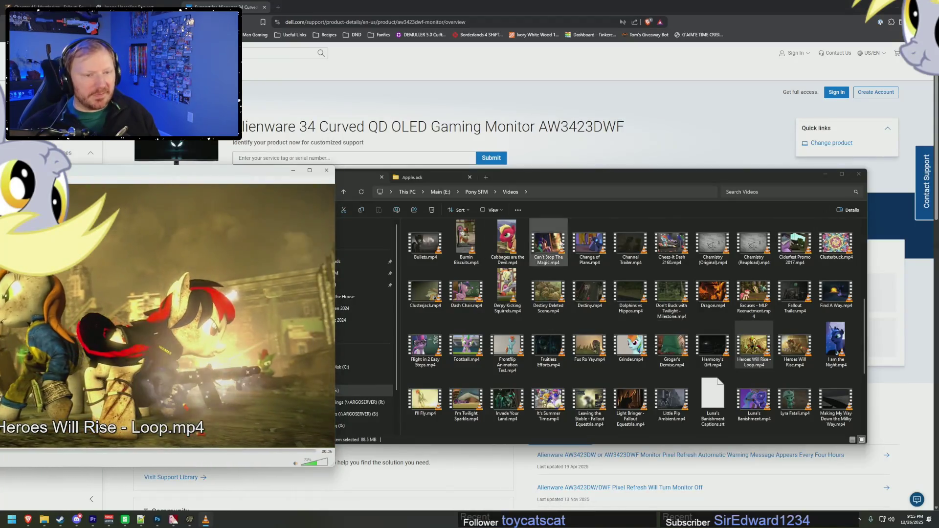
pyautogui.click(330, 173)
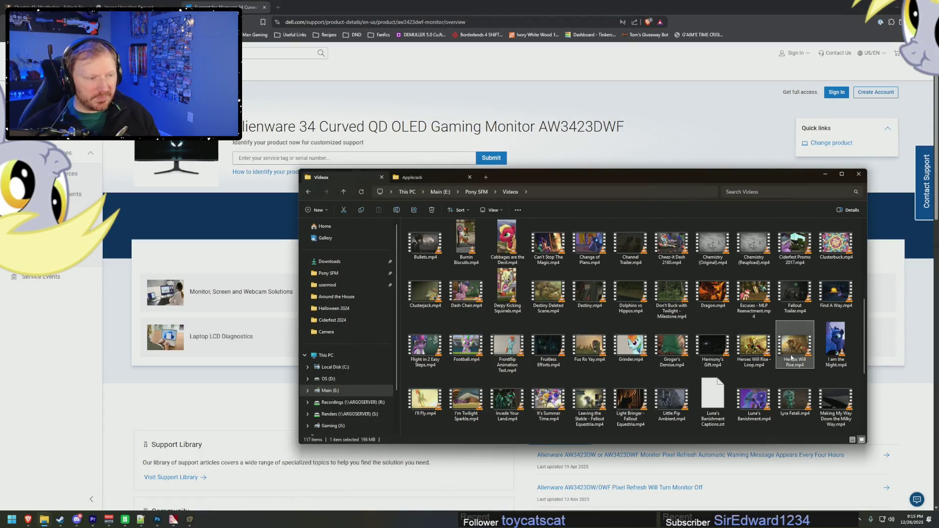
pyautogui.doubleClick(791, 358)
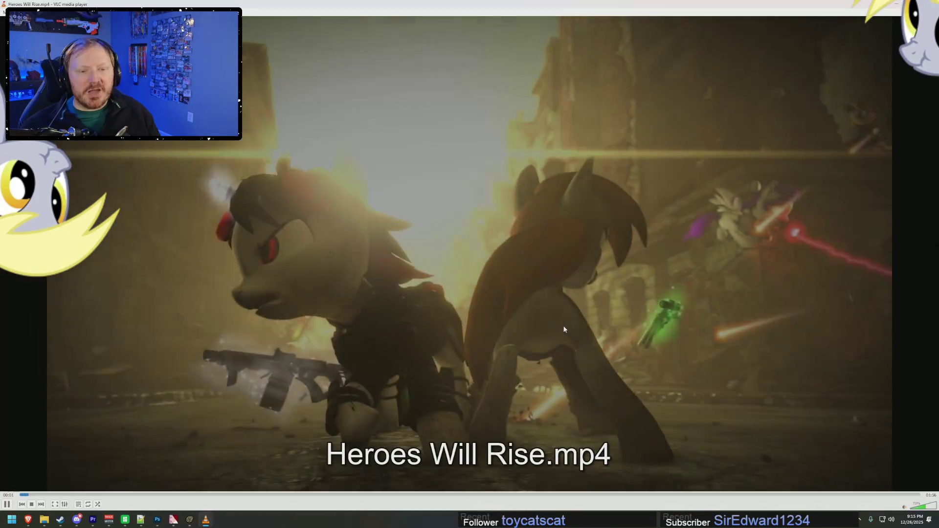
# Watch Heroes Will Rise.mp4 louder, skipping to 00:58 and back to 01:27, then quit VLC
pyautogui.click(934, 508)
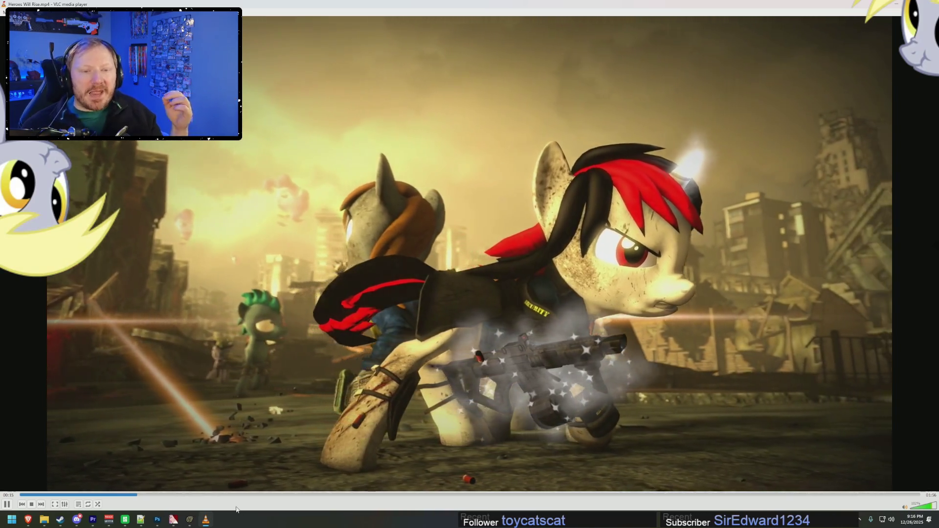
pyautogui.click(458, 495)
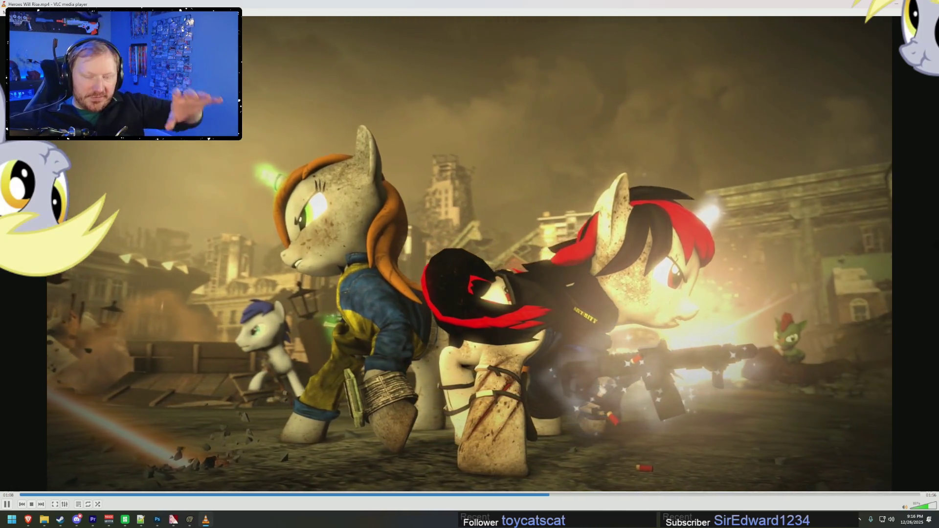
pyautogui.click(920, 506)
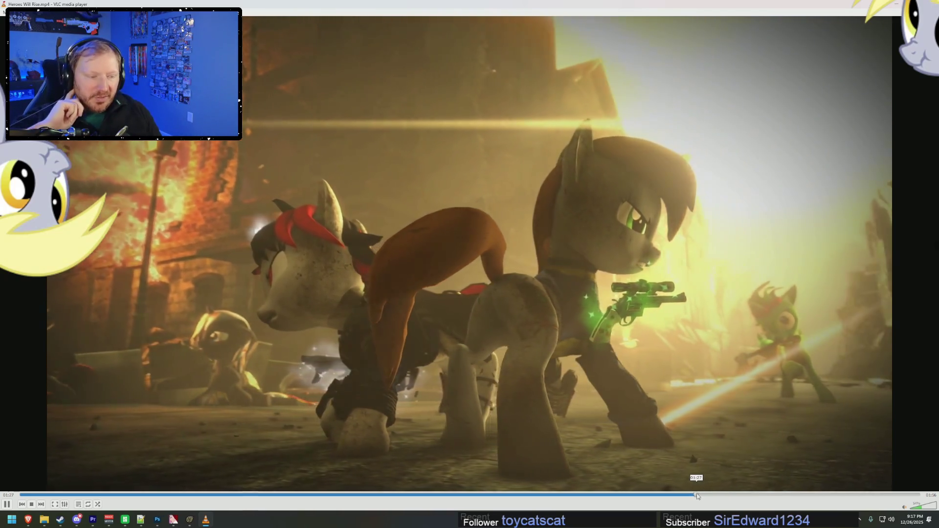
pyautogui.click(699, 495)
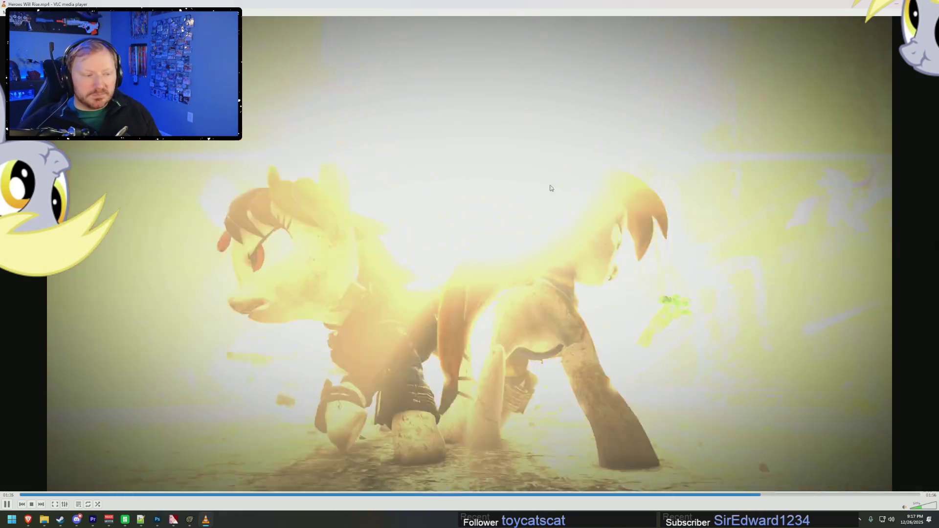
pyautogui.hotkey('alt', 'F4')
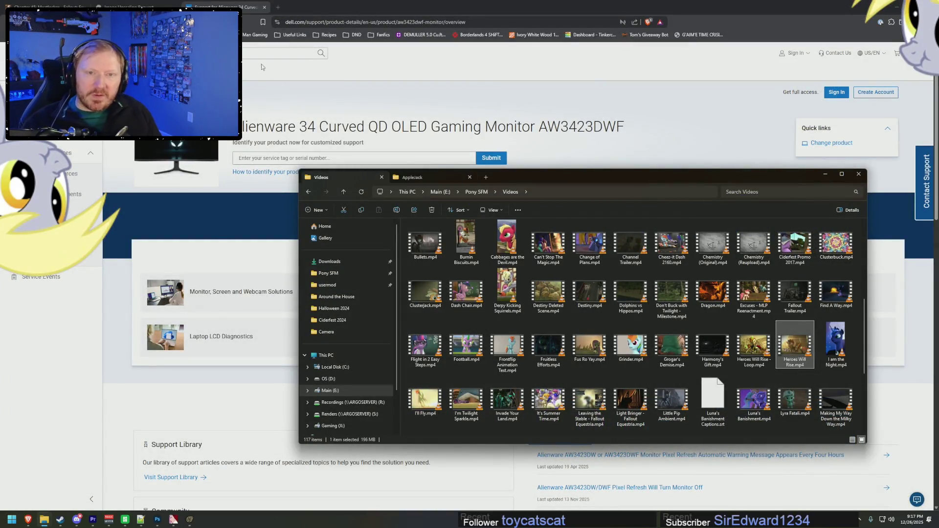
# Search YouTube for 'he rise' and open J2 & Chroma's Heroes Will Rise video
pyautogui.click(314, 25)
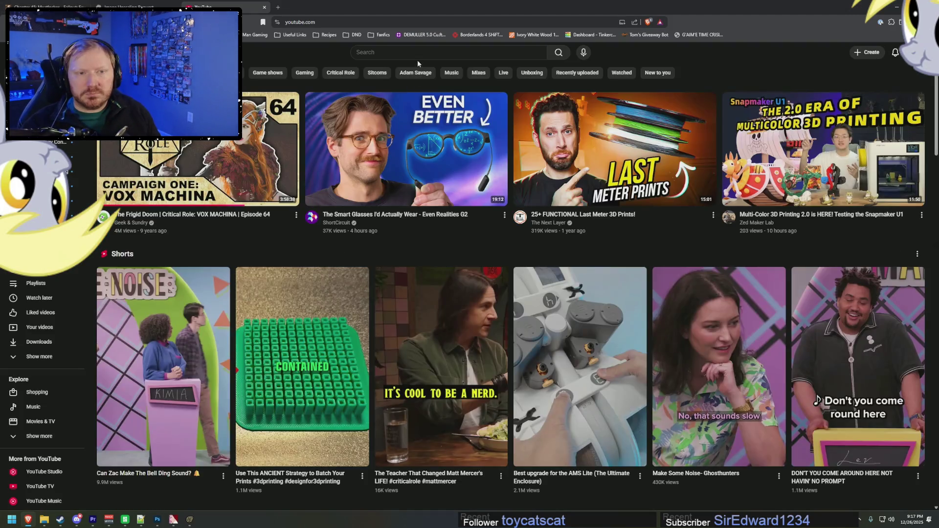
pyautogui.write('heroes')
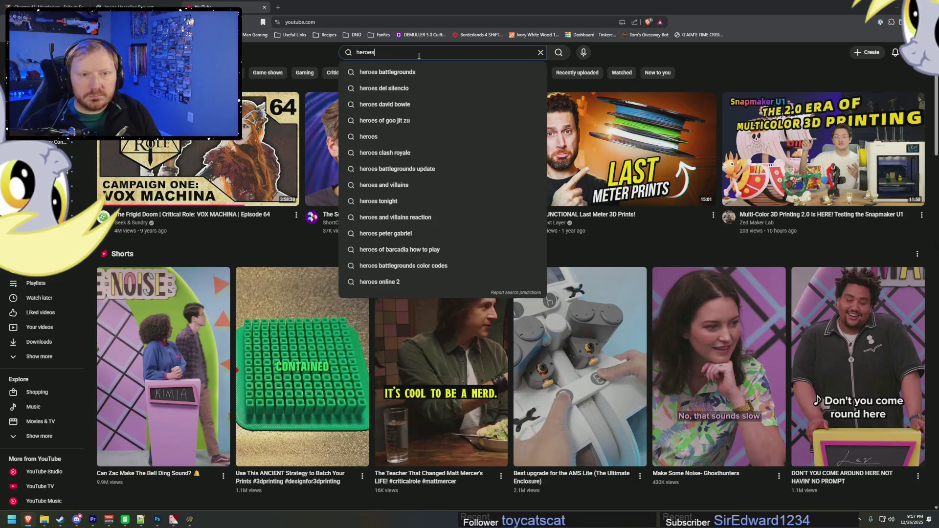
pyautogui.write(' will rise')
pyautogui.press('Return')
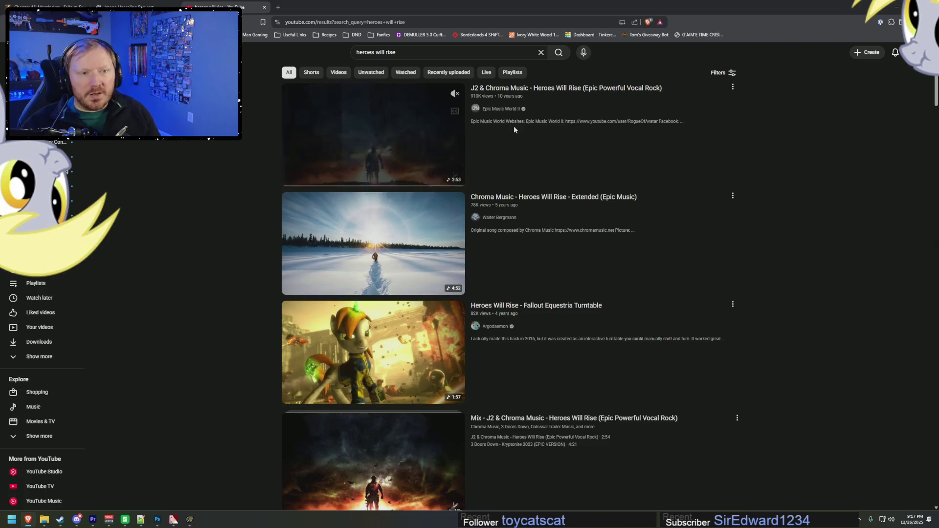
pyautogui.click(372, 112)
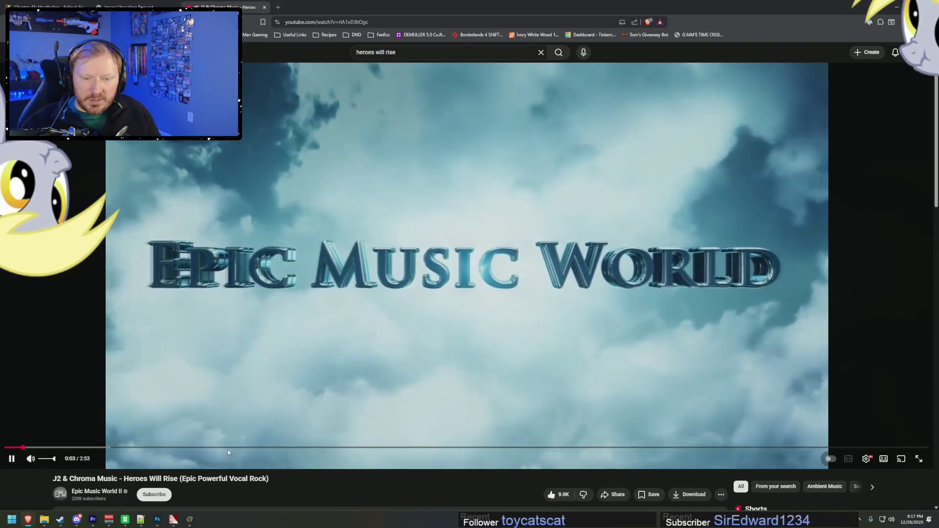
# Skip the YouTube video ahead to about 1:37, then replay Heroes Will Rise.mp4 from the Videos folder
pyautogui.click(333, 448)
pyautogui.click(528, 448)
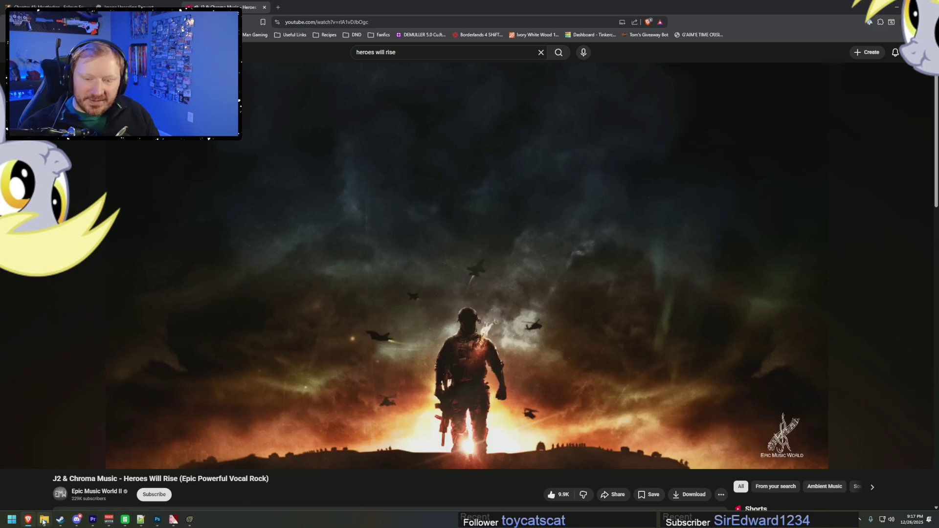
pyautogui.click(203, 485)
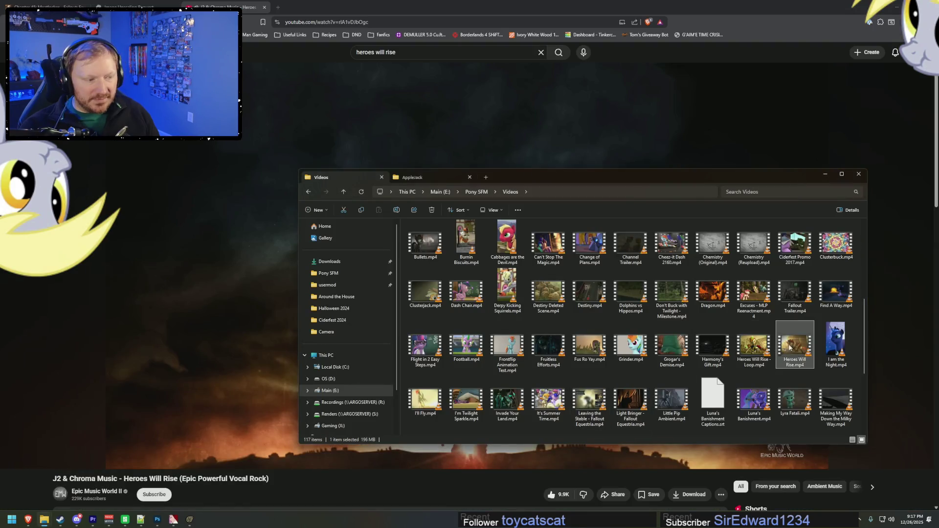
pyautogui.doubleClick(802, 345)
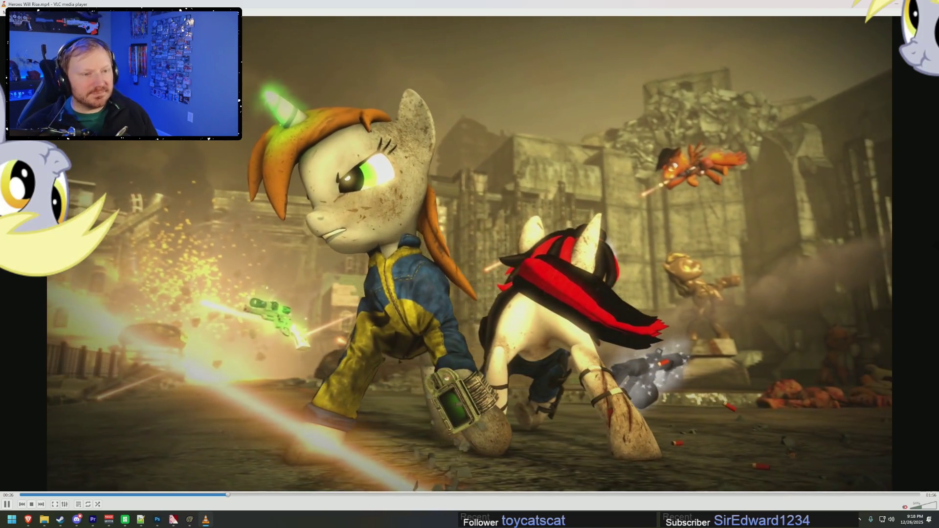
# Quit VLC, resume the Heroes Will Rise song on YouTube, then close the YouTube tab
pyautogui.hotkey('alt', 'F4')
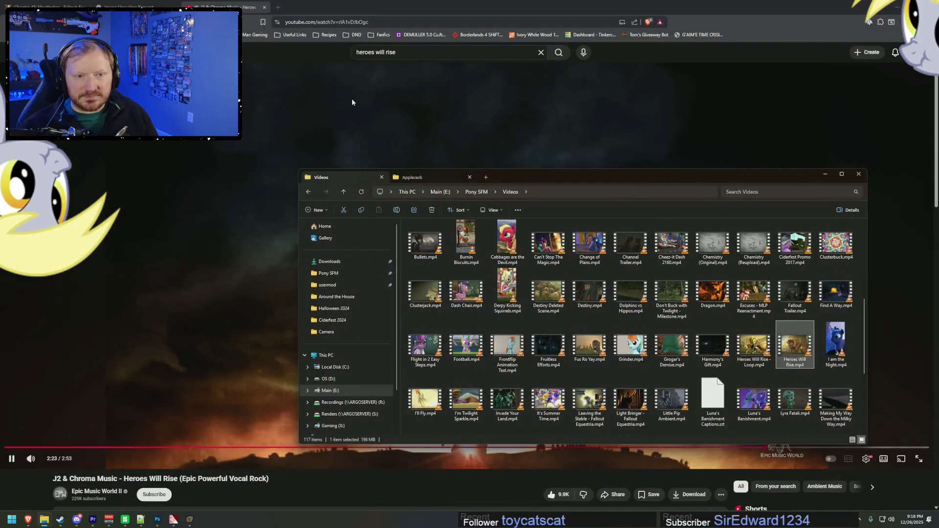
pyautogui.click(361, 128)
pyautogui.click(263, 8)
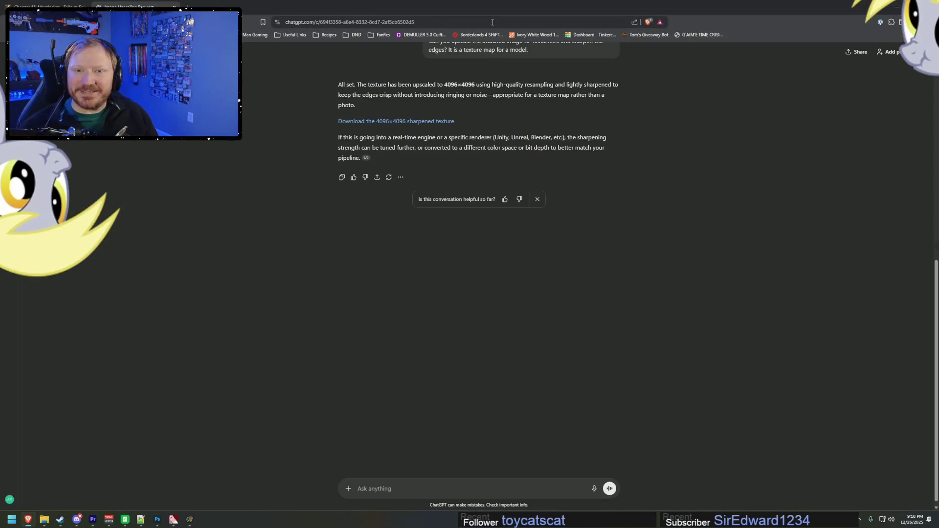
# Minimize the browser, bring Source Filmmaker forward and zoom the viewport out on the pony lineup
pyautogui.click(897, 7)
pyautogui.click(589, 59)
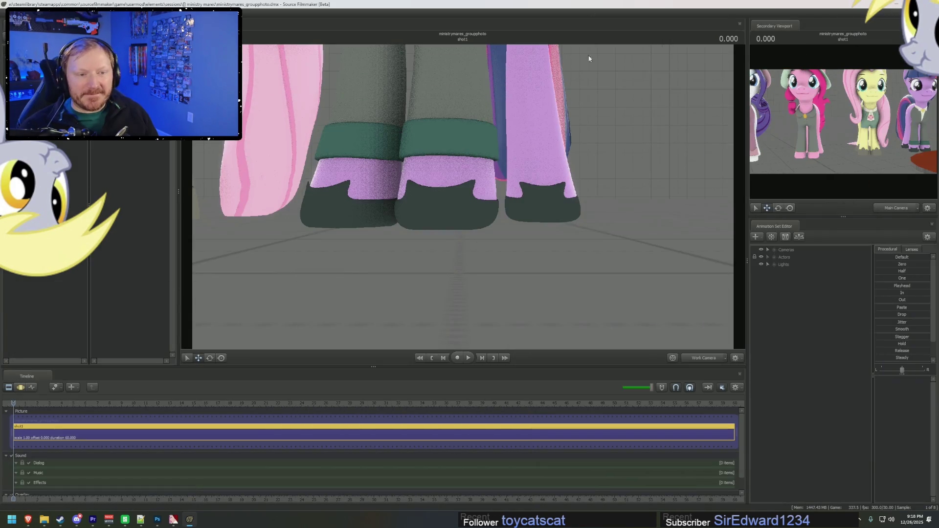
pyautogui.scroll(-2, 463, 196)
pyautogui.scroll(-3, 462, 196)
pyautogui.scroll(-3, 462, 196)
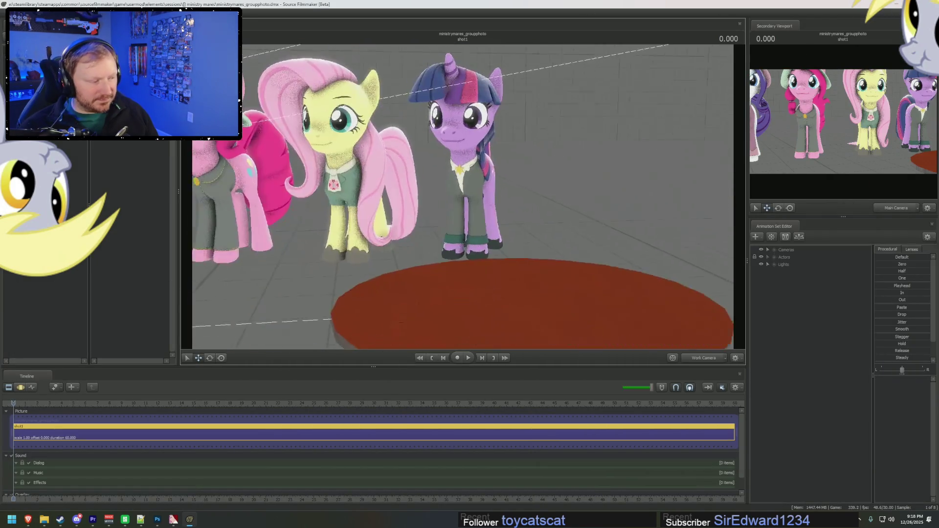
pyautogui.scroll(-2, 463, 196)
pyautogui.scroll(-3, 462, 195)
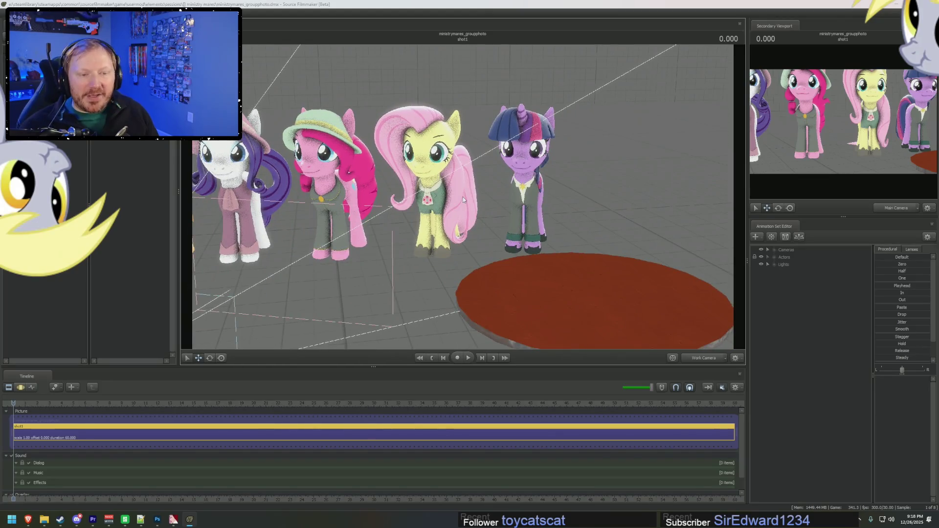
pyautogui.hotkey('alt', 'Tab')
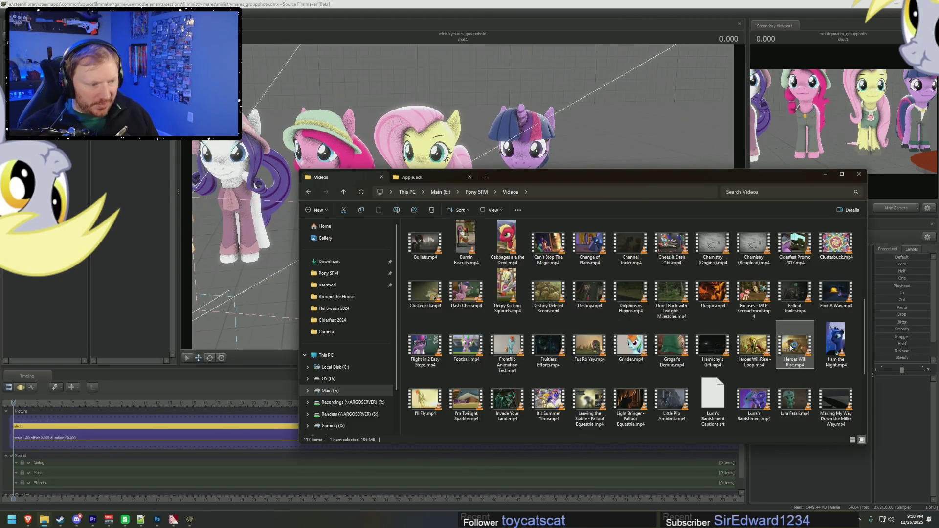
# Open Heroes Will Rise.mp4 in VLC, pause it, and scrub to about 12 then 10 seconds
pyautogui.doubleClick(791, 346)
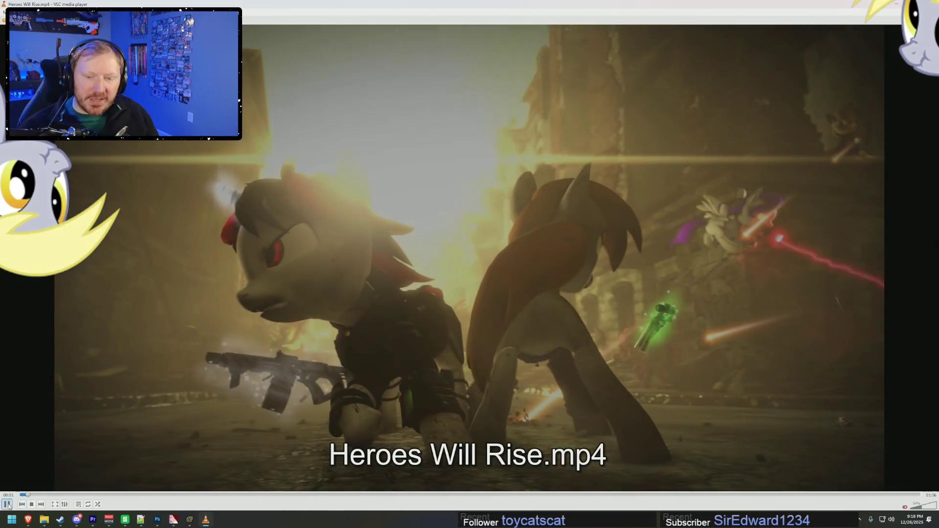
pyautogui.click(7, 504)
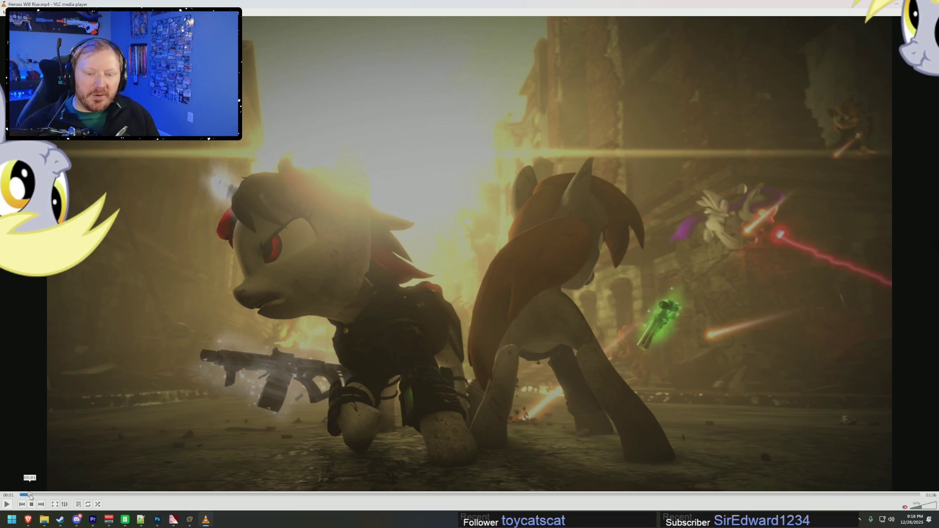
pyautogui.moveTo(30, 495); pyautogui.dragTo(114, 495)
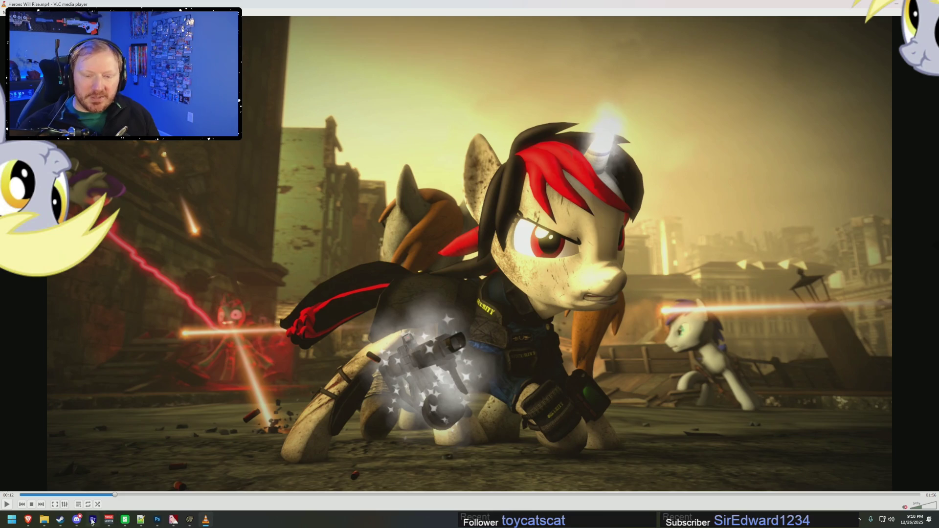
pyautogui.moveTo(114, 496)
pyautogui.mouseDown()
pyautogui.moveTo(100, 495)
pyautogui.moveTo(136, 509)
pyautogui.moveTo(126, 512)
pyautogui.moveTo(108, 507)
pyautogui.moveTo(281, 518)
pyautogui.mouseUp()
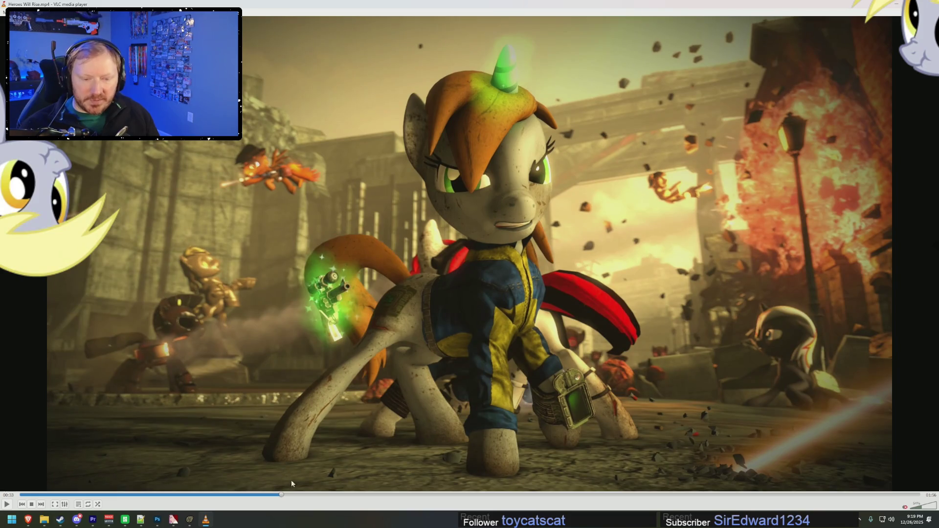
# Fine-tune the paused frame near 33 seconds, skip ahead to about 0:54, then close VLC
pyautogui.moveTo(283, 498); pyautogui.dragTo(282, 498)
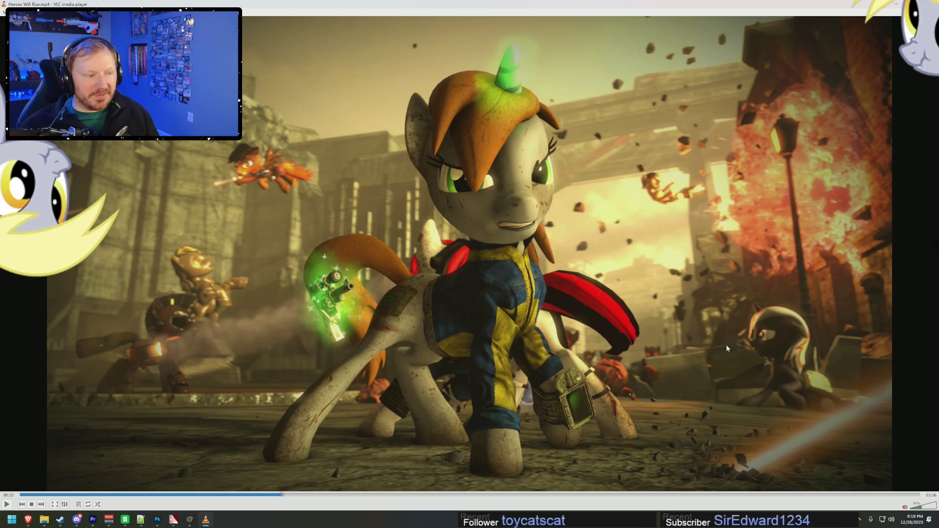
pyautogui.moveTo(283, 497); pyautogui.dragTo(298, 503)
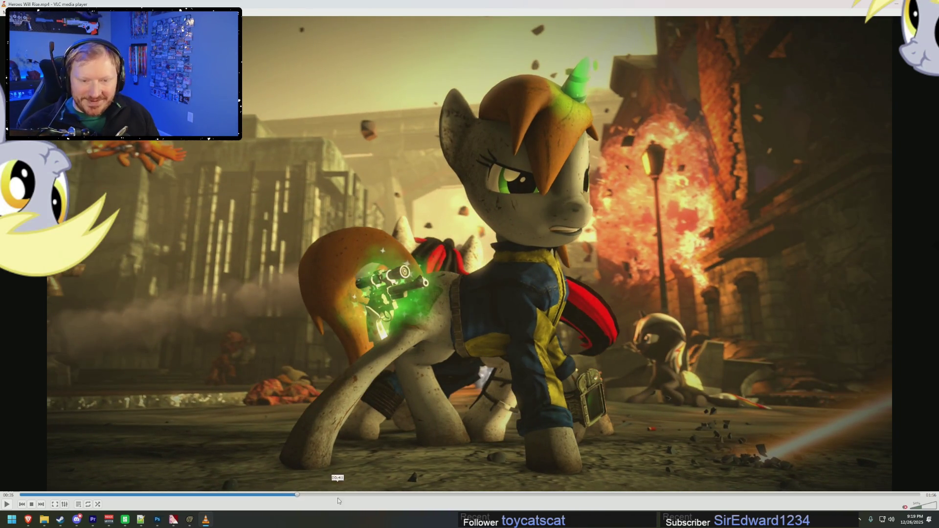
pyautogui.moveTo(298, 493); pyautogui.dragTo(282, 493)
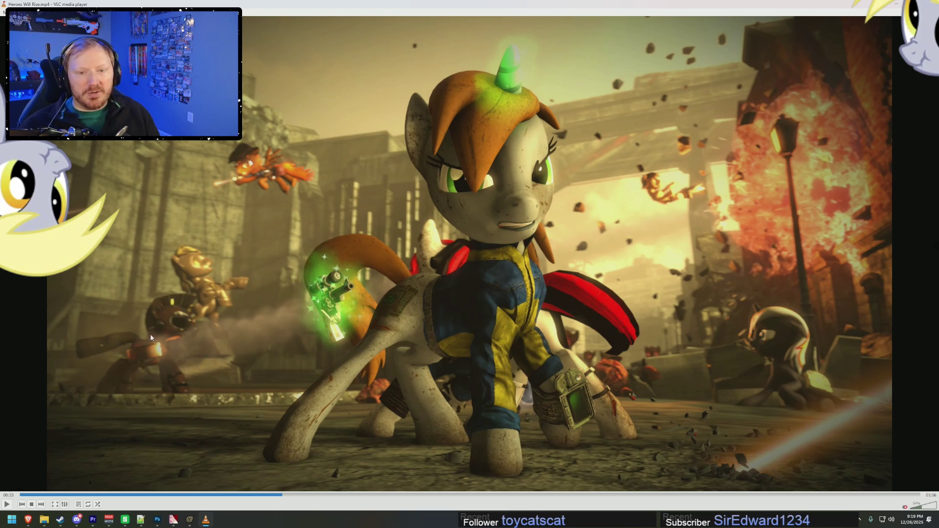
pyautogui.moveTo(287, 499); pyautogui.dragTo(473, 511)
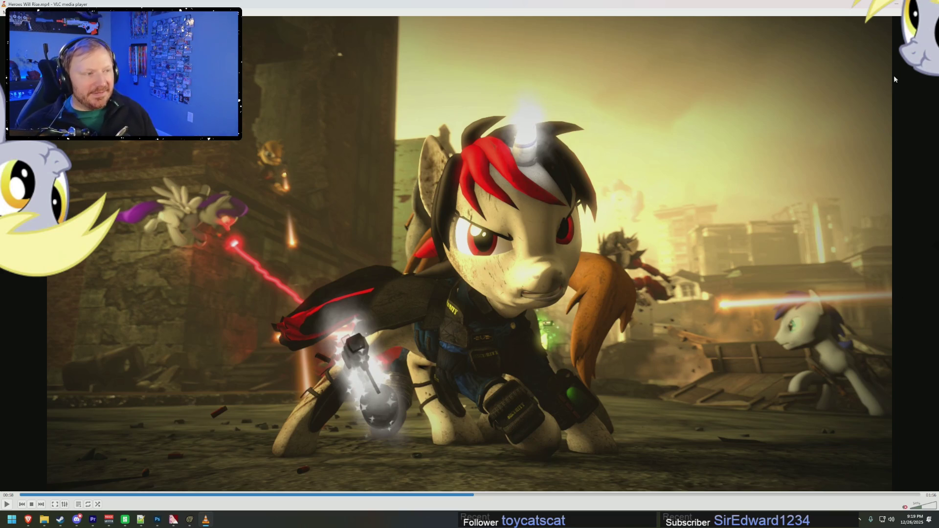
pyautogui.hotkey('alt', 'F4')
# Return to the group-photo scene and pull the camera back to frame the full pony lineup
pyautogui.click(569, 3)
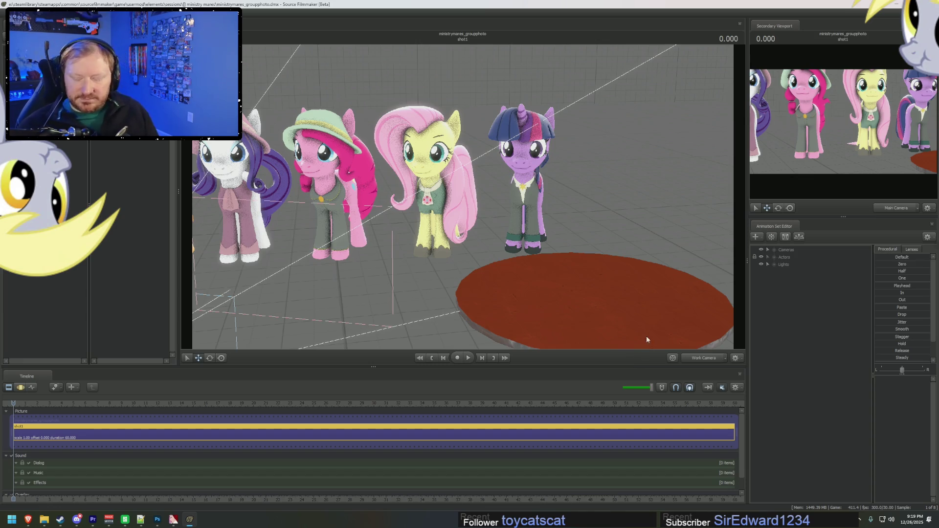
pyautogui.moveTo(619, 255); pyautogui.dragTo(619, 255)
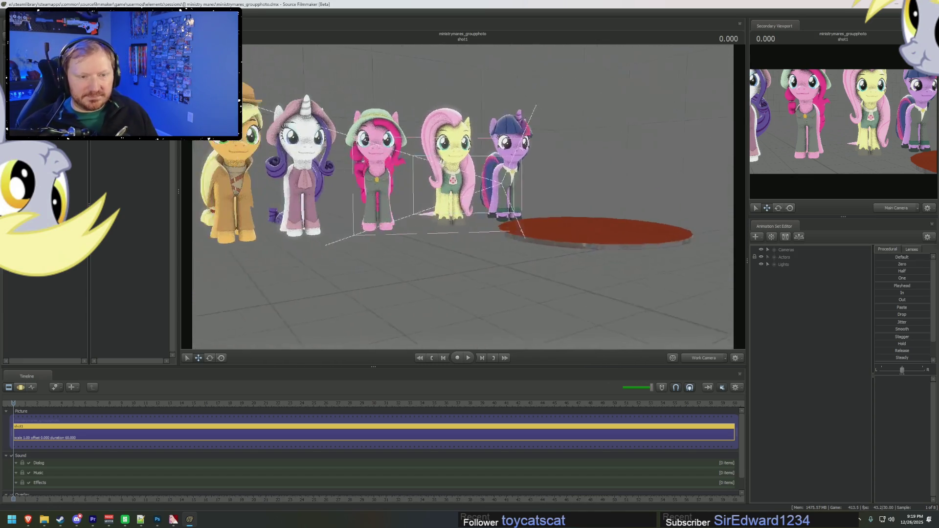
pyautogui.moveTo(462, 199); pyautogui.dragTo(462, 199)
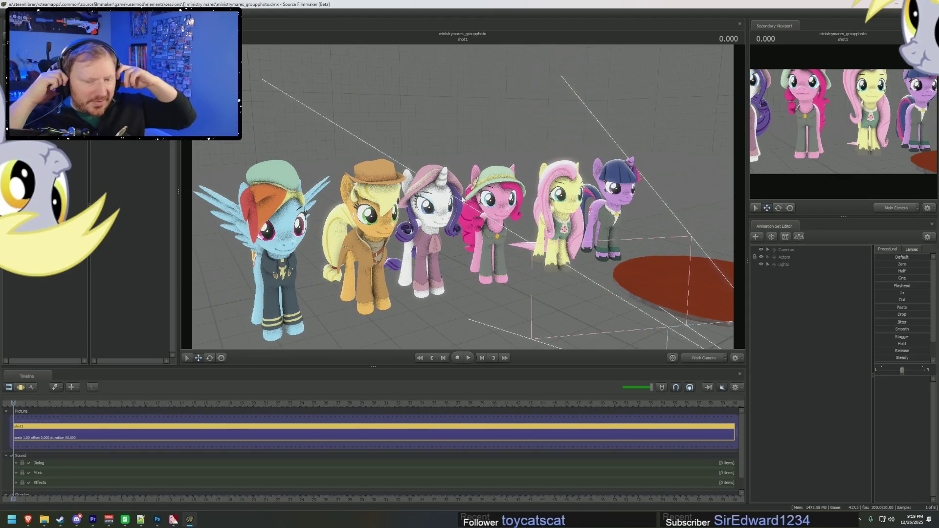
pyautogui.click(27, 521)
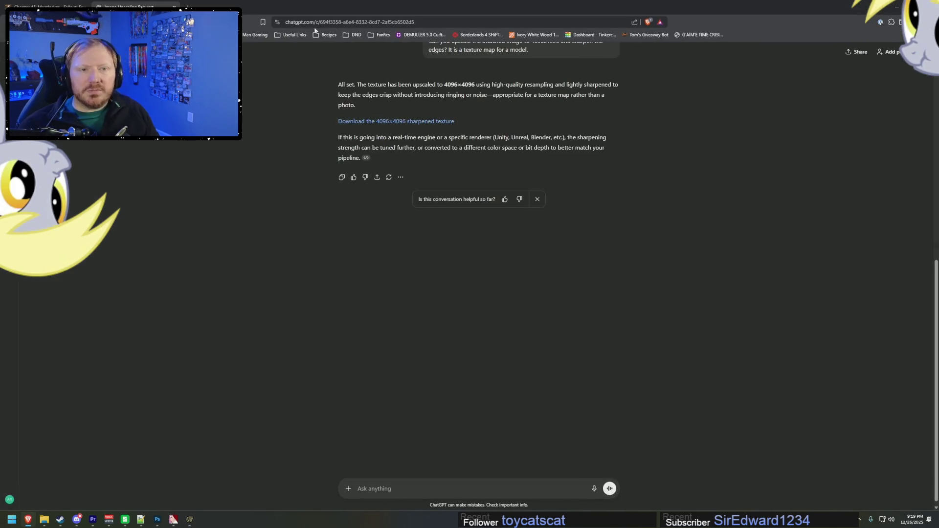
# Search the web for the SFM animator's DeviantArt account and open their profile
pyautogui.click(368, 23)
pyautogui.write('deviant ')
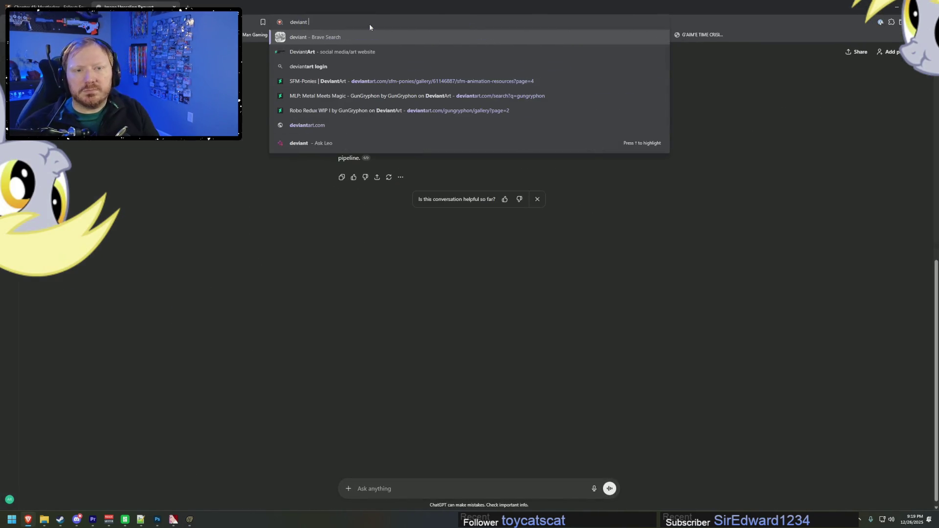
pyautogui.write('art argodaemon')
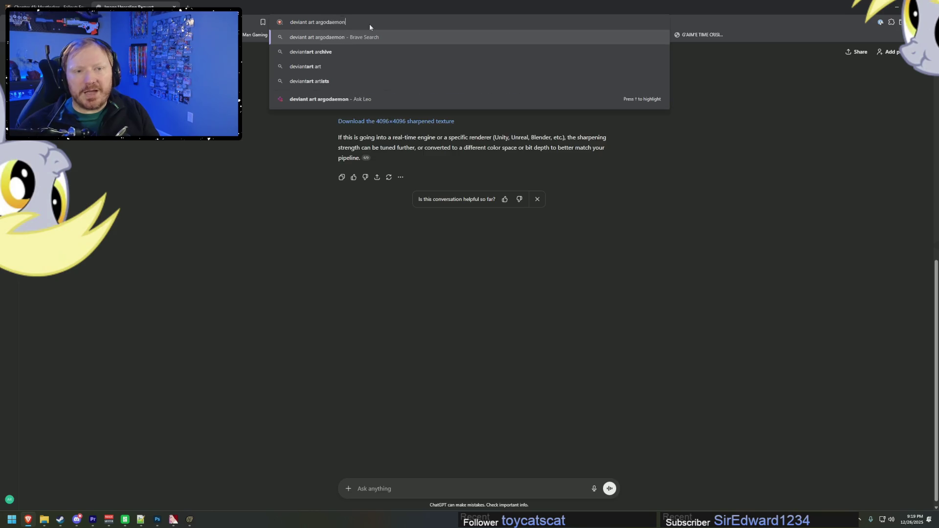
pyautogui.press('Return')
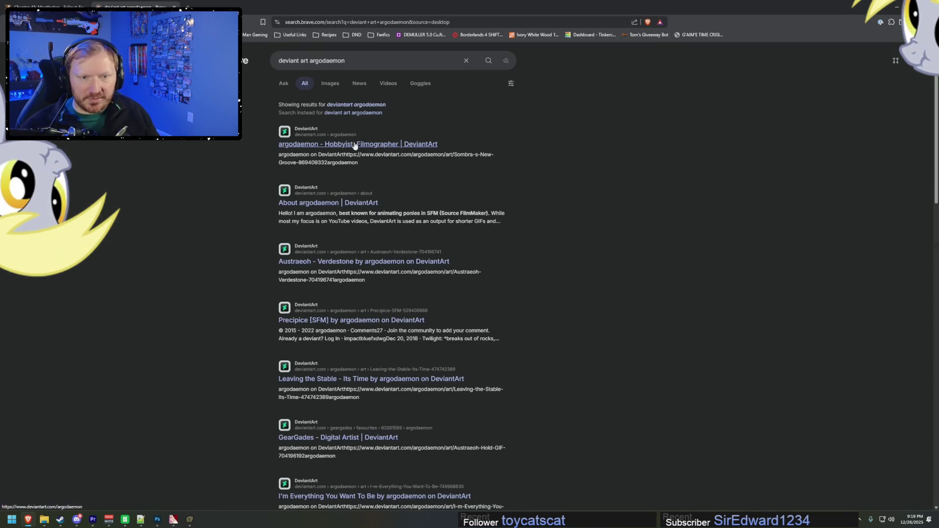
pyautogui.click(479, 180)
pyautogui.scroll(-4, 406, 353)
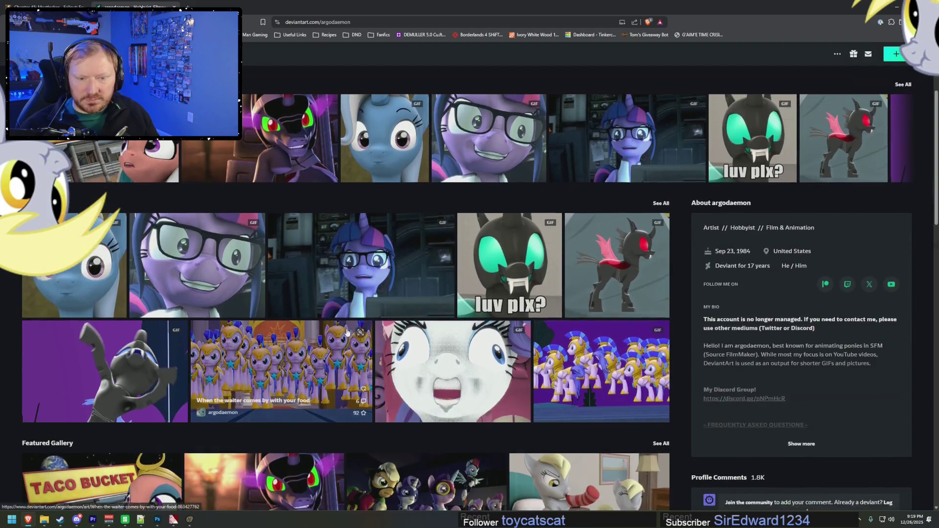
pyautogui.scroll(-6, 406, 353)
pyautogui.scroll(5, 473, 355)
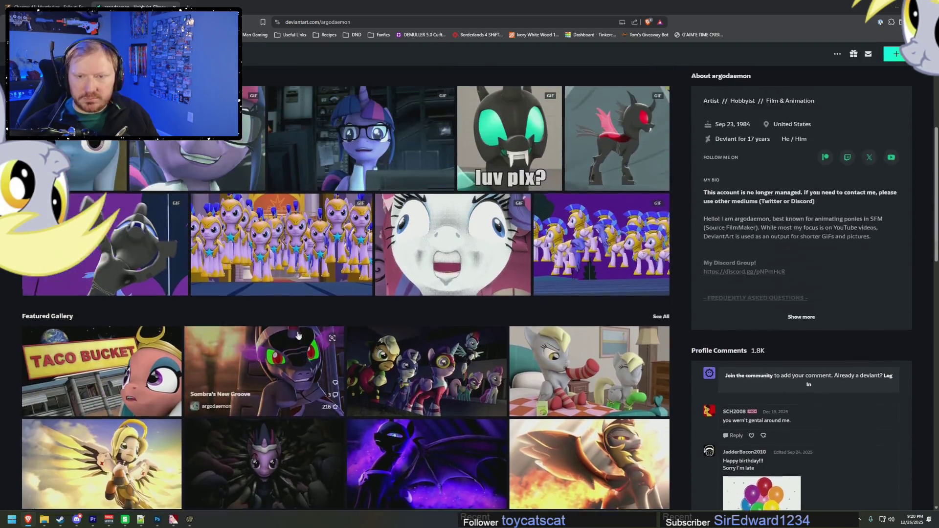
pyautogui.scroll(5, 206, 248)
# Open the artist's gallery and page forward through pages 2, 3, 4 and 5
pyautogui.click(72, 197)
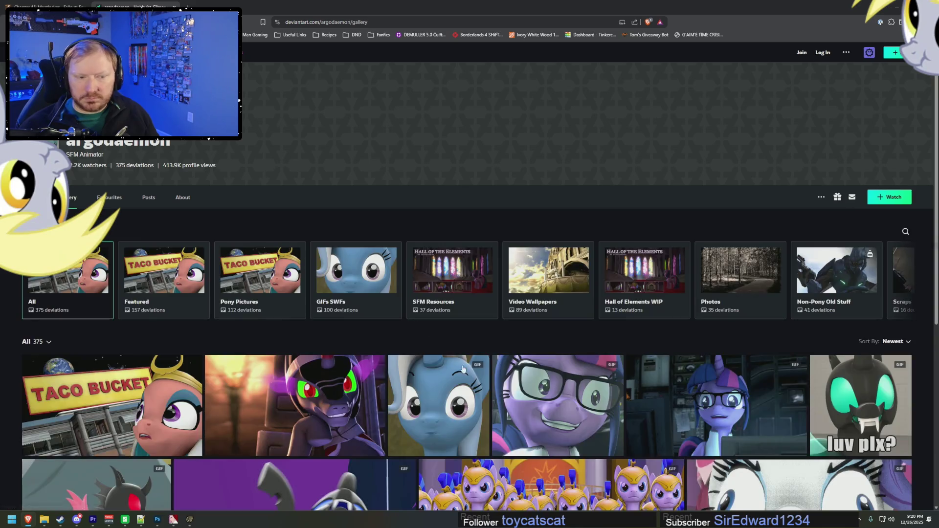
pyautogui.scroll(-5, 601, 395)
pyautogui.scroll(-1, 602, 395)
pyautogui.click(509, 324)
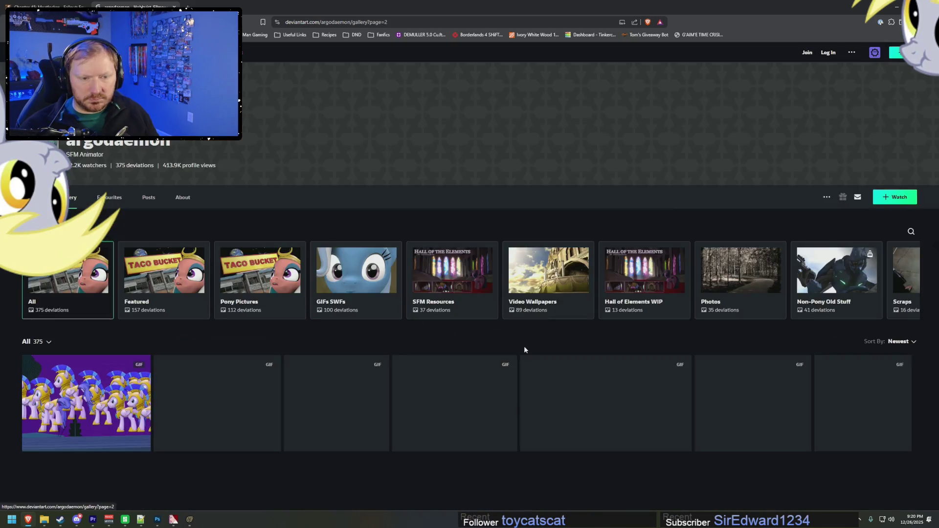
pyautogui.scroll(-5, 524, 345)
pyautogui.click(519, 328)
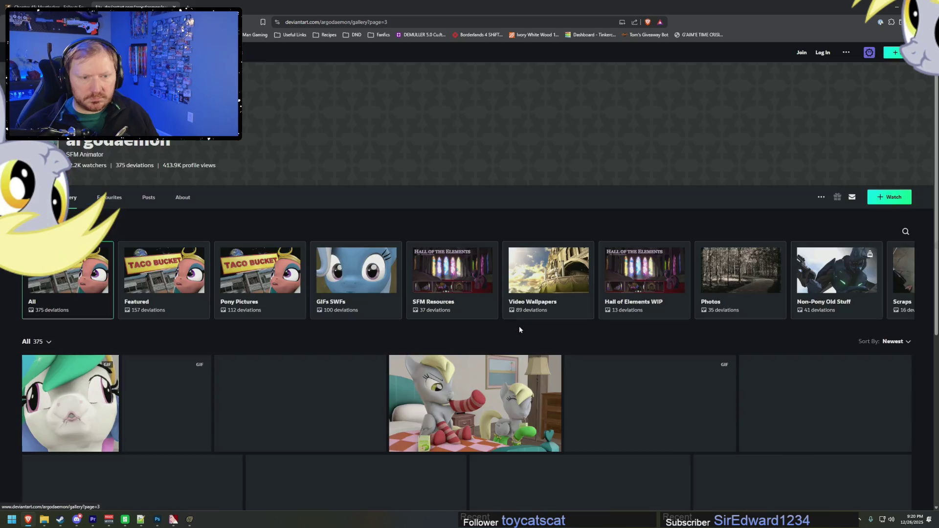
pyautogui.scroll(-5, 522, 337)
pyautogui.click(518, 343)
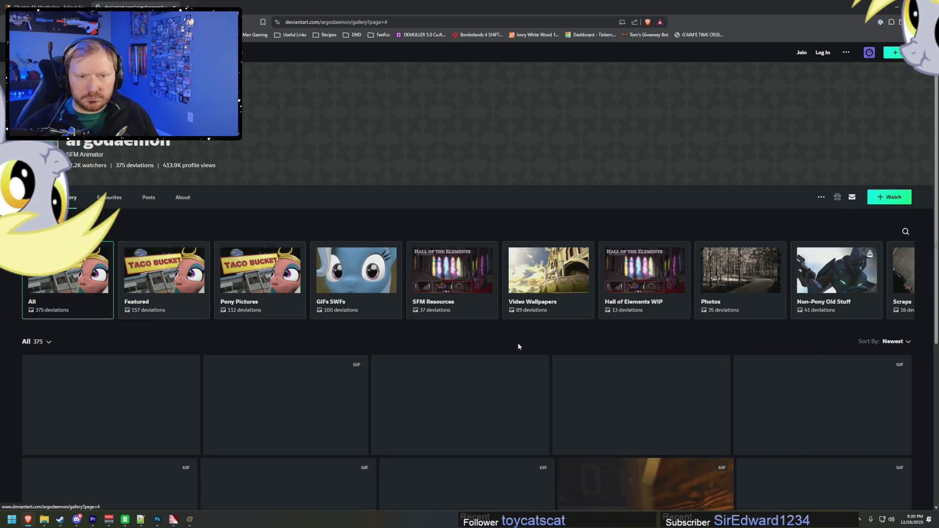
pyautogui.scroll(-5, 520, 348)
pyautogui.click(527, 357)
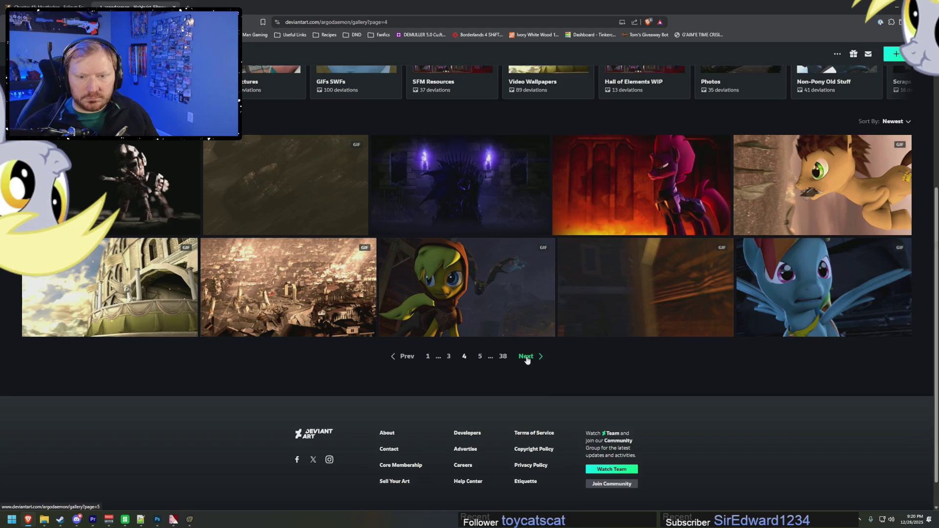
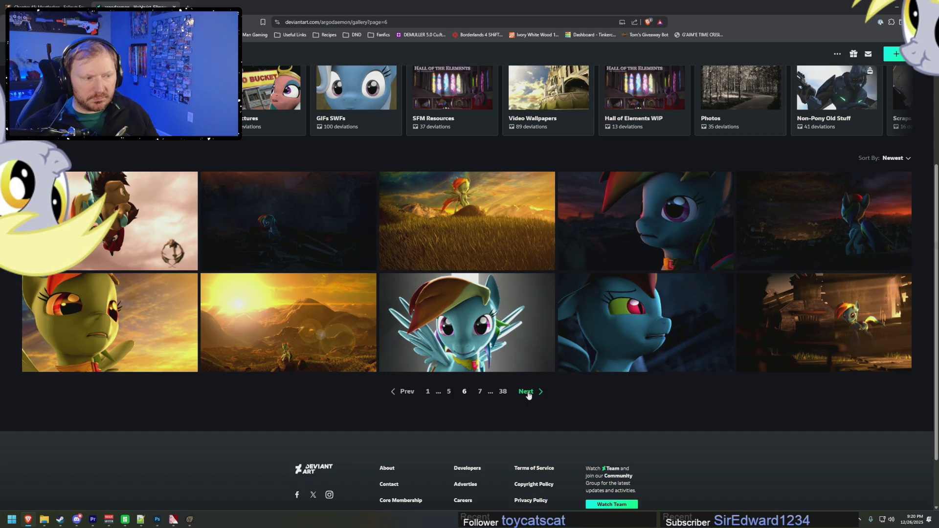
# Page through the artist's DeviantArt gallery from page 7 to page 10
pyautogui.click(527, 392)
pyautogui.scroll(-5, 529, 395)
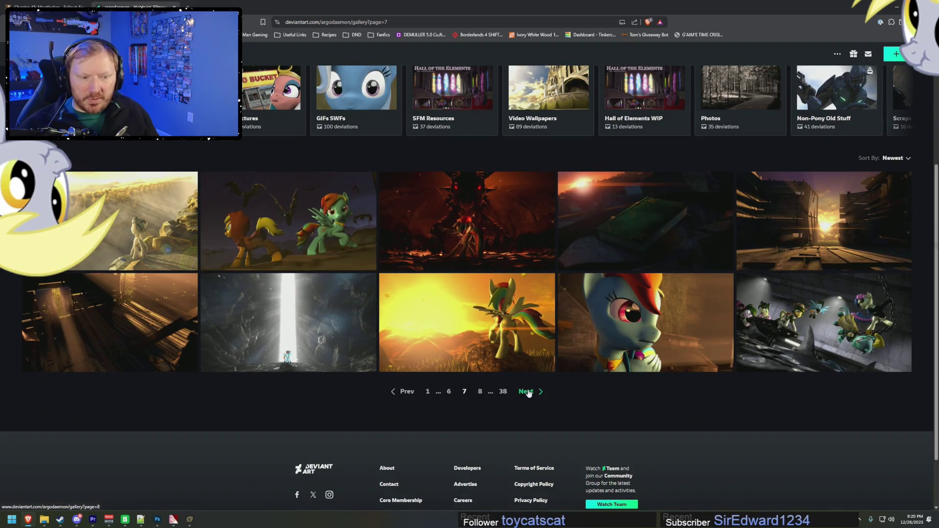
pyautogui.click(529, 392)
pyautogui.scroll(-5, 528, 395)
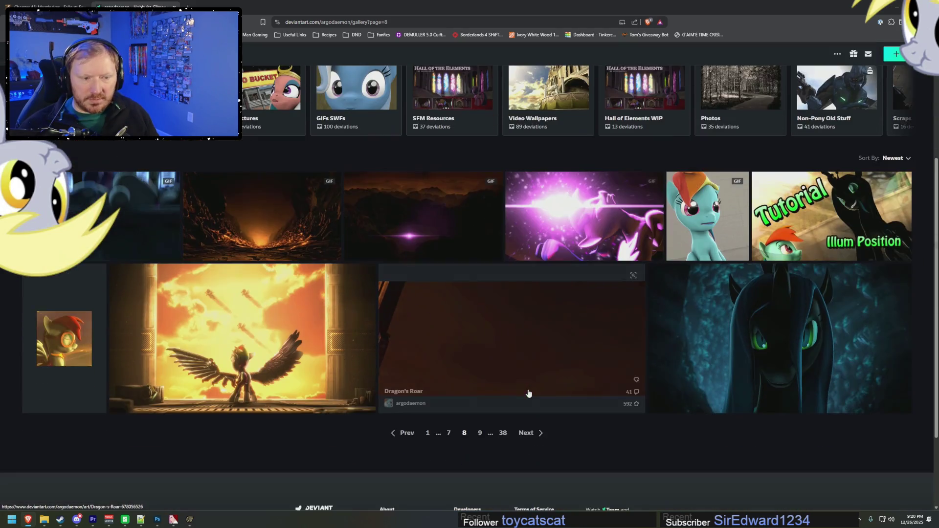
pyautogui.click(534, 400)
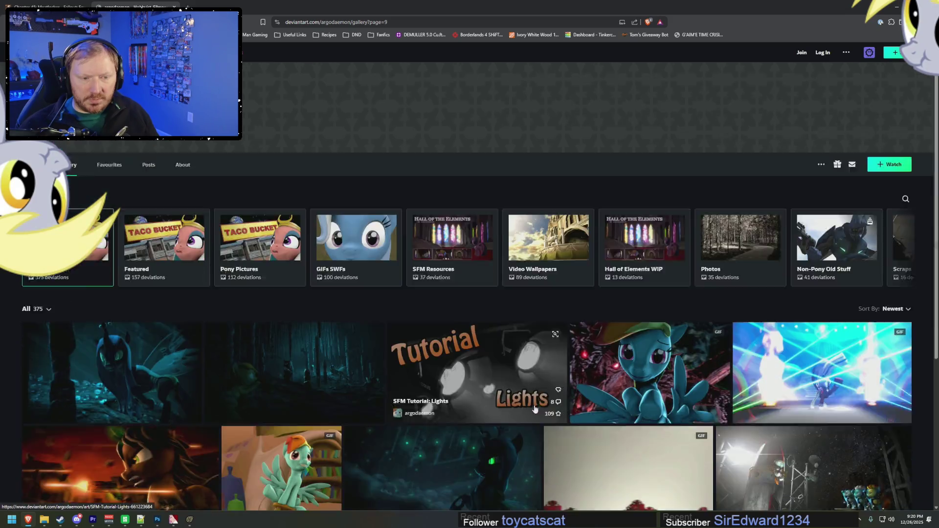
pyautogui.scroll(-5, 535, 409)
pyautogui.click(536, 376)
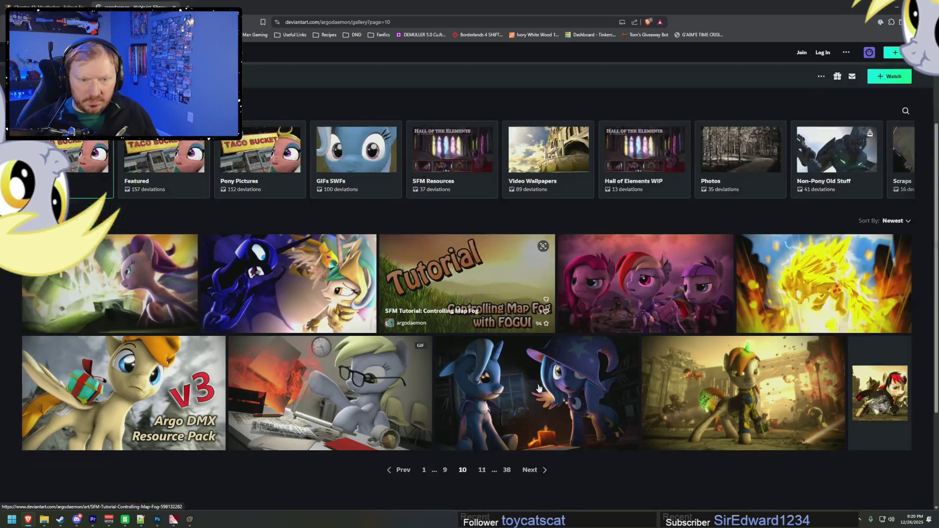
pyautogui.scroll(-2, 539, 383)
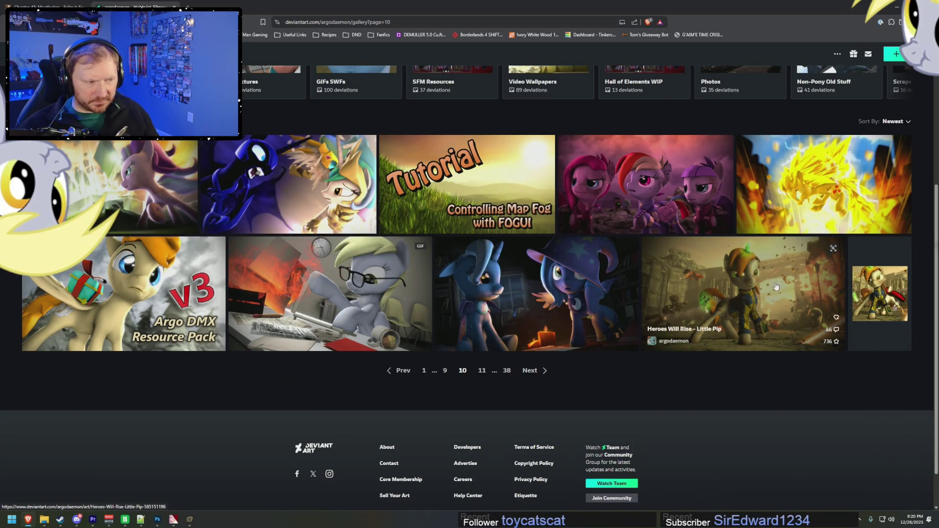
# View the Heroes Will Rise - Little Pip artwork, then return to gallery page 10
pyautogui.click(726, 330)
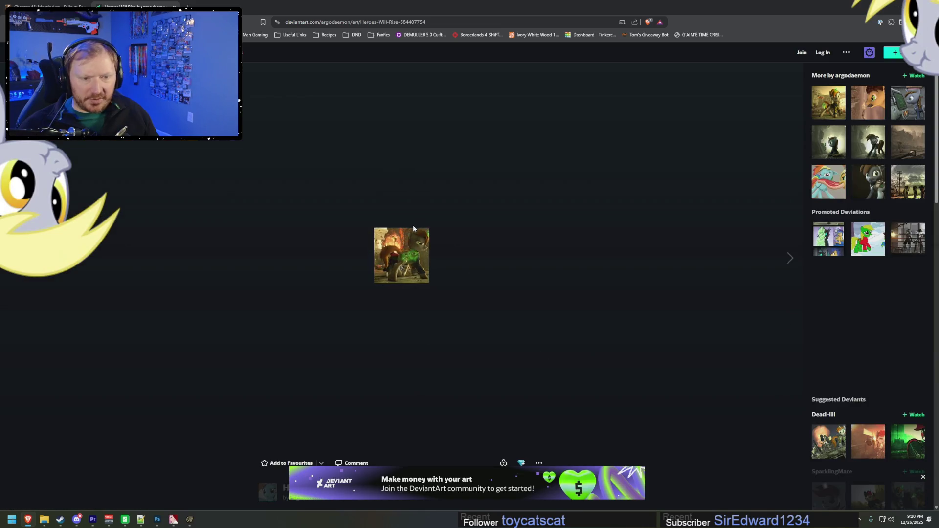
pyautogui.scroll(-4, 455, 303)
pyautogui.scroll(-2, 456, 338)
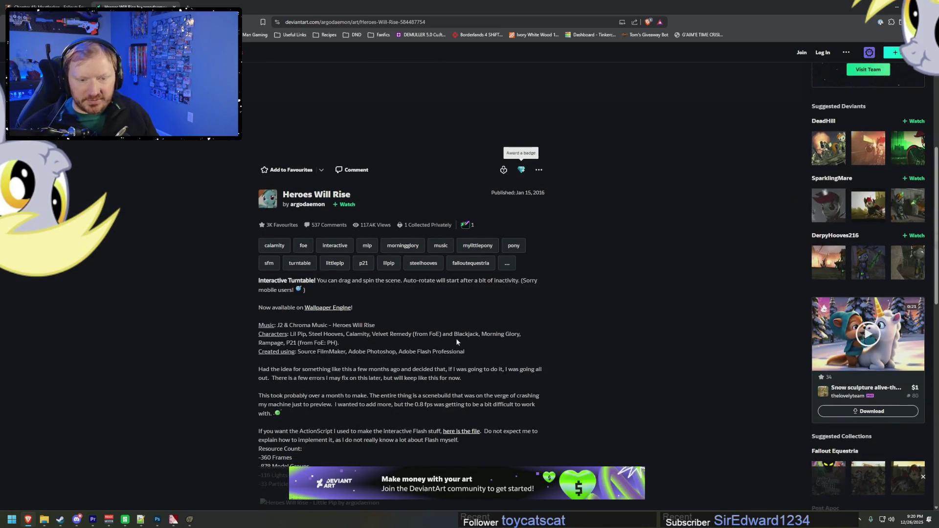
pyautogui.scroll(6, 430, 338)
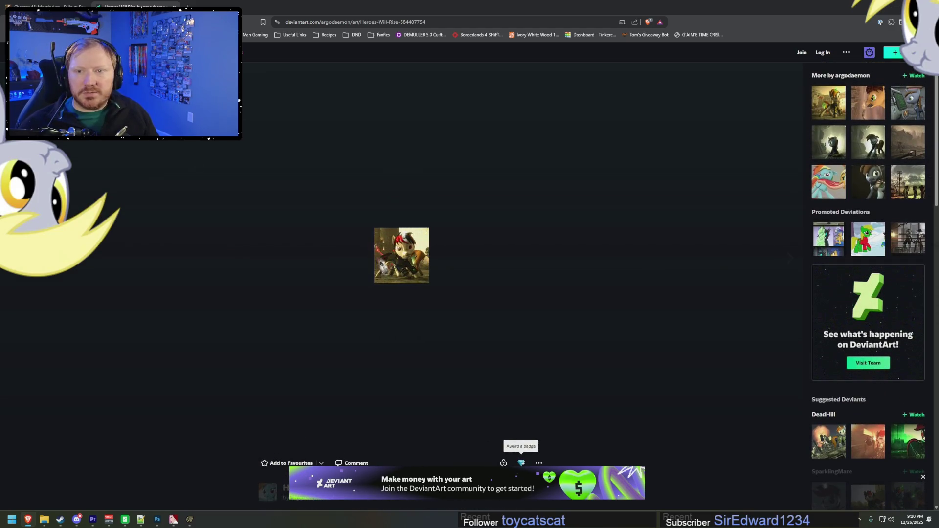
pyautogui.hotkey('alt', 'Left')
pyautogui.click(755, 303)
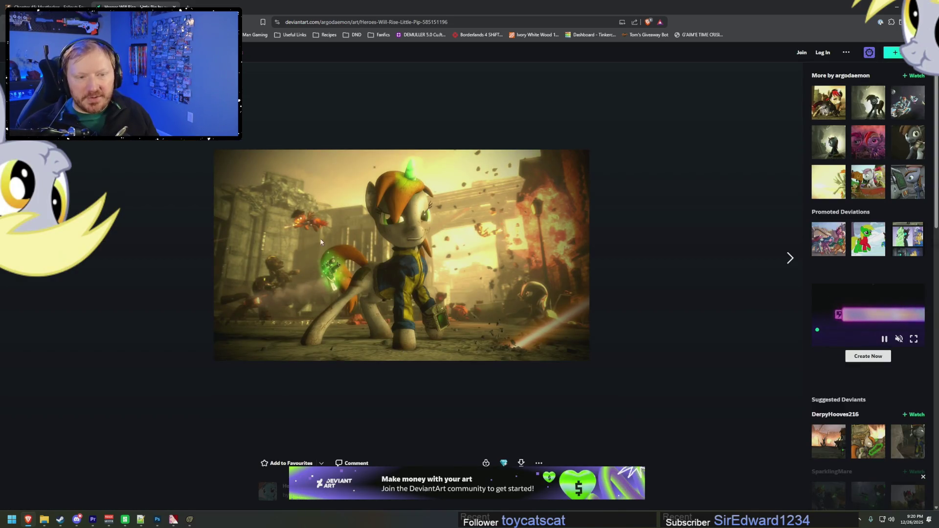
pyautogui.hotkey('alt', 'Left')
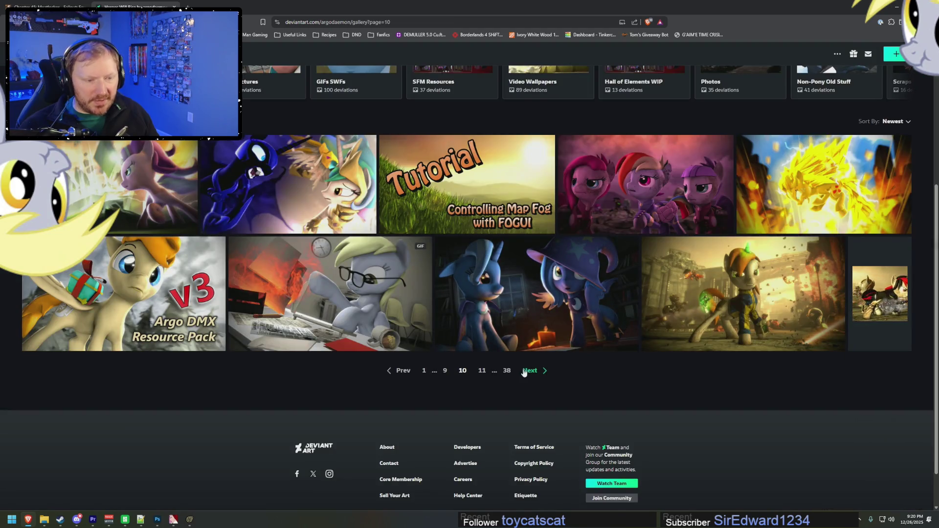
# Glance at gallery page 11, then go back and view the Little Pip artwork again
pyautogui.click(525, 372)
pyautogui.scroll(-3, 525, 373)
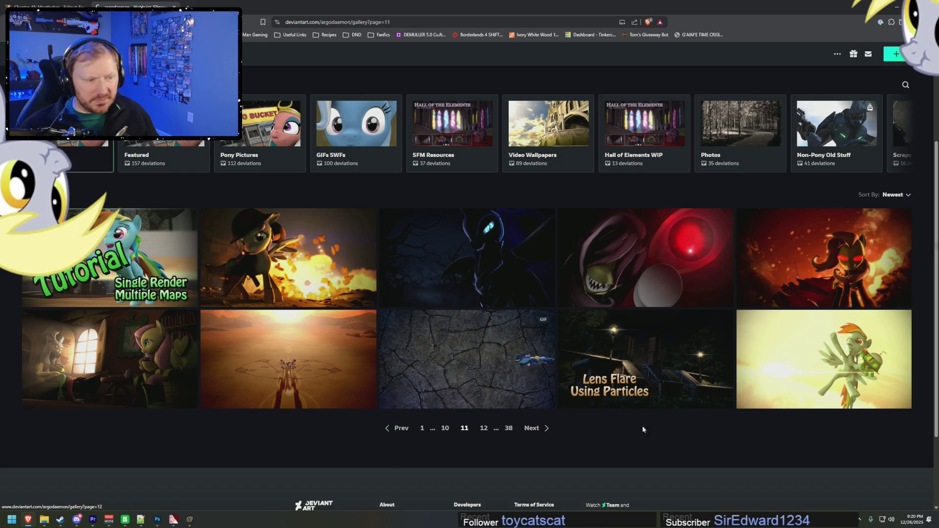
pyautogui.hotkey('alt', 'Left')
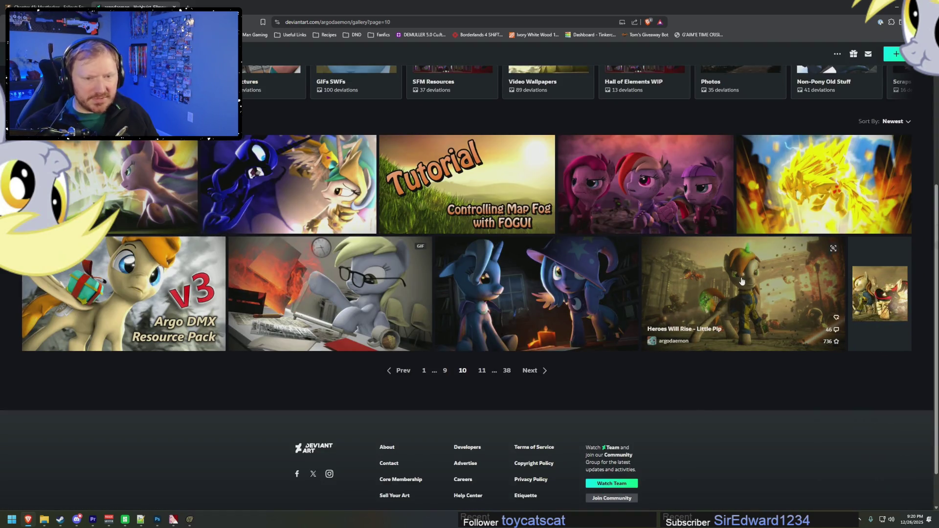
pyautogui.click(748, 293)
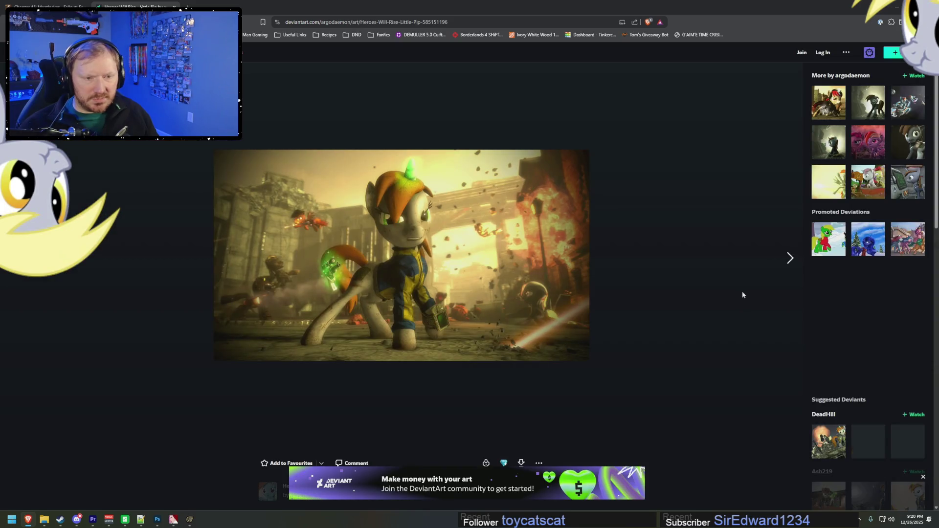
pyautogui.scroll(-2, 648, 325)
pyautogui.scroll(-2, 655, 318)
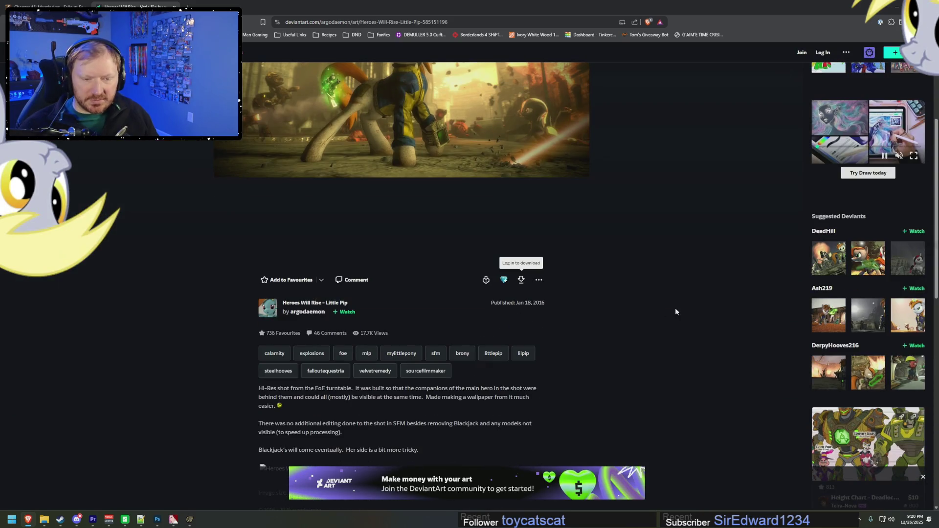
pyautogui.scroll(-2, 676, 312)
pyautogui.scroll(4, 690, 310)
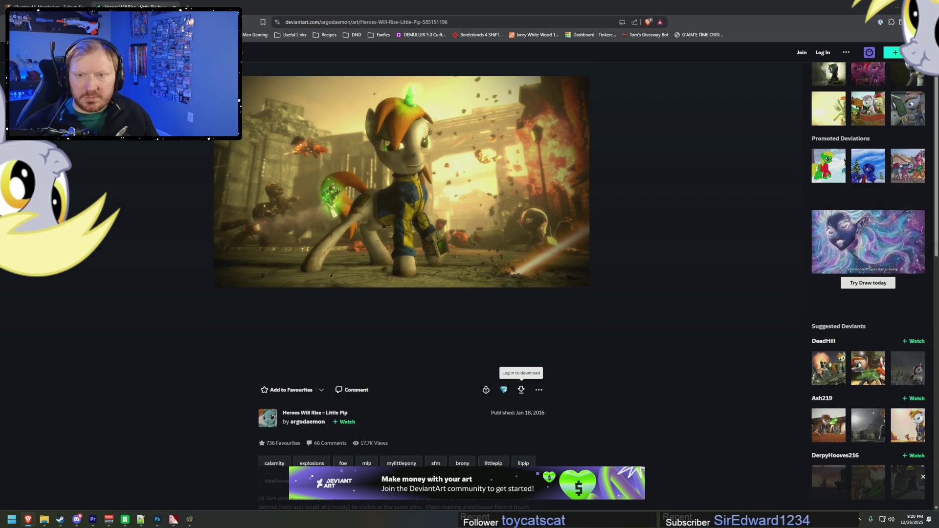
pyautogui.hotkey('alt', 'Left')
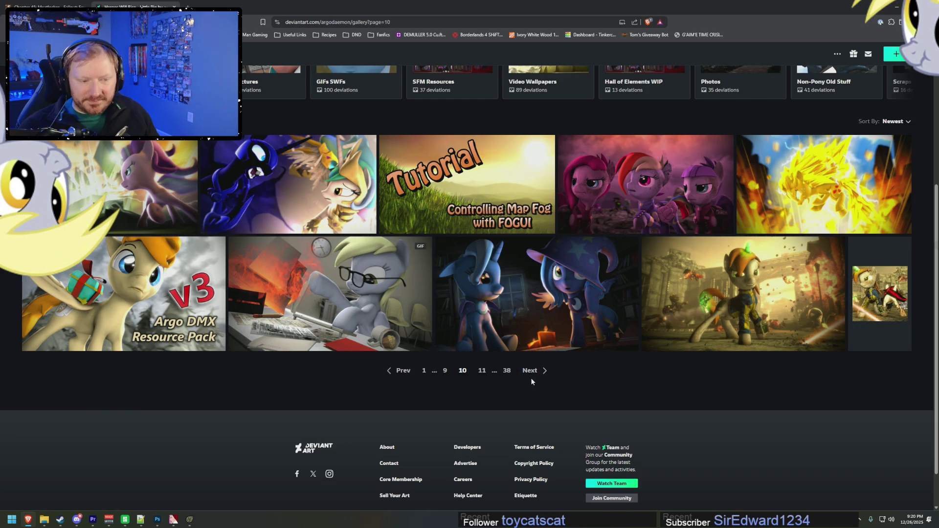
# Scroll back up the gallery and switch to Source Filmmaker
pyautogui.scroll(2, 532, 374)
pyautogui.scroll(2, 691, 403)
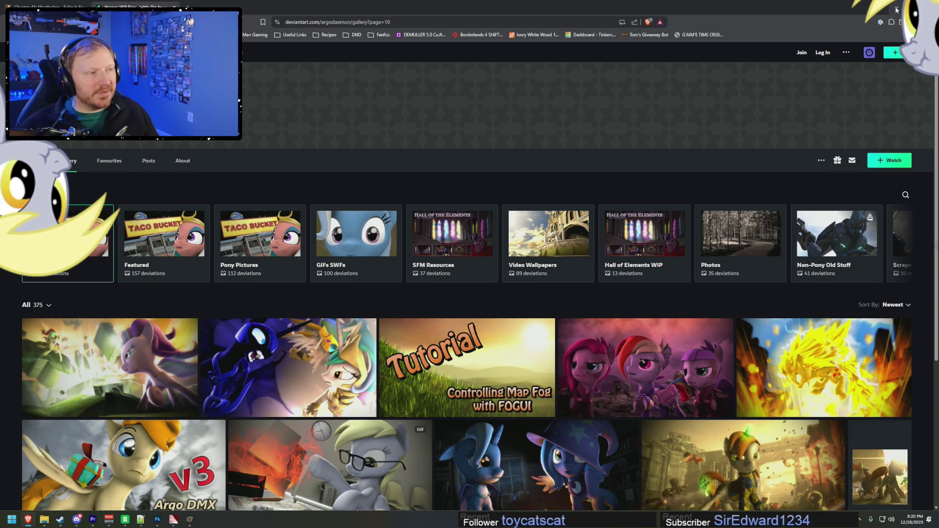
pyautogui.hotkey('alt', 'Tab')
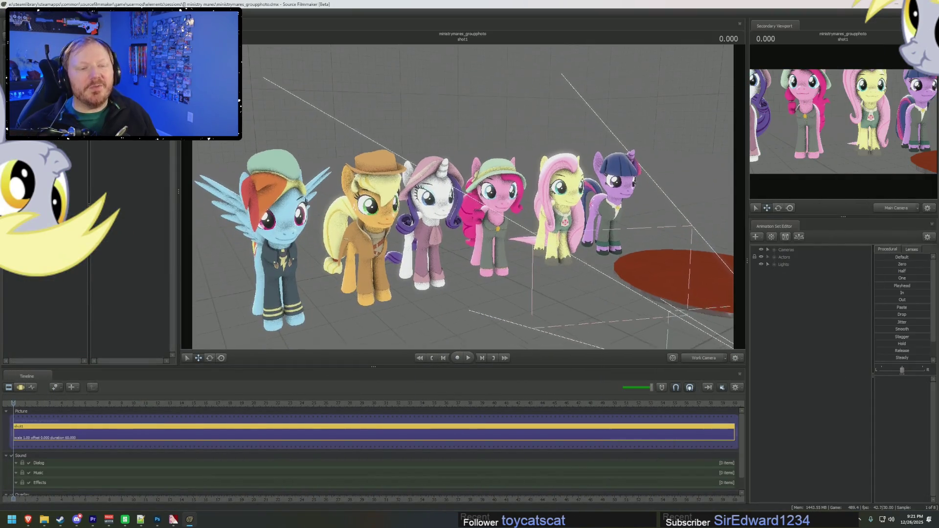
# Reframe the work camera on the six ponies and choose Create Animation Set for New Model
pyautogui.moveTo(564, 293); pyautogui.dragTo(462, 195)
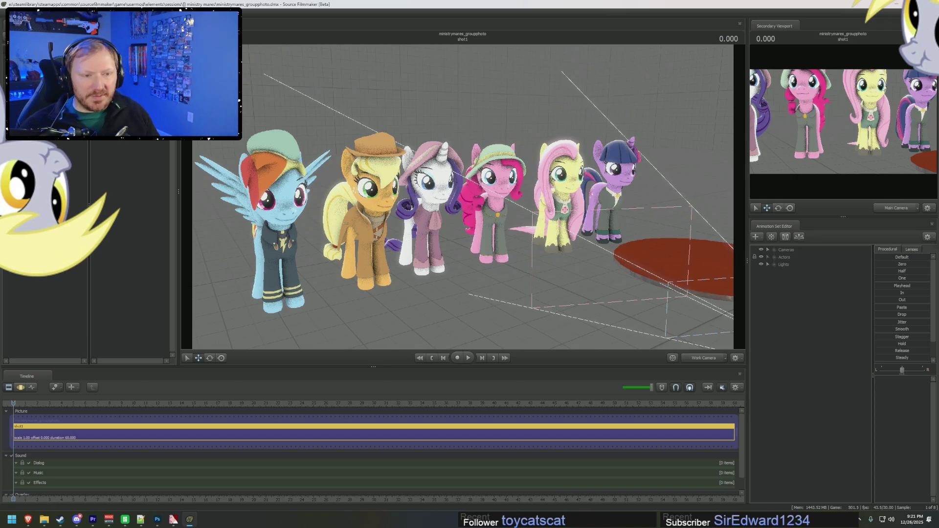
pyautogui.moveTo(463, 196); pyautogui.dragTo(467, 196)
pyautogui.moveTo(574, 254); pyautogui.dragTo(649, 340)
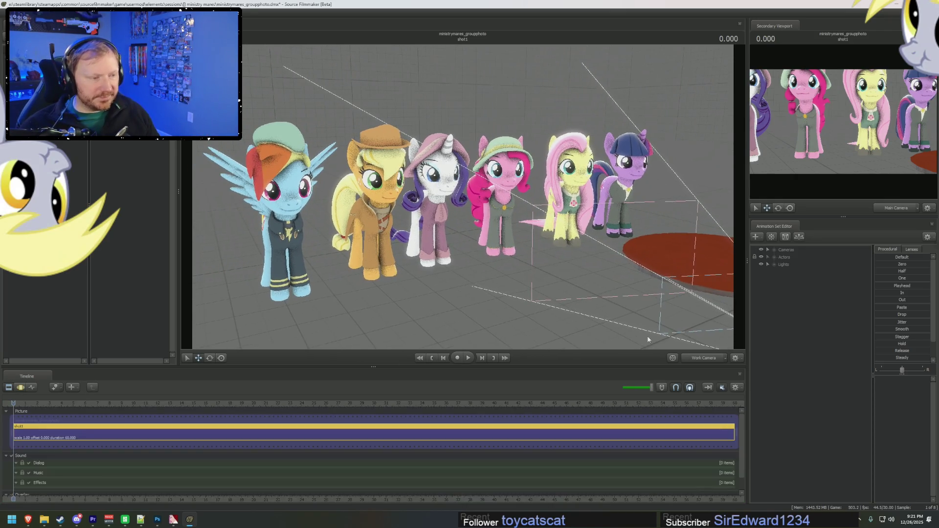
pyautogui.rightClick(784, 300)
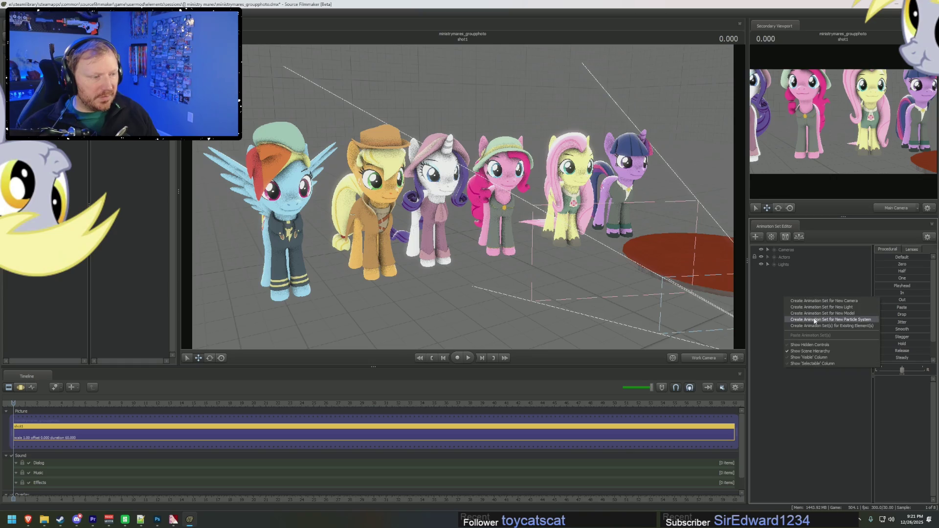
pyautogui.click(817, 314)
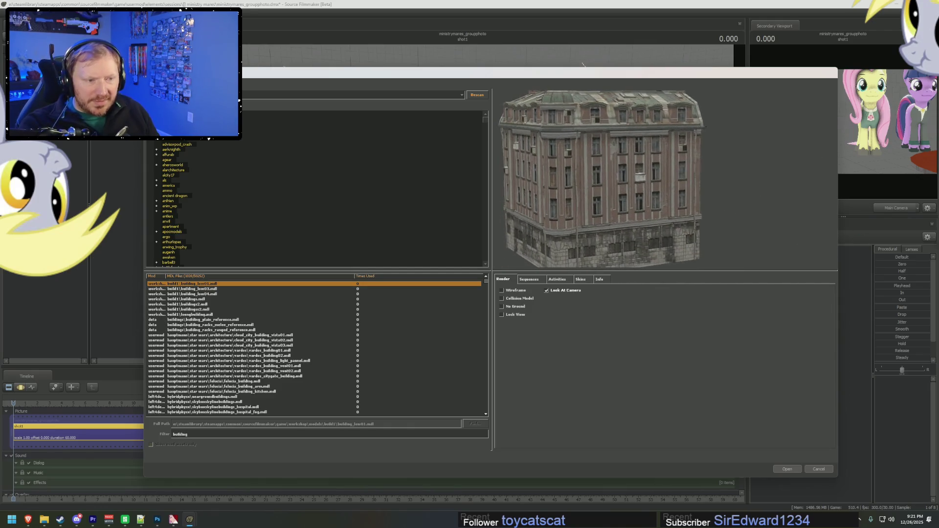
# Preview buildings.mdl and buildings2.mdl, zooming and rotating the preview for a closer look
pyautogui.press('Down')
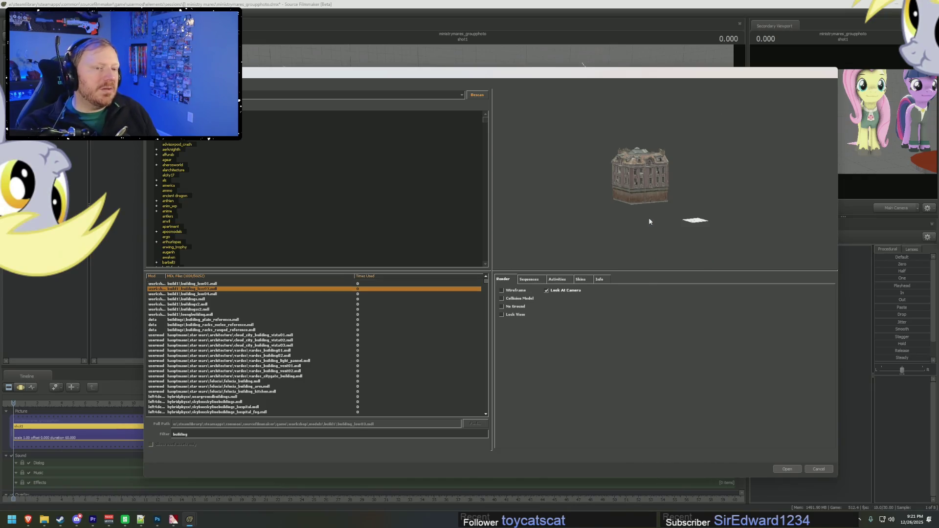
pyautogui.press('Down')
pyautogui.press('Down')
pyautogui.moveTo(669, 205); pyautogui.dragTo(670, 177, button='right')
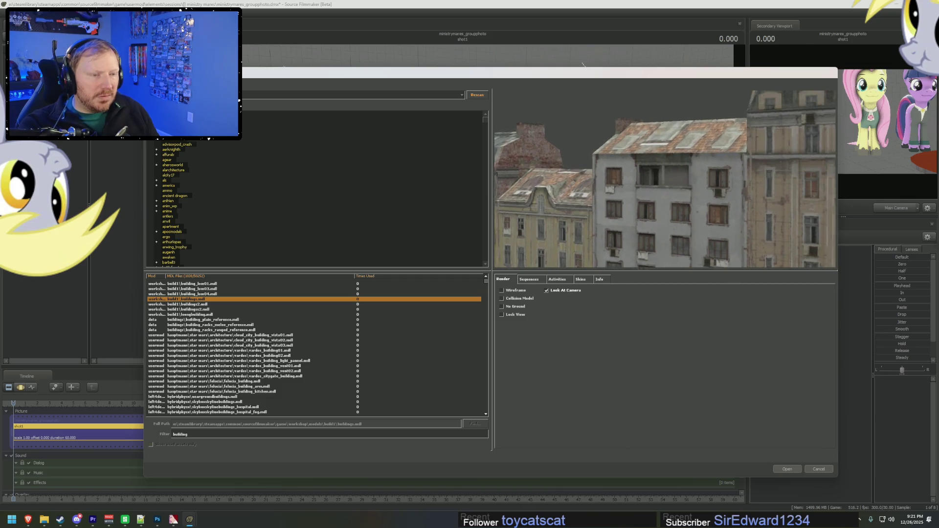
pyautogui.moveTo(707, 255)
pyautogui.mouseDown()
pyautogui.moveTo(738, 240)
pyautogui.moveTo(712, 265)
pyautogui.mouseUp()
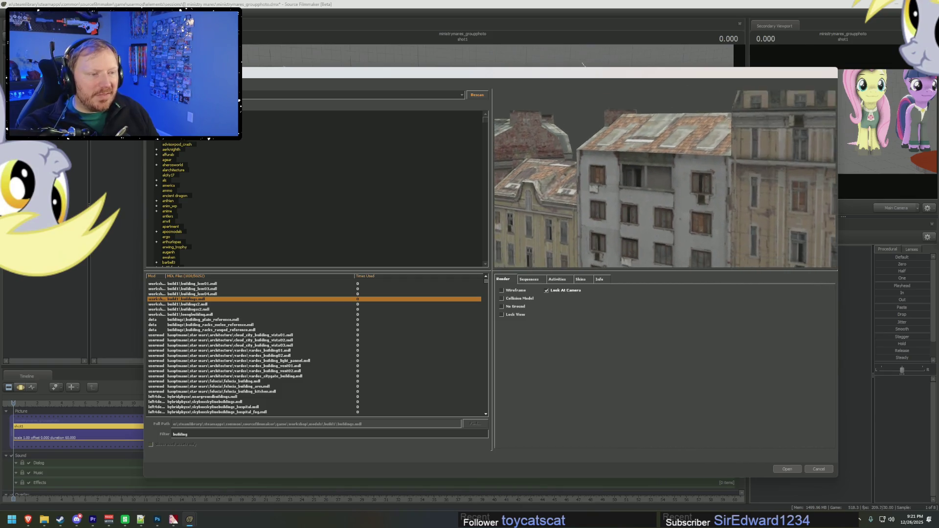
pyautogui.press('Down')
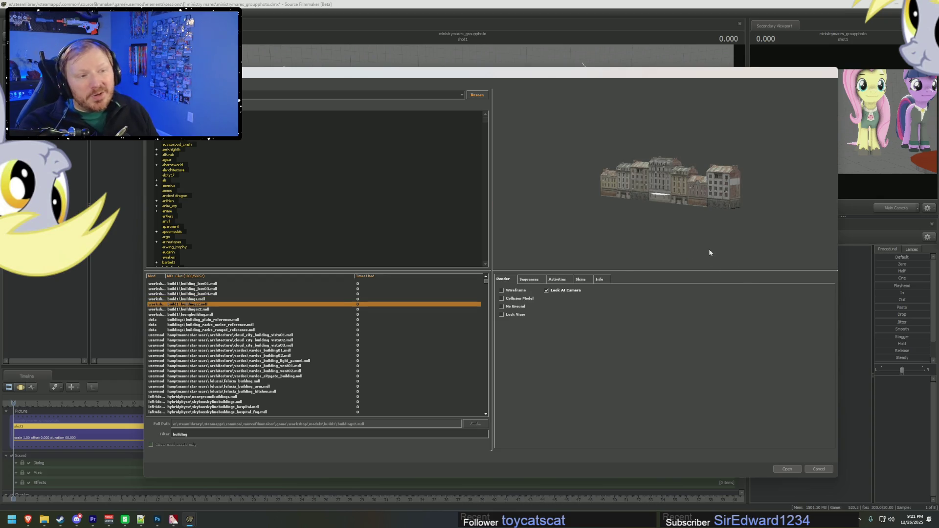
pyautogui.moveTo(709, 248)
pyautogui.mouseDown(button='right')
pyautogui.moveTo(709, 210)
pyautogui.moveTo(736, 259)
pyautogui.mouseUp(button='right')
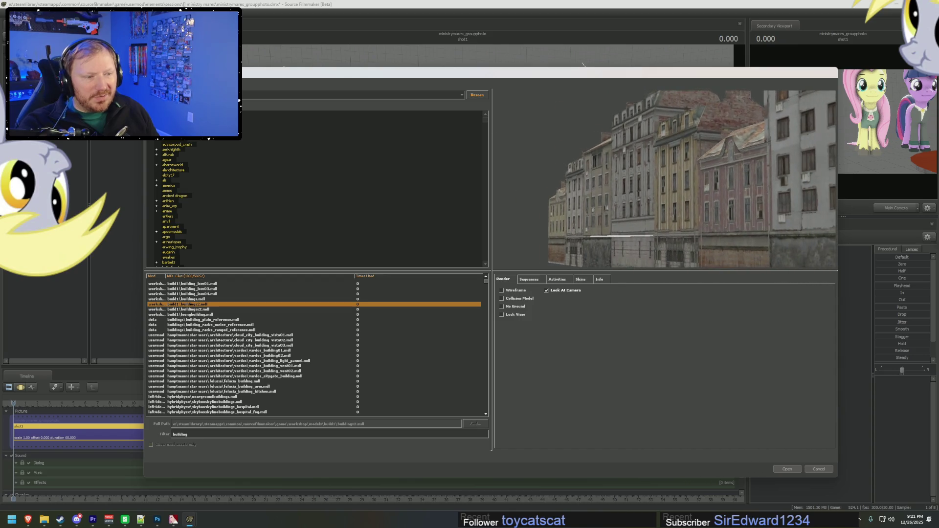
# Step further down the building list past cloud_city_building_vista02.mdl
pyautogui.press('Down')
pyautogui.press('Down')
pyautogui.press('Down')
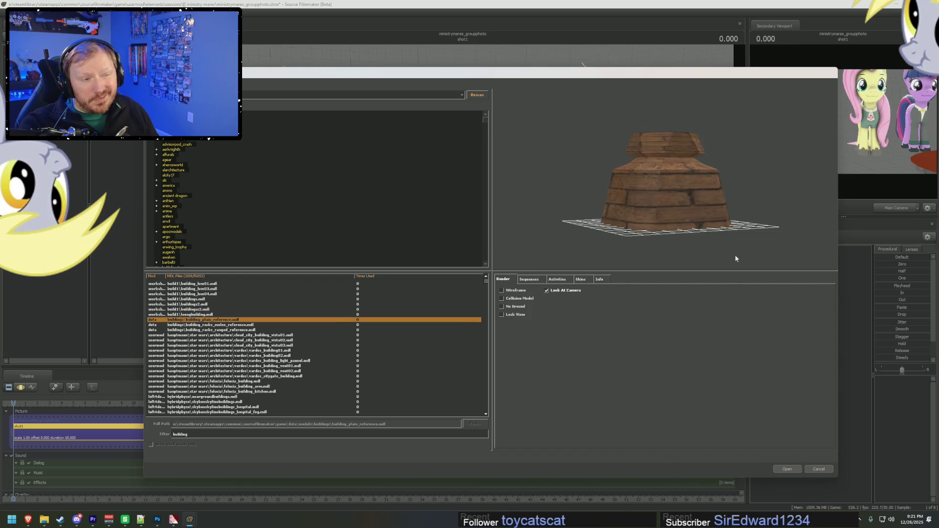
pyautogui.press('Down')
pyautogui.press('Down')
pyautogui.press('Down')
pyautogui.press('Down')
pyautogui.press('Down')
pyautogui.press('Down')
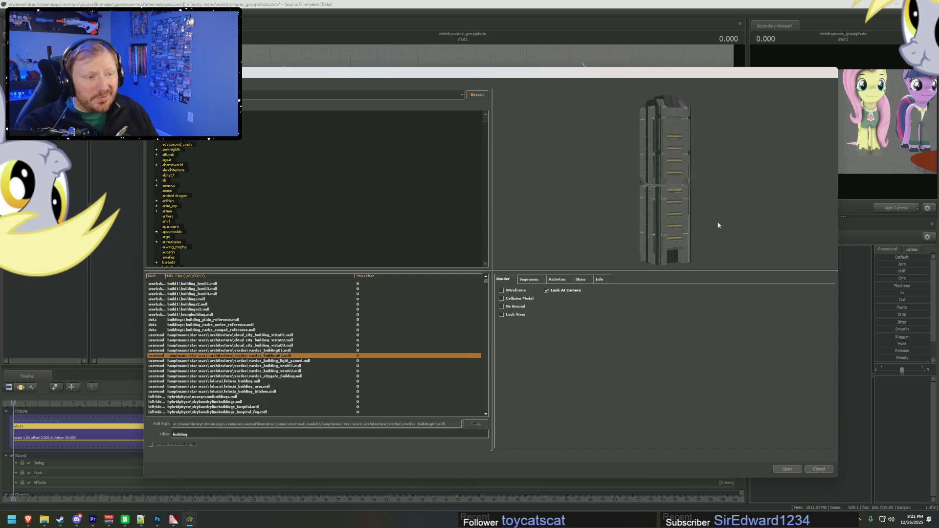
pyautogui.press('Down')
pyautogui.press('Down')
pyautogui.press('Down')
pyautogui.press('Down')
pyautogui.press('Down')
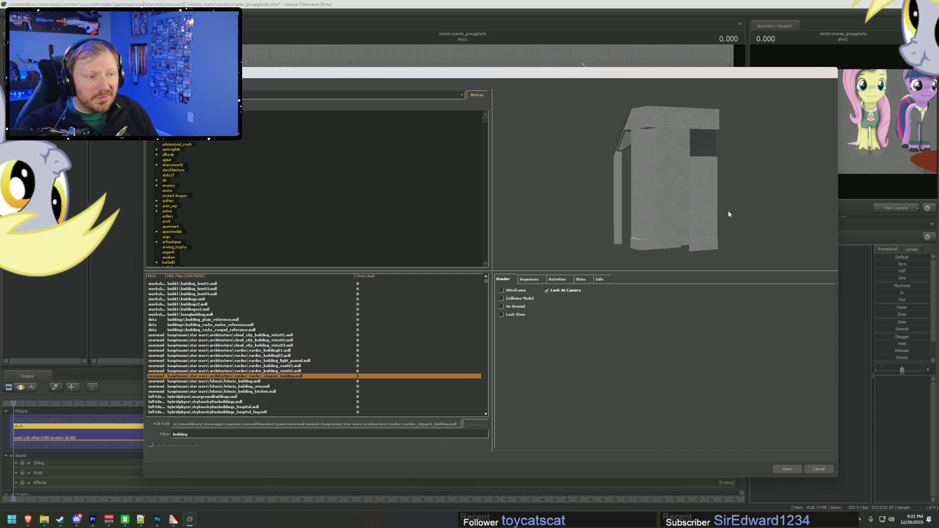
pyautogui.press('Down')
pyautogui.press('Down')
pyautogui.press('Down')
pyautogui.press('Down')
pyautogui.press('Down')
pyautogui.press('Down')
pyautogui.press('Down')
pyautogui.press('Down')
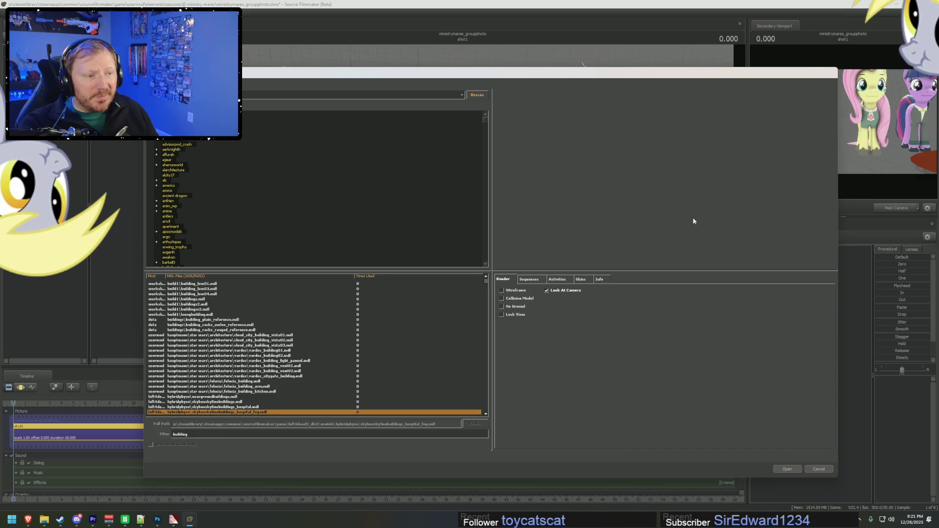
pyautogui.press('Down')
pyautogui.press('Down')
pyautogui.press('Down')
pyautogui.press('Down')
pyautogui.press('Down')
pyautogui.press('Down')
pyautogui.press('Down')
pyautogui.press('Down')
pyautogui.press('Down')
pyautogui.press('Down')
pyautogui.press('Down')
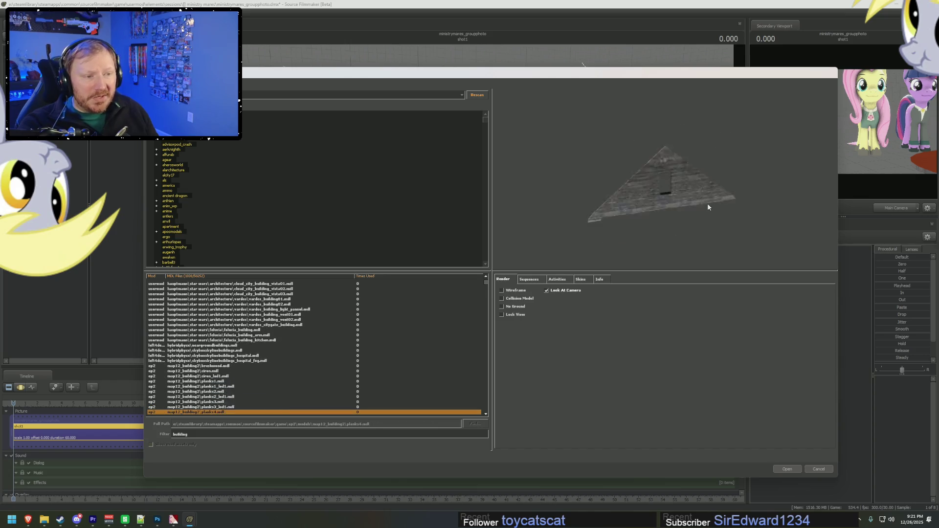
pyautogui.press('Down')
pyautogui.press('Down')
pyautogui.press('Down')
pyautogui.press('Down')
pyautogui.press('Down')
pyautogui.press('Down')
pyautogui.press('Down')
pyautogui.press('Down')
pyautogui.press('Down')
# Move back up through building7, building5 and building2 to building10 and building1
pyautogui.press('Up')
pyautogui.press('Up')
pyautogui.press('Up')
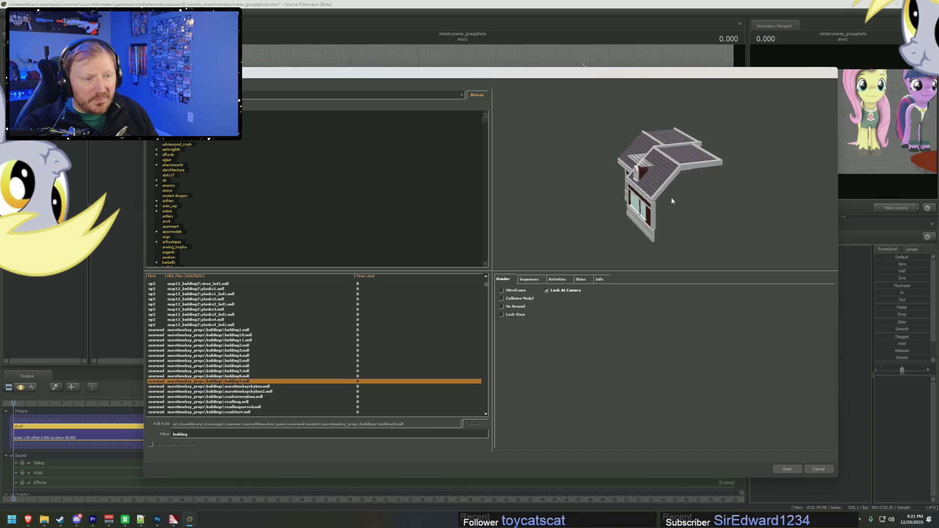
pyautogui.press('Up')
pyautogui.press('Up')
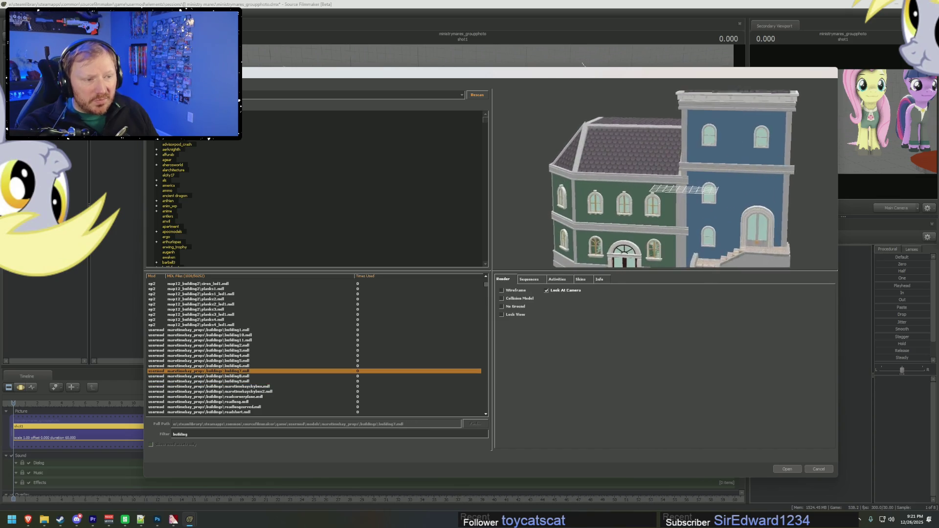
pyautogui.press('Up')
pyautogui.press('Up')
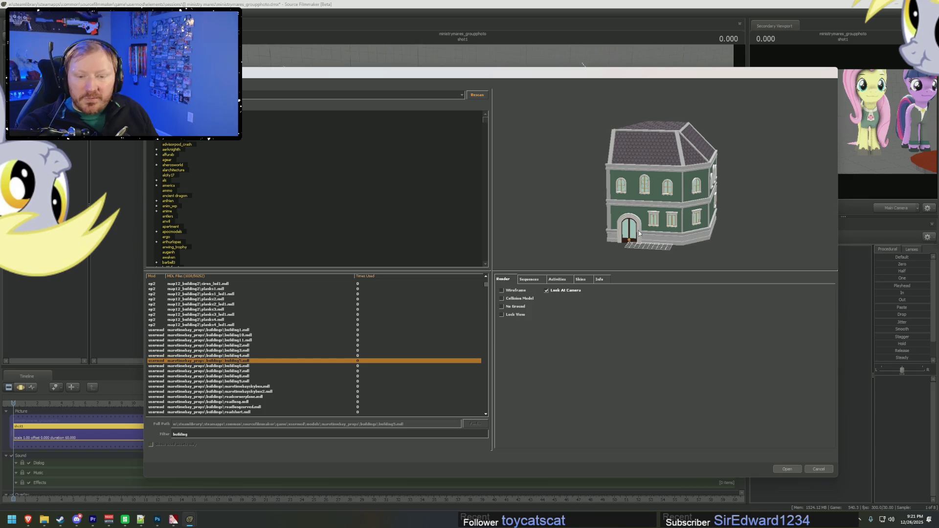
pyautogui.press('Up')
pyautogui.press('Up')
pyautogui.press('Up')
pyautogui.press('Up')
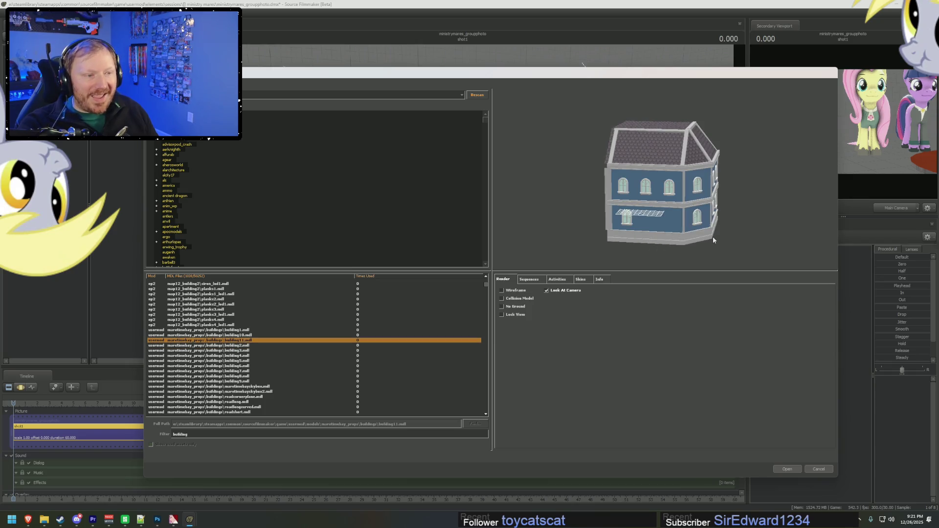
pyautogui.press('Down')
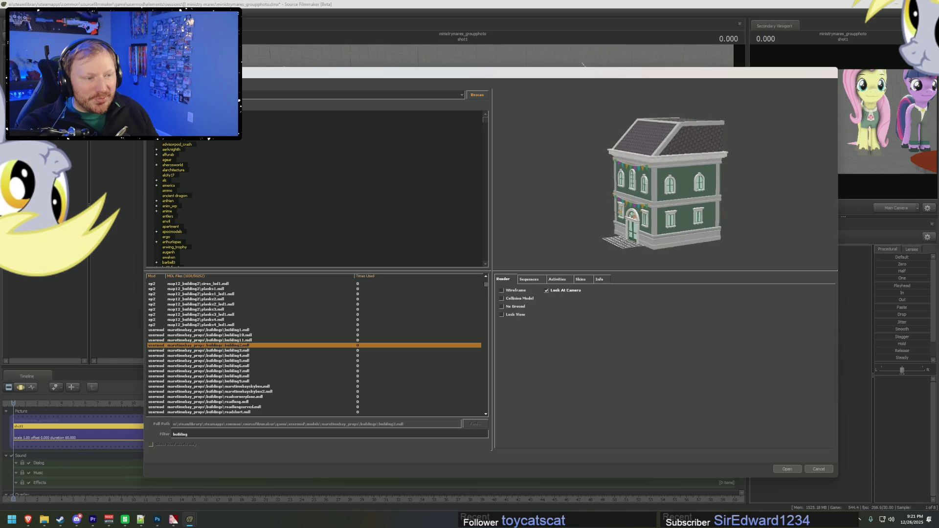
pyautogui.press('Up')
pyautogui.press('Up')
pyautogui.press('Up')
pyautogui.press('Down')
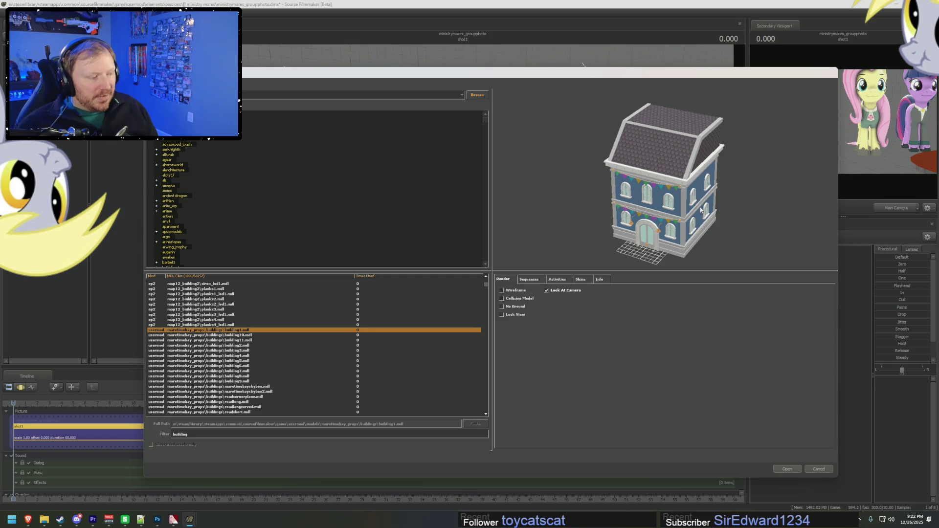
# Turn the preview to a frontal view and compare it with building9
pyautogui.moveTo(703, 210); pyautogui.dragTo(716, 193)
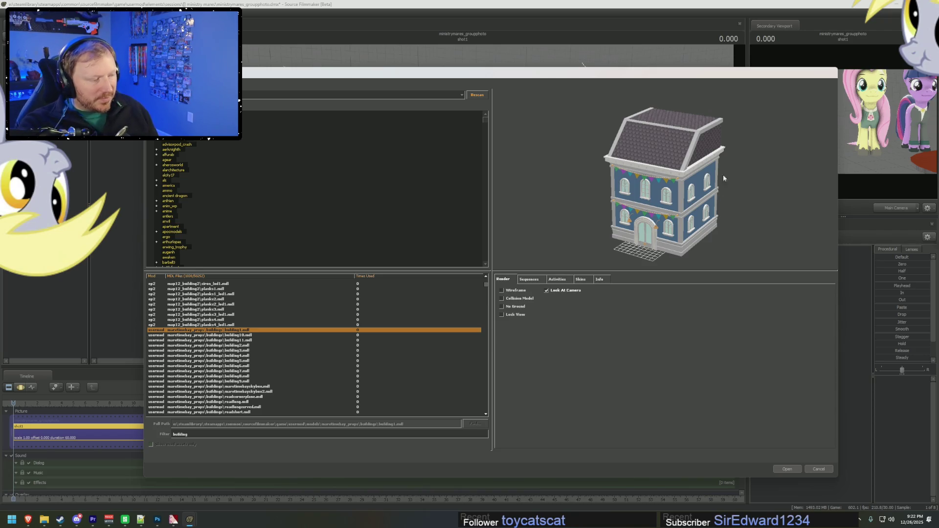
pyautogui.press('Down')
pyautogui.press('Down')
pyautogui.press('Down')
pyautogui.press('Down')
pyautogui.press('Down')
pyautogui.press('Down')
pyautogui.press('Down')
pyautogui.press('Down')
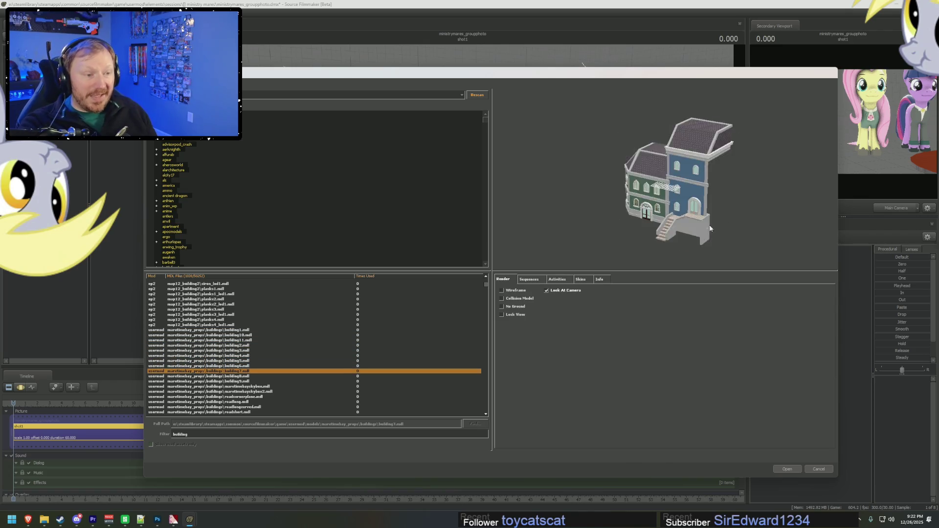
pyautogui.press('Down')
pyautogui.press('Down')
pyautogui.press('Down')
pyautogui.press('Down')
pyautogui.press('Up')
pyautogui.press('Up')
pyautogui.press('Up')
pyautogui.press('Down')
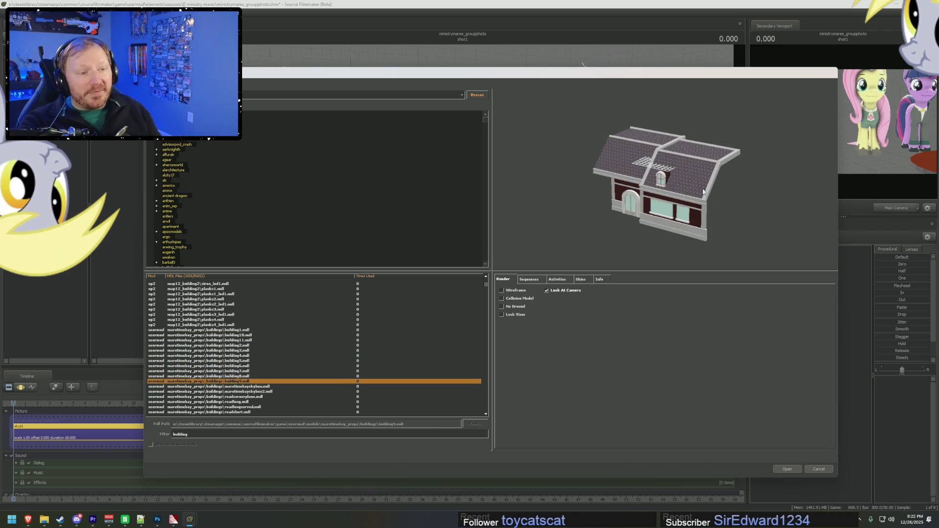
# Preview building7, building5, building4, building3 and building11, then the pink building10
pyautogui.press('Up')
pyautogui.press('Up')
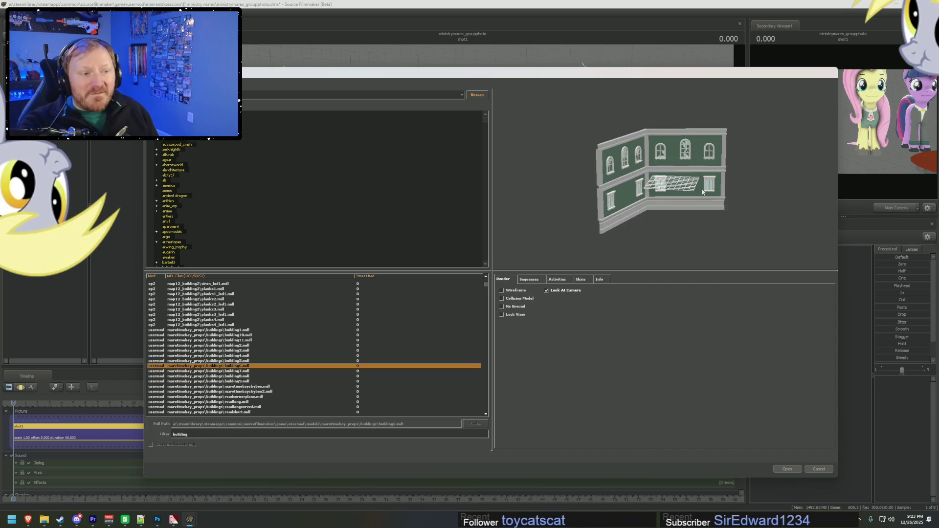
pyautogui.press('Up')
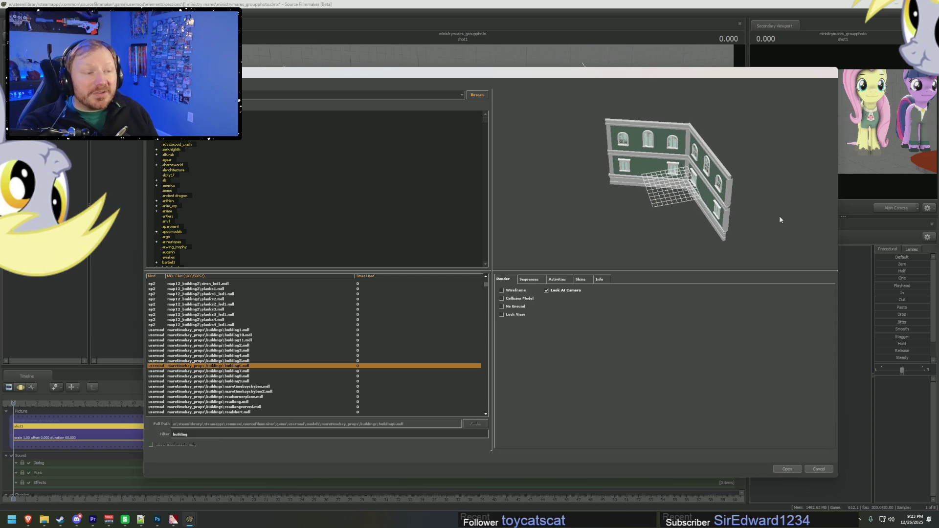
pyautogui.press('Up')
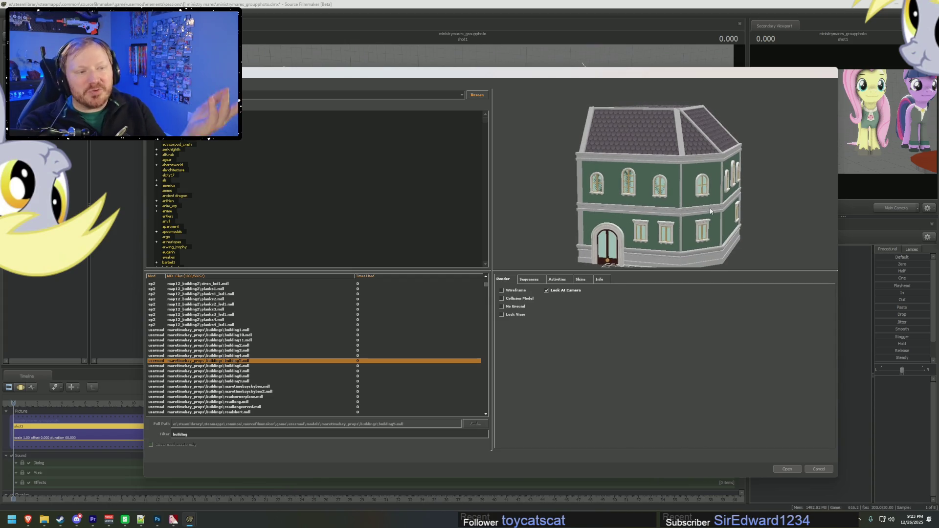
pyautogui.press('Up')
pyautogui.press('Up')
pyautogui.press('Down')
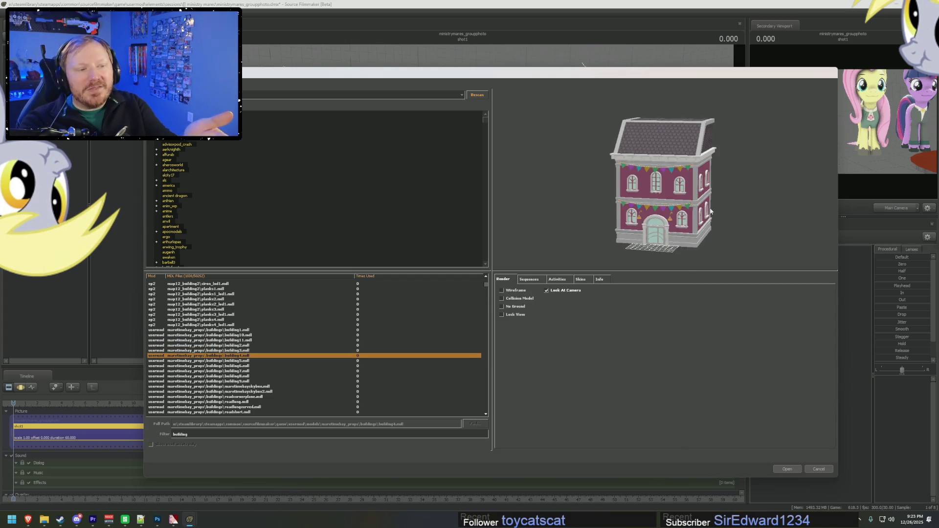
pyautogui.press('Up')
pyautogui.press('Up')
pyautogui.press('Up')
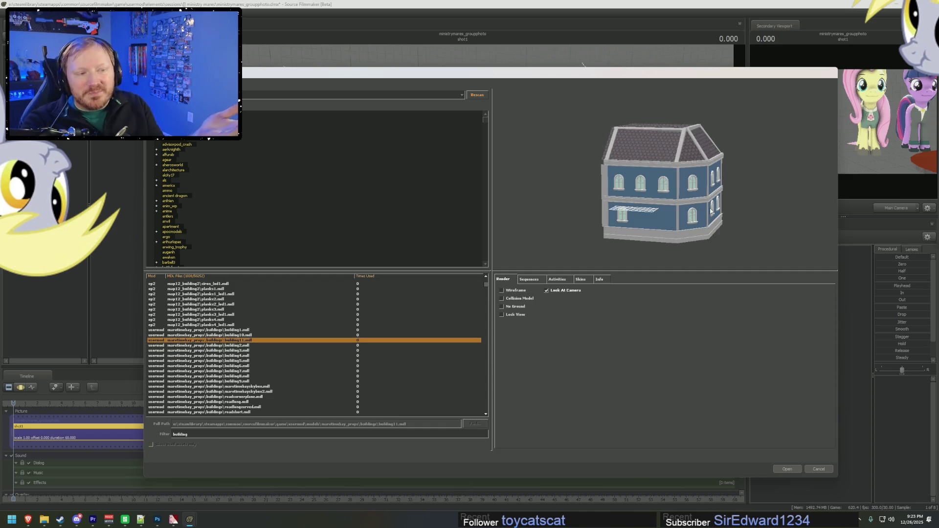
pyautogui.press('Up')
pyautogui.press('Up')
pyautogui.press('Up')
pyautogui.press('Up')
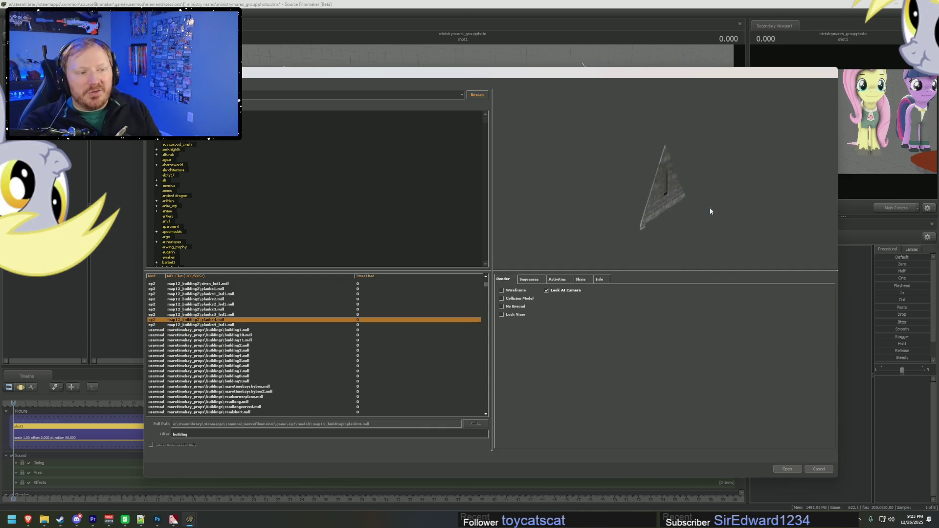
pyautogui.press('Down')
pyautogui.press('Down')
pyautogui.press('Down')
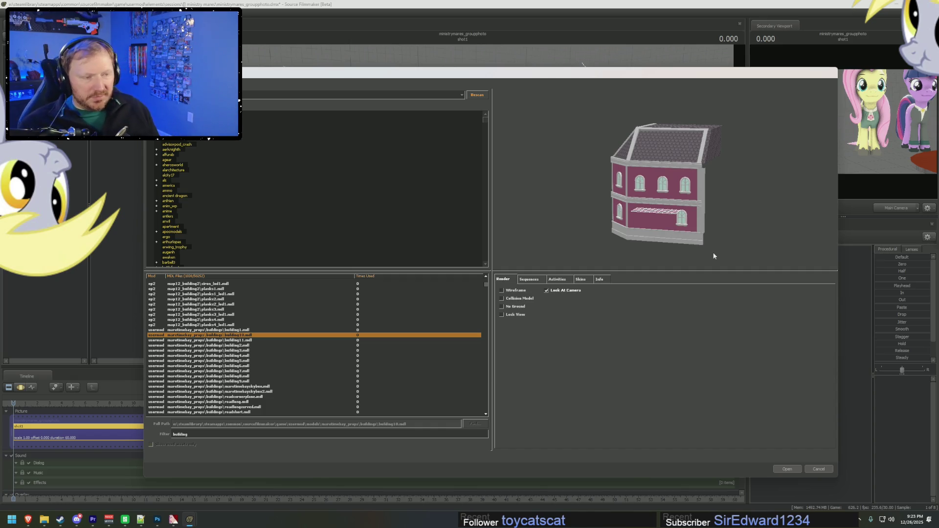
# Compare building1 with building10 again and settle on the blue building1
pyautogui.press('Up')
pyautogui.press('Up')
pyautogui.press('Up')
pyautogui.press('Up')
pyautogui.press('Down')
pyautogui.press('Down')
pyautogui.press('Down')
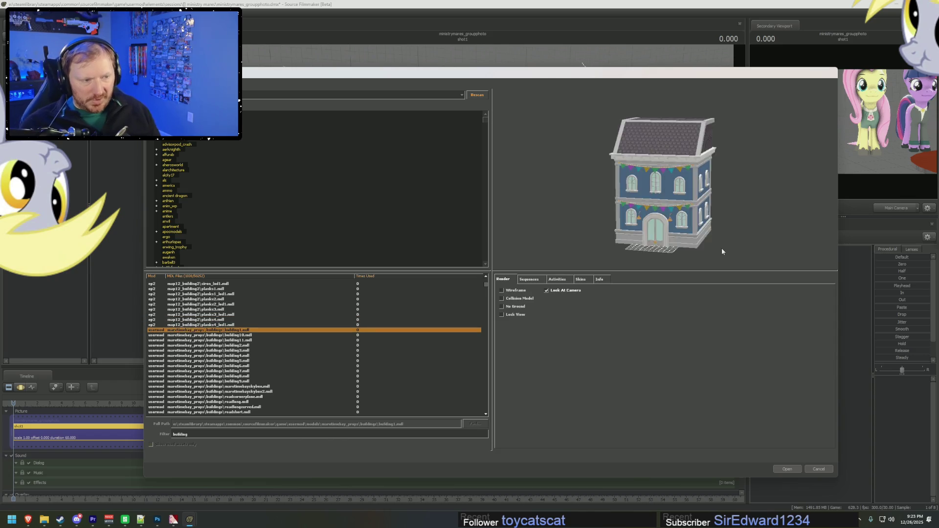
pyautogui.press('Down')
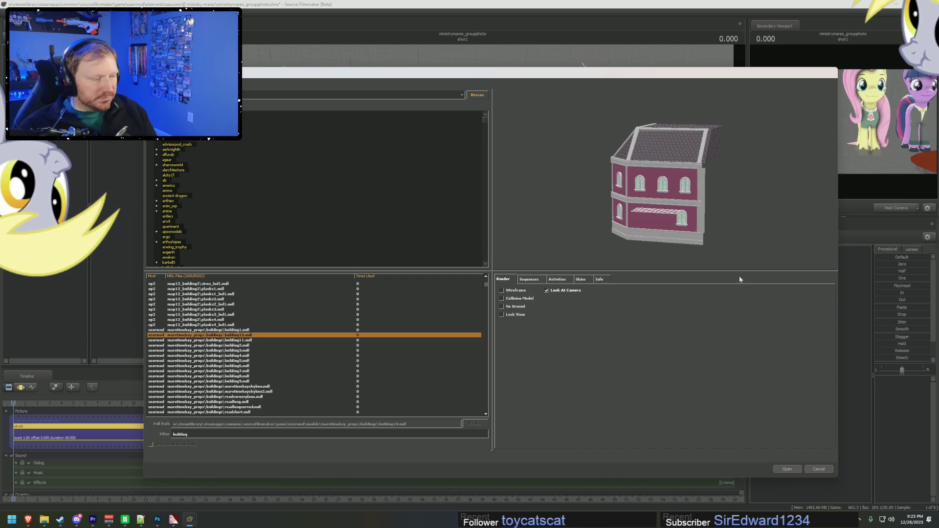
pyautogui.press('Up')
pyautogui.press('Down')
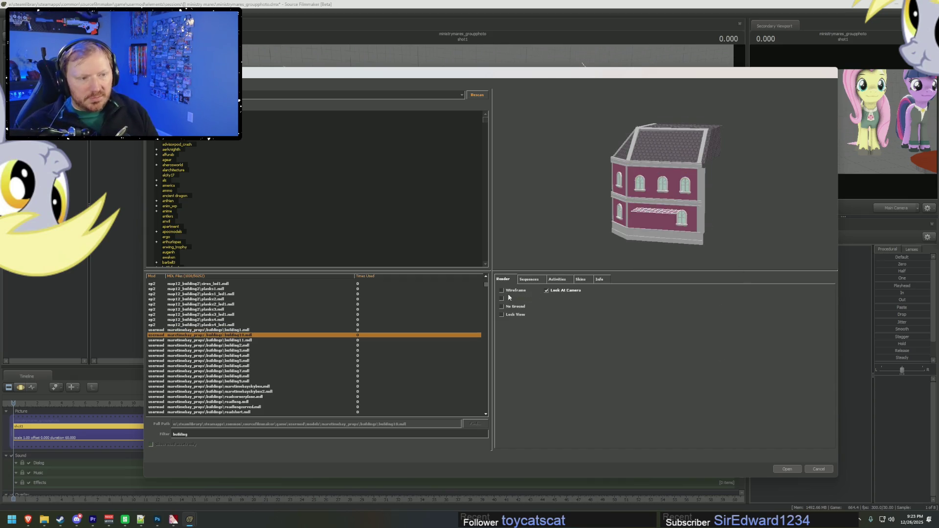
pyautogui.press('Up')
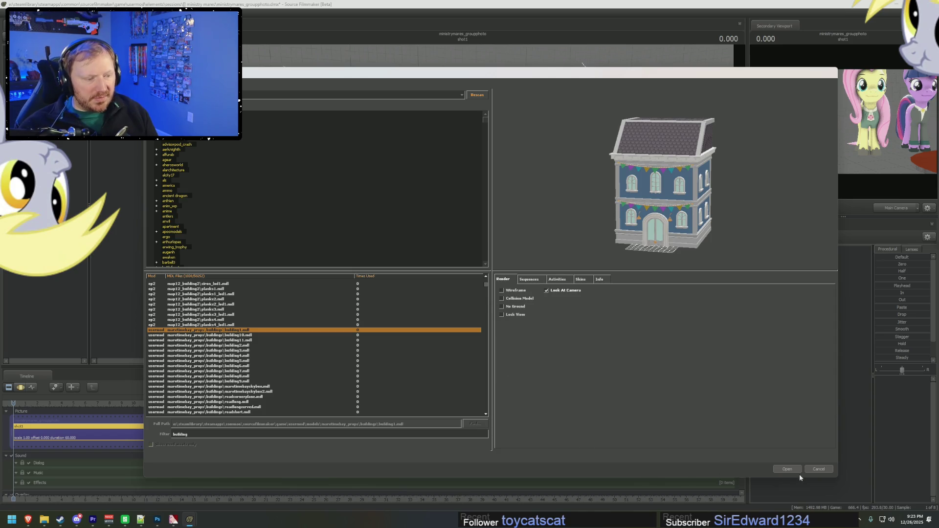
# Add building1 to the scene and delete the Lights animation set
pyautogui.click(795, 467)
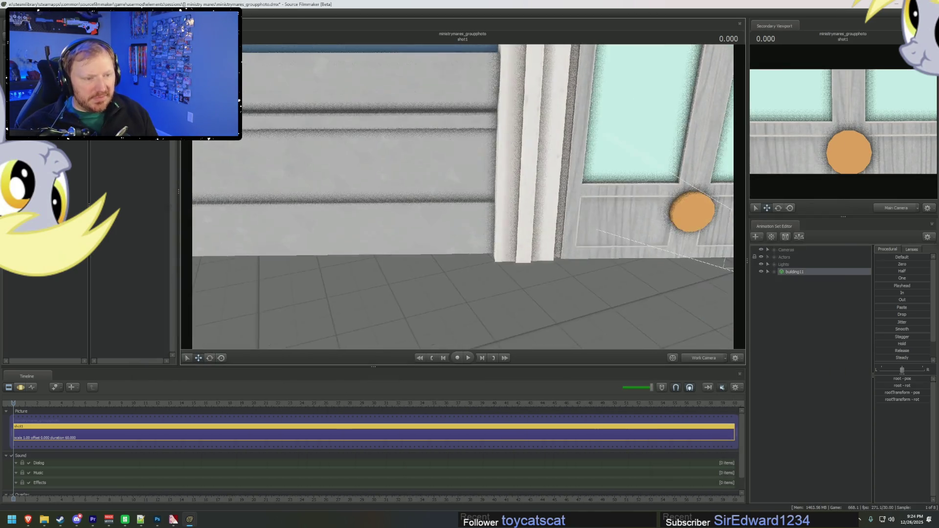
pyautogui.moveTo(462, 195); pyautogui.dragTo(463, 195)
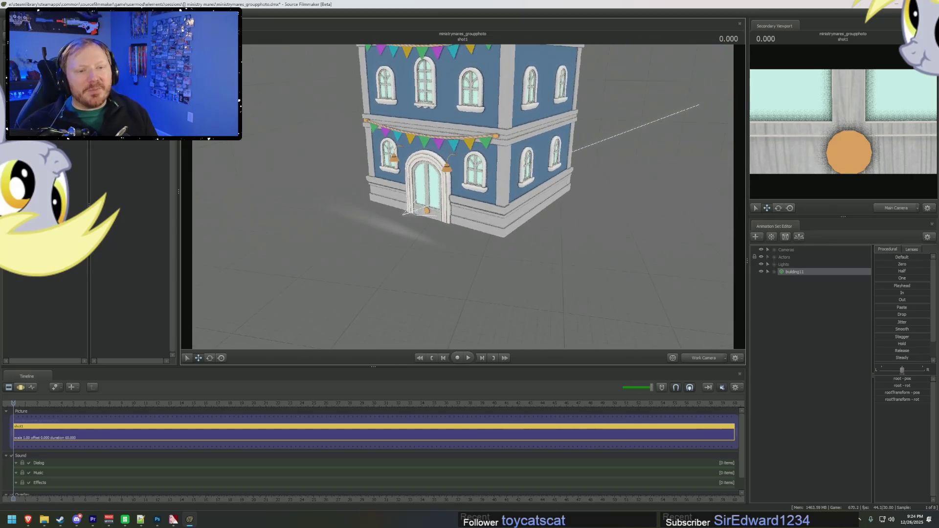
pyautogui.rightClick(785, 272)
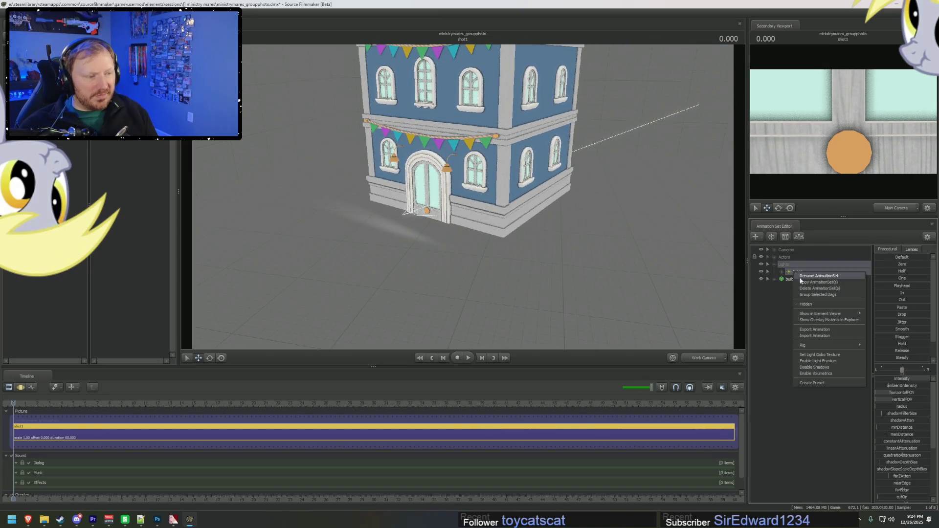
pyautogui.click(812, 289)
# Unload the current map and bring up the Load Map picker
pyautogui.click(794, 265)
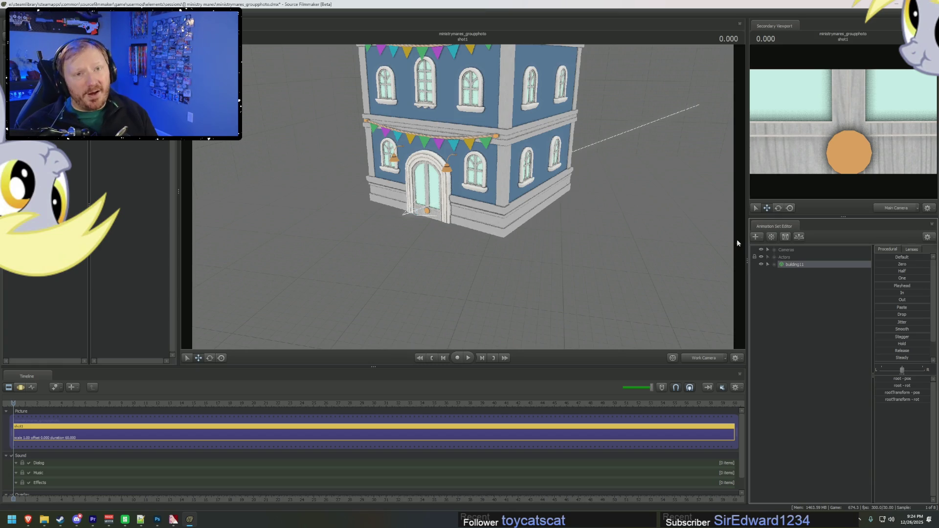
pyautogui.moveTo(627, 234); pyautogui.dragTo(627, 234)
pyautogui.moveTo(463, 195); pyautogui.dragTo(463, 196)
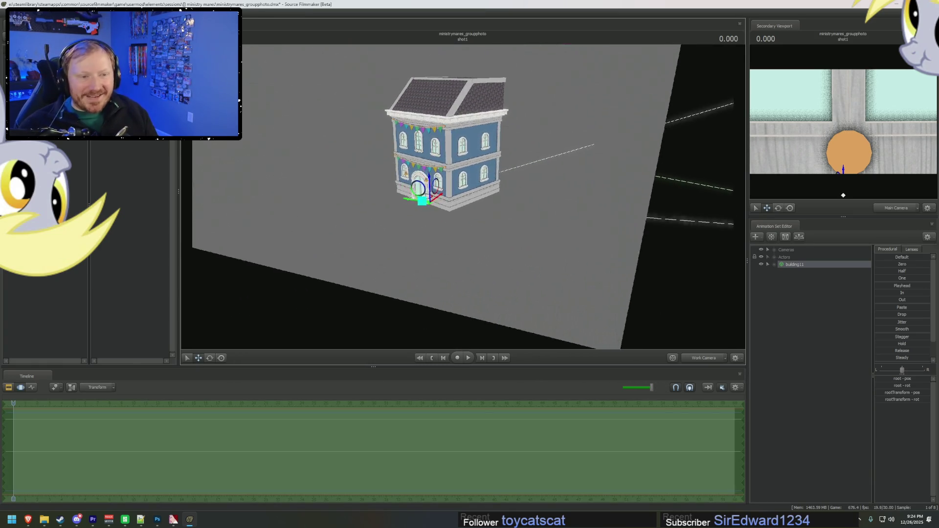
pyautogui.rightClick(541, 230)
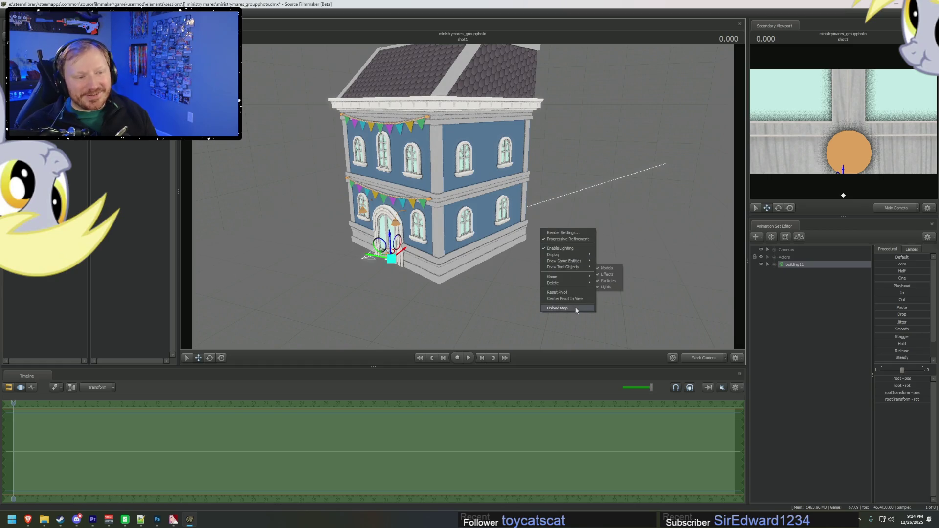
pyautogui.click(571, 311)
pyautogui.rightClick(592, 259)
pyautogui.click(607, 338)
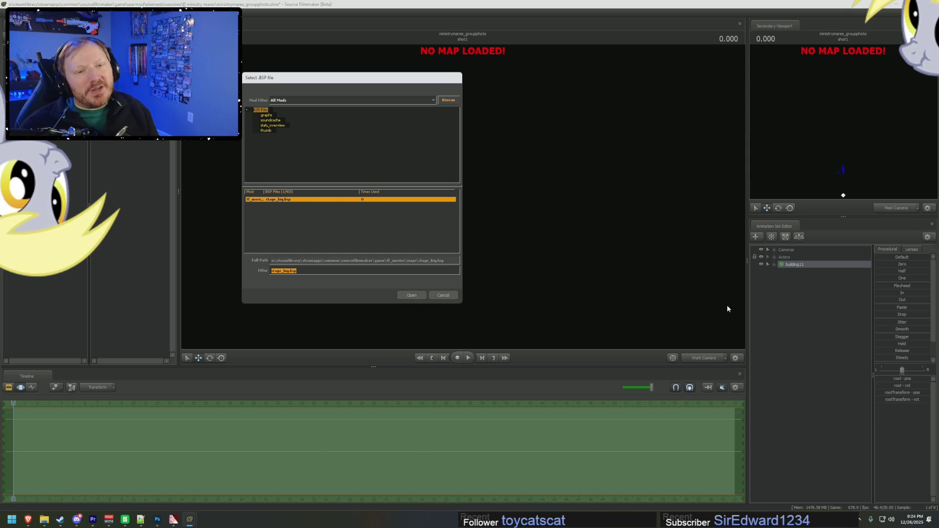
# Pick stage_big.bsp in the map picker to load it
pyautogui.click(412, 296)
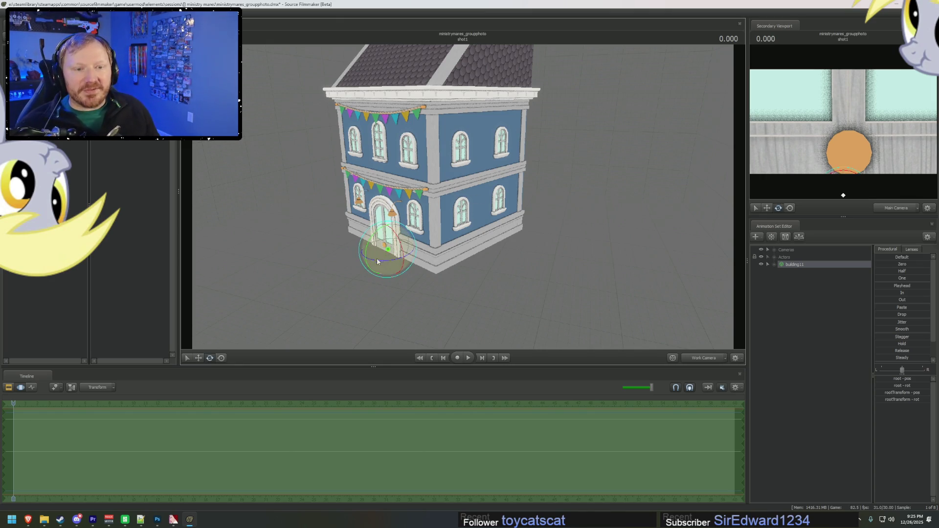
# Rotate building11 around its pivot and bring it closer into view
pyautogui.moveTo(379, 254); pyautogui.dragTo(430, 248)
pyautogui.scroll(3, 430, 248)
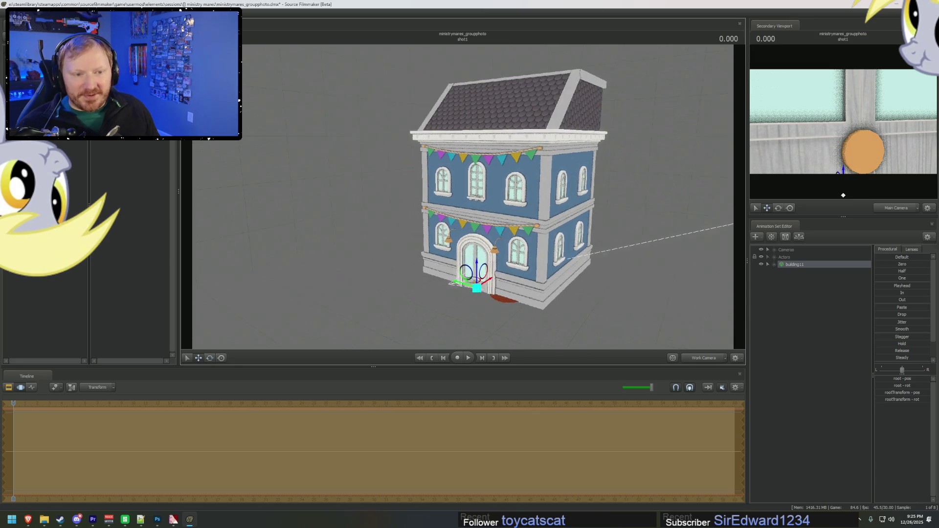
pyautogui.moveTo(429, 248); pyautogui.dragTo(713, 245, button='middle')
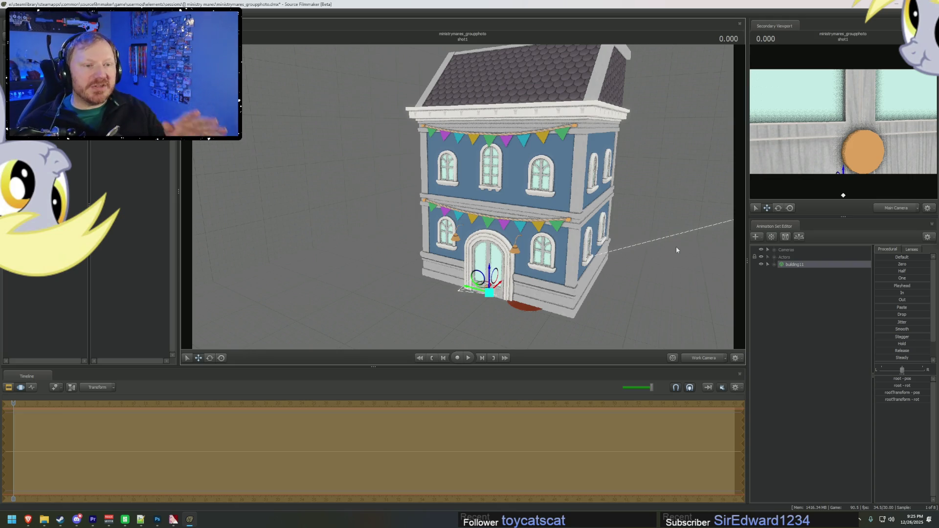
# Deselect the building and enable Preview Lighting in the viewport
pyautogui.click(676, 247)
pyautogui.rightClick(685, 257)
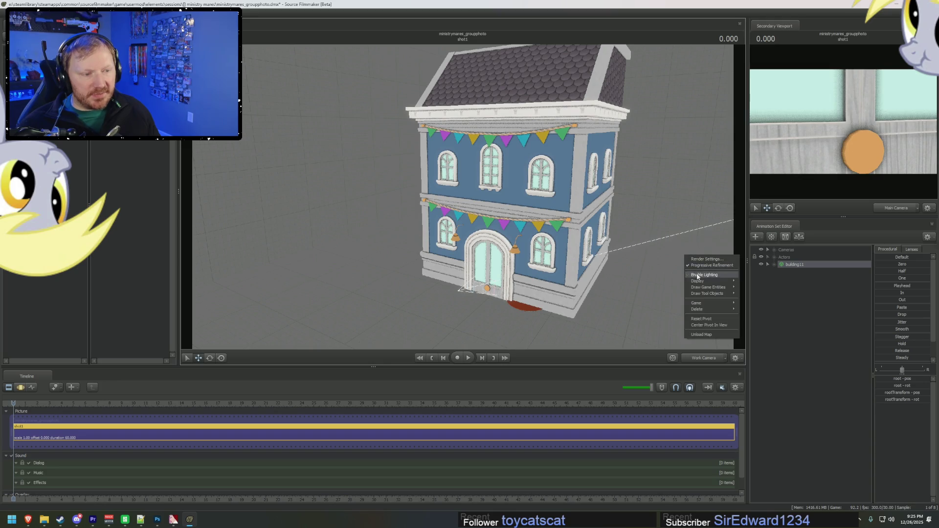
pyautogui.click(704, 274)
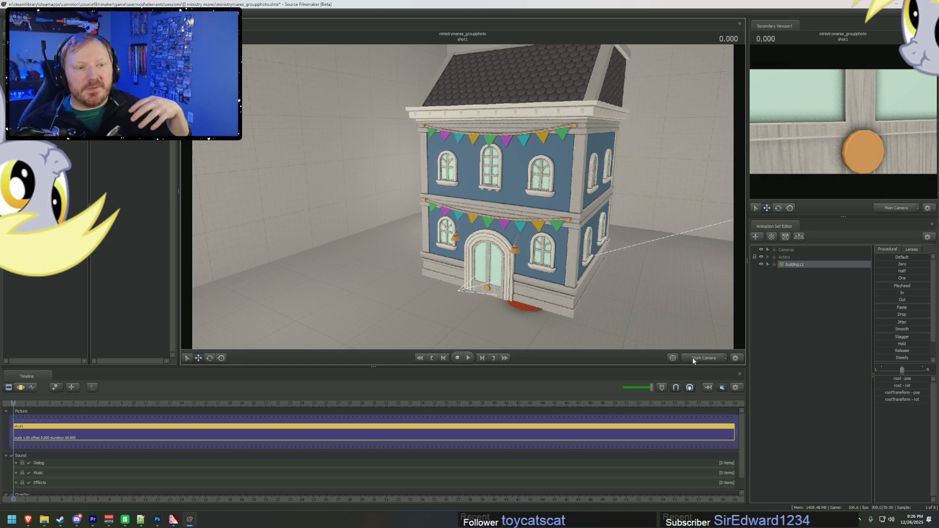
# Move building11 aside to reveal the six pony actors and fly closer to them
pyautogui.click(600, 200)
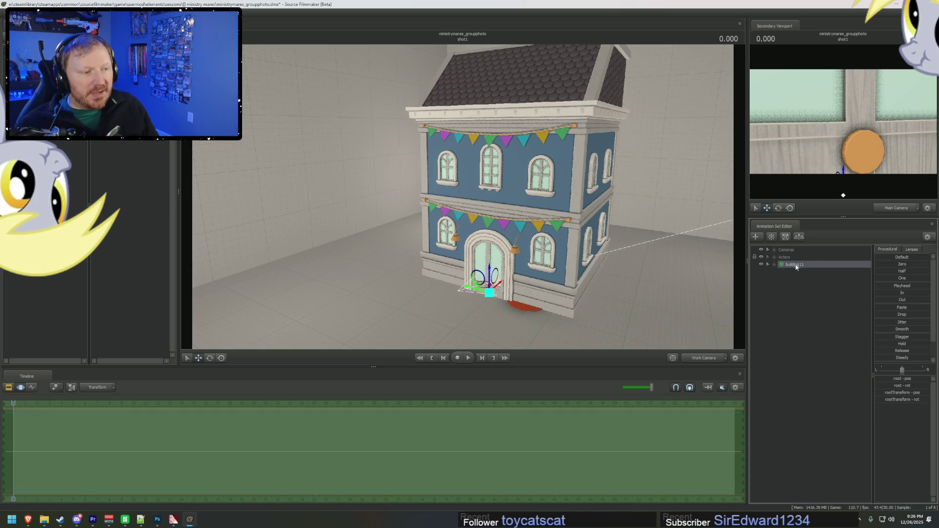
pyautogui.moveTo(485, 286); pyautogui.dragTo(698, 322)
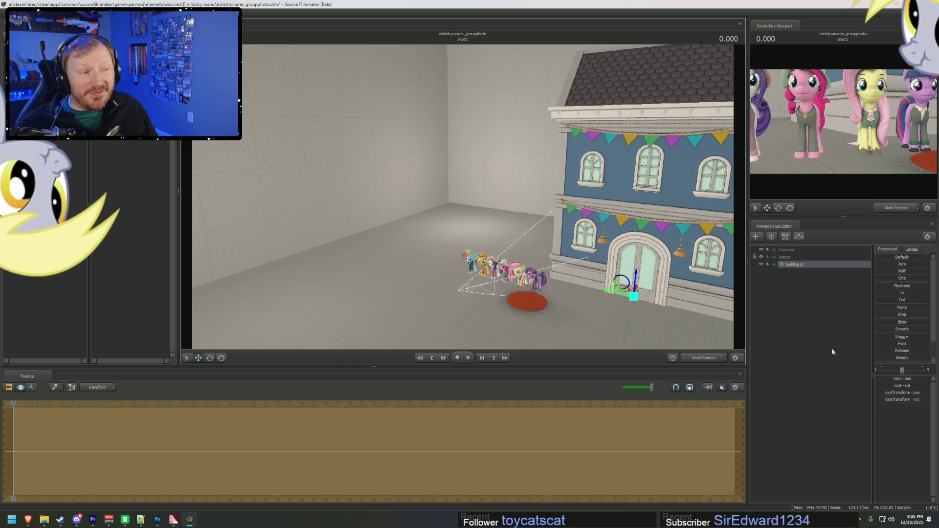
pyautogui.click(774, 257)
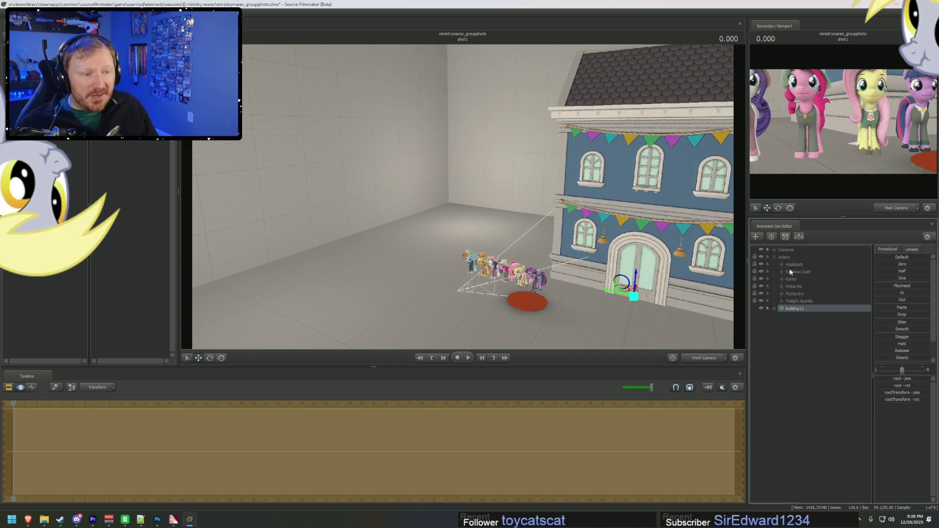
pyautogui.moveTo(462, 196); pyautogui.dragTo(455, 199, button='right')
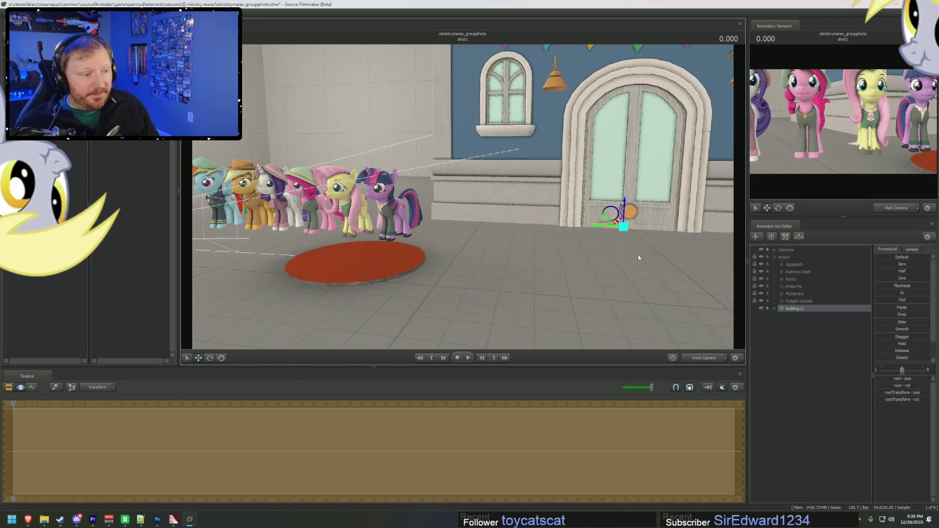
# Add a root_scale control to building11 and shrink the building with it
pyautogui.click(776, 309)
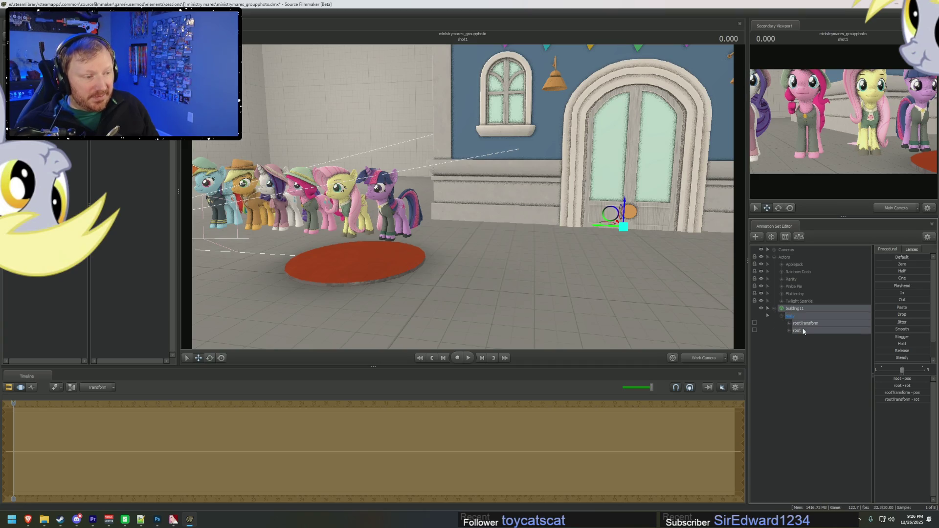
pyautogui.rightClick(803, 330)
pyautogui.click(816, 342)
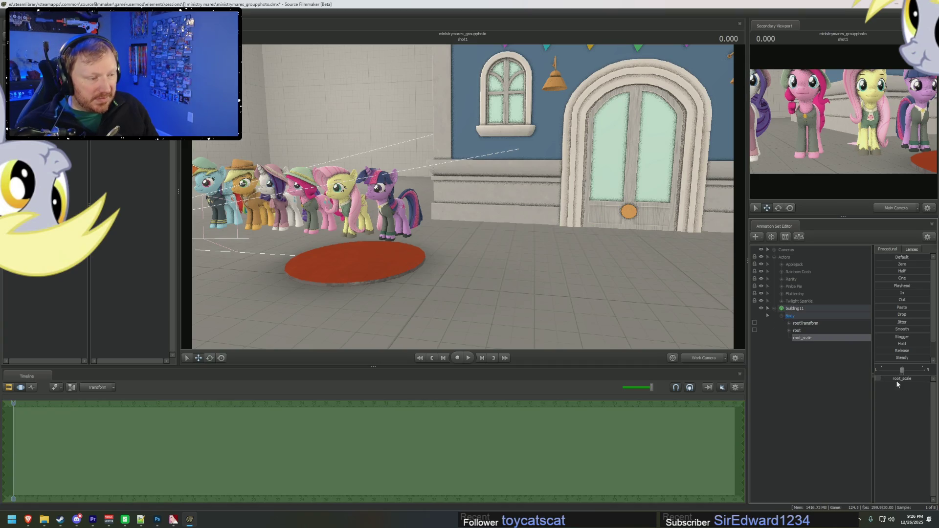
pyautogui.moveTo(898, 385)
pyautogui.mouseDown()
pyautogui.moveTo(881, 384)
pyautogui.moveTo(896, 379)
pyautogui.mouseUp()
# Move the building left behind the ponies and enlarge it to fit
pyautogui.click(797, 309)
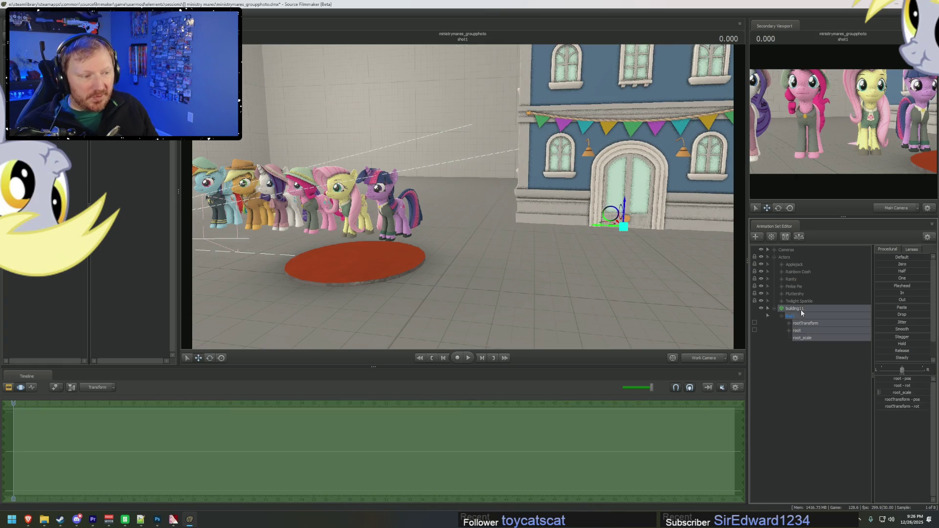
pyautogui.moveTo(494, 250); pyautogui.dragTo(535, 221)
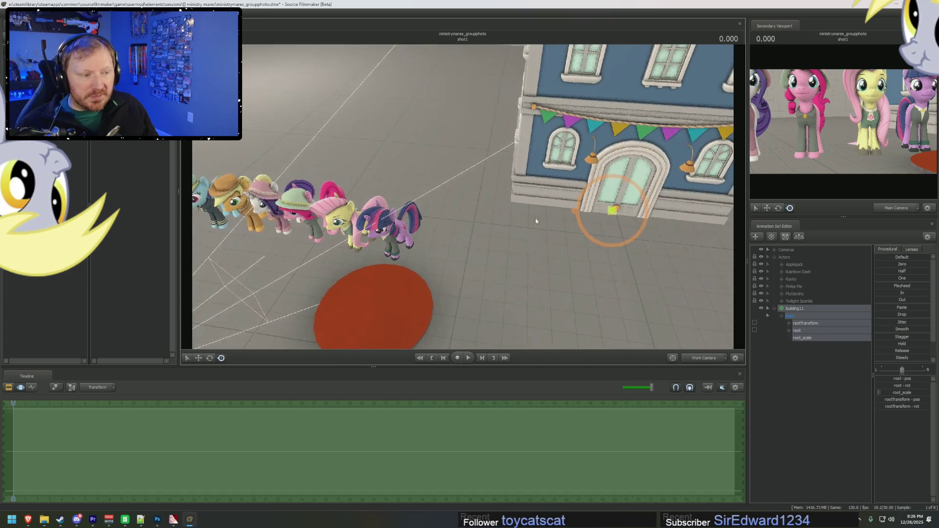
pyautogui.moveTo(613, 211); pyautogui.dragTo(413, 210)
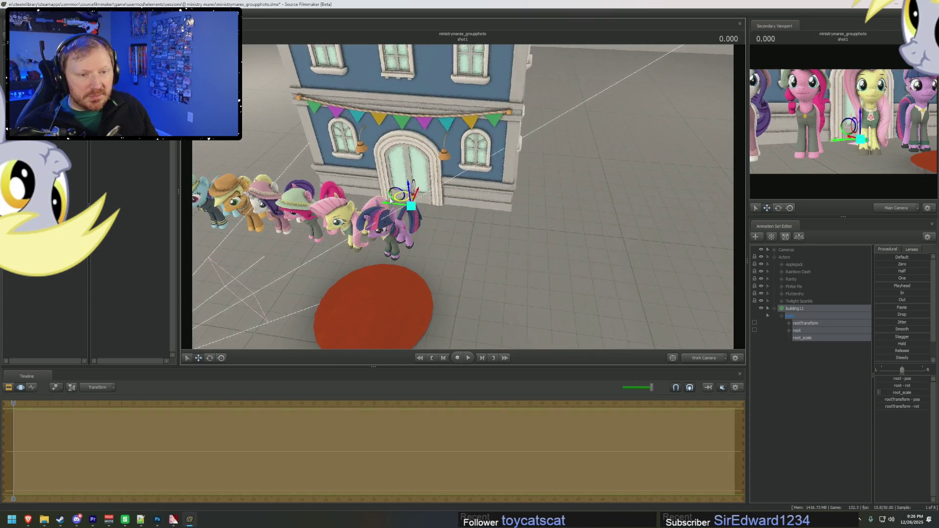
pyautogui.moveTo(558, 202); pyautogui.dragTo(557, 201)
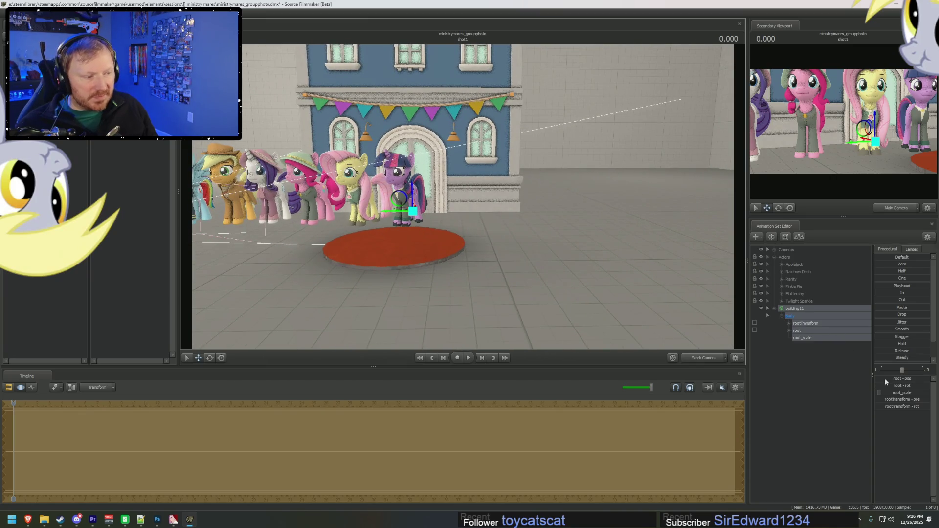
pyautogui.moveTo(890, 392); pyautogui.dragTo(905, 393)
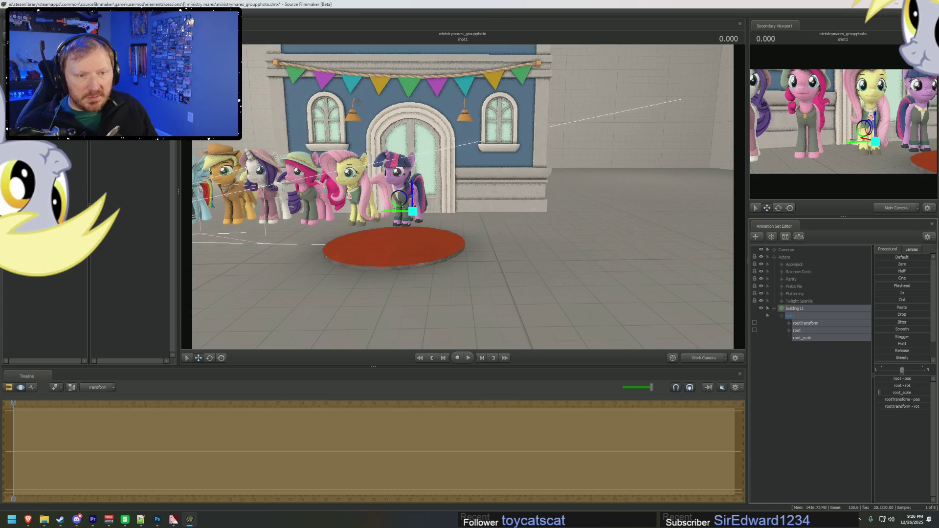
pyautogui.moveTo(615, 296); pyautogui.dragTo(615, 296)
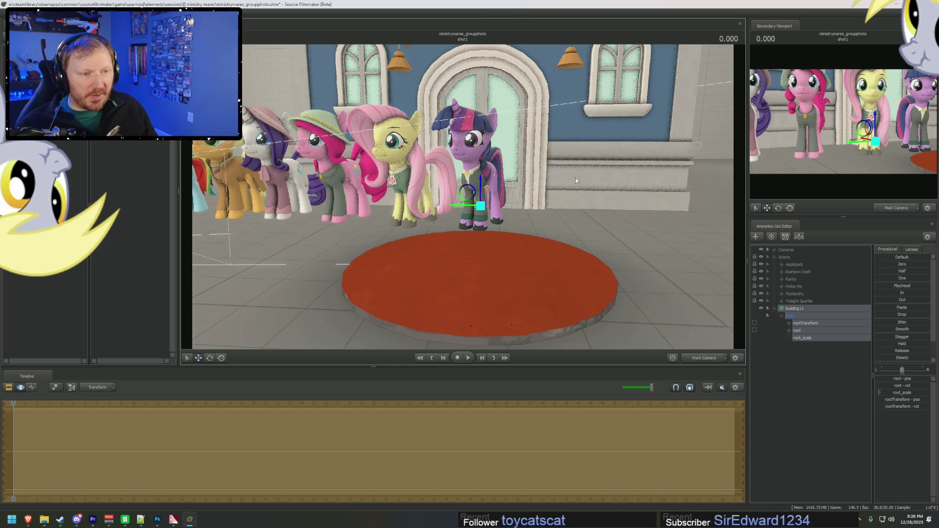
pyautogui.moveTo(576, 181); pyautogui.dragTo(576, 181)
pyautogui.click(754, 266)
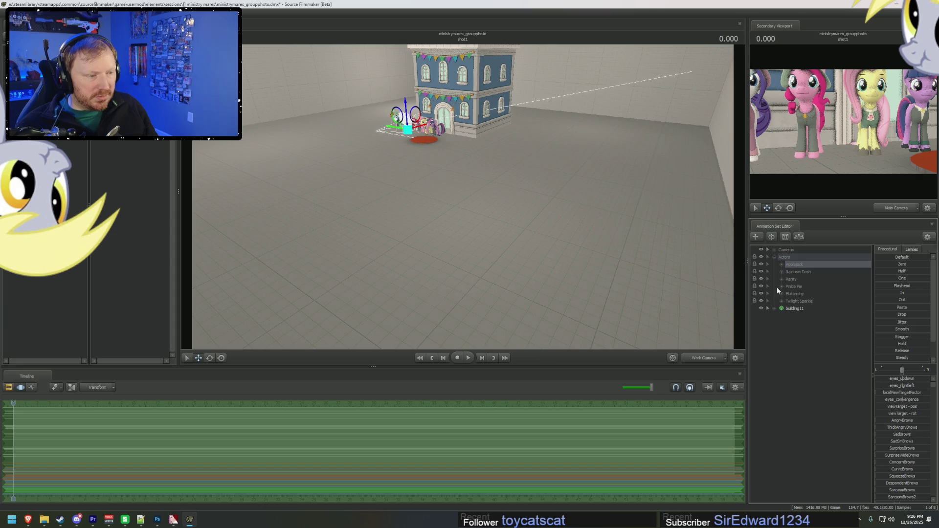
# Select all six ponies and move them out in front of the building
pyautogui.click(774, 257)
pyautogui.click(775, 250)
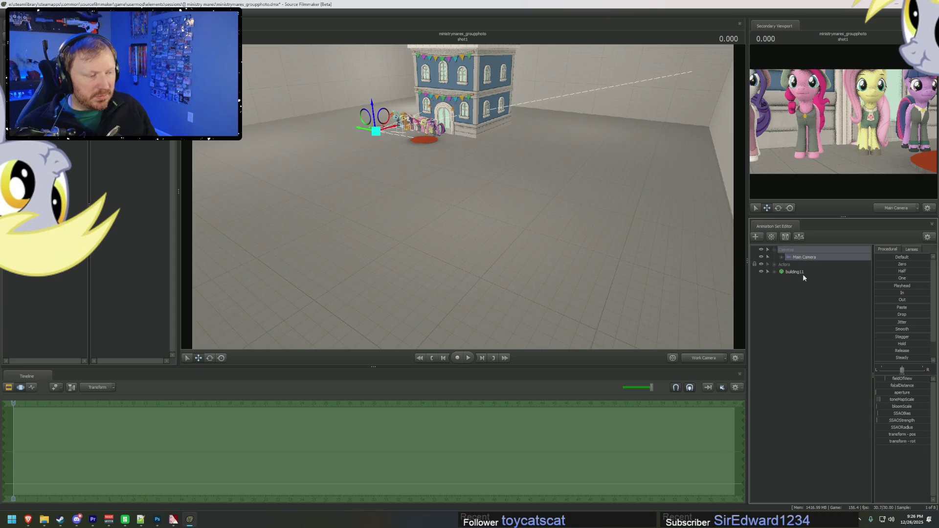
pyautogui.click(802, 272)
pyautogui.click(774, 265)
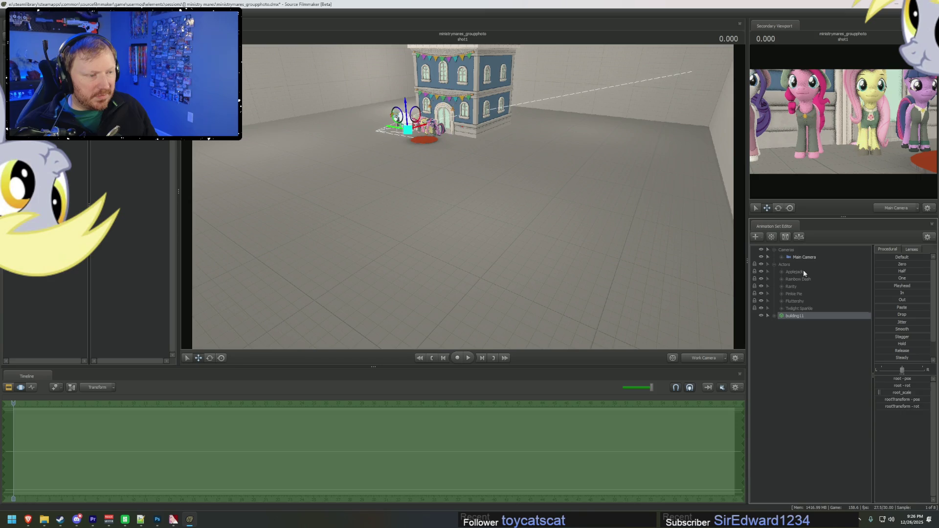
pyautogui.click(785, 265)
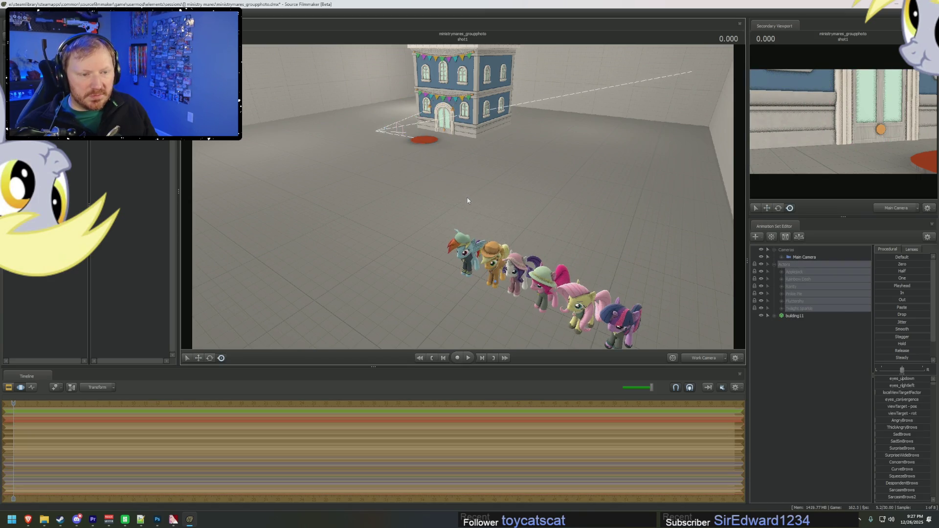
pyautogui.moveTo(467, 201); pyautogui.dragTo(475, 241)
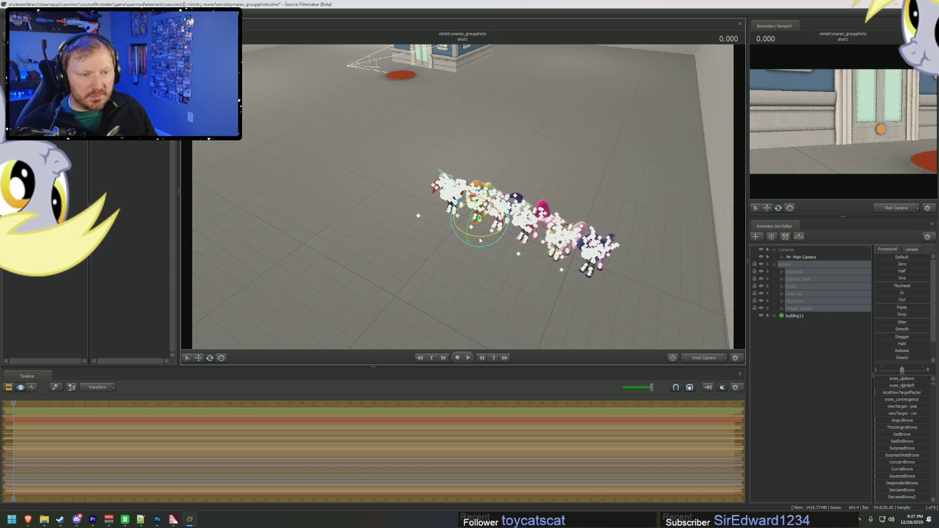
# Switch the viewport to the Main Camera and aim it at the ponies
pyautogui.click(797, 259)
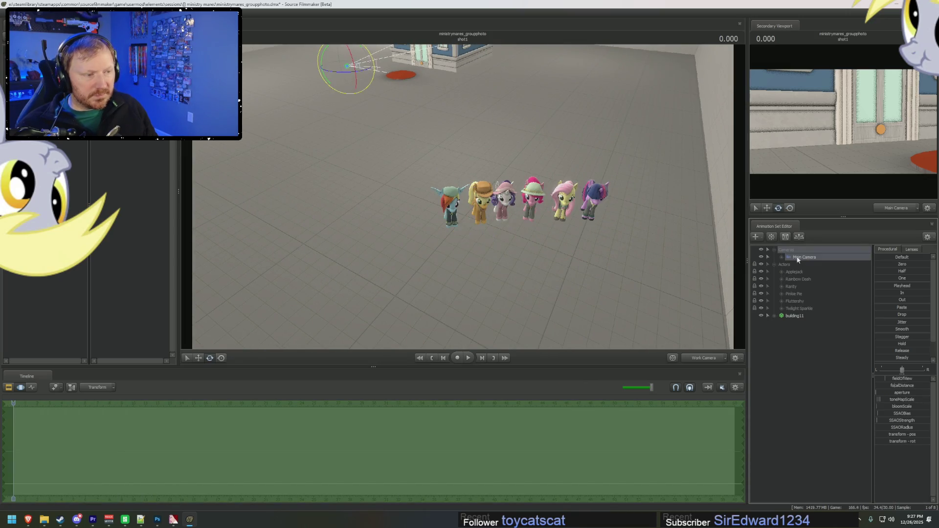
pyautogui.doubleClick(797, 260)
pyautogui.moveTo(577, 128)
pyautogui.mouseDown()
pyautogui.moveTo(463, 196)
pyautogui.moveTo(589, 215)
pyautogui.mouseUp()
pyautogui.click(912, 249)
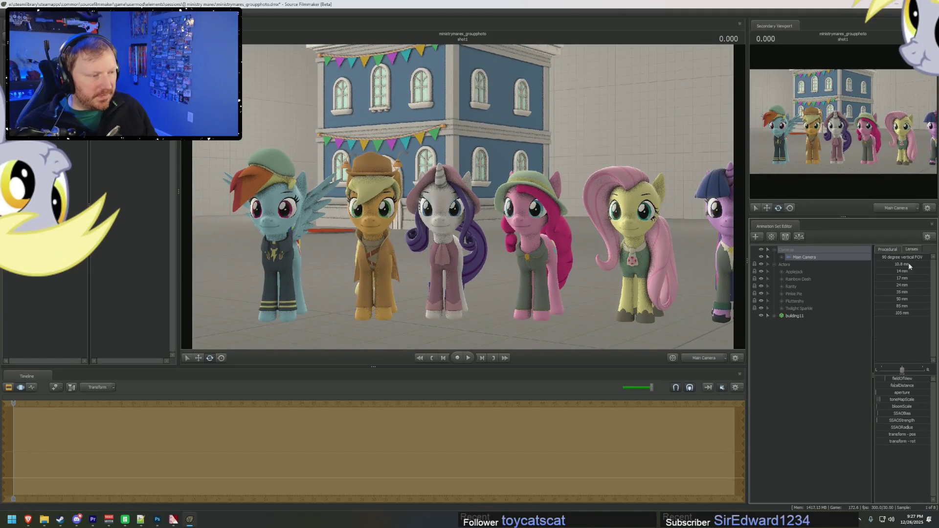
# Move the Main Camera so all six ponies line up before the whole blue building
pyautogui.moveTo(635, 263); pyautogui.dragTo(631, 265)
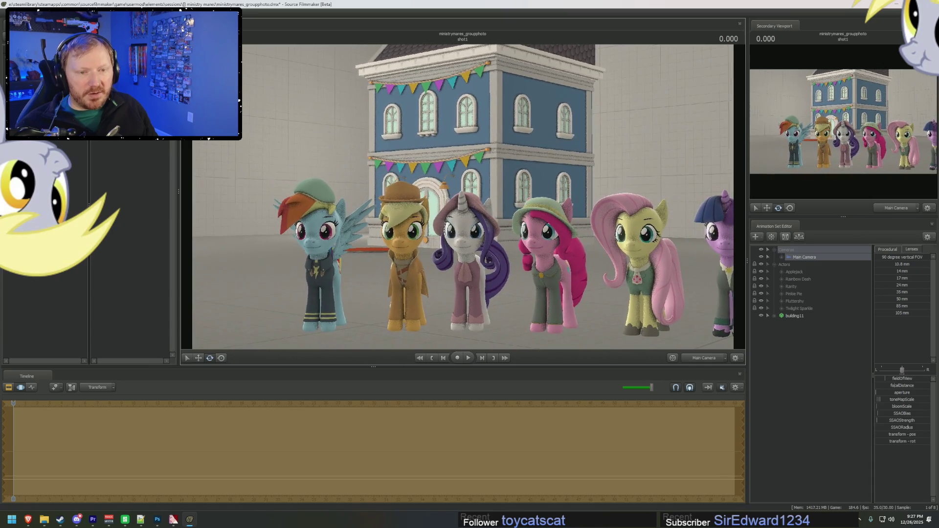
pyautogui.moveTo(464, 199); pyautogui.dragTo(463, 199)
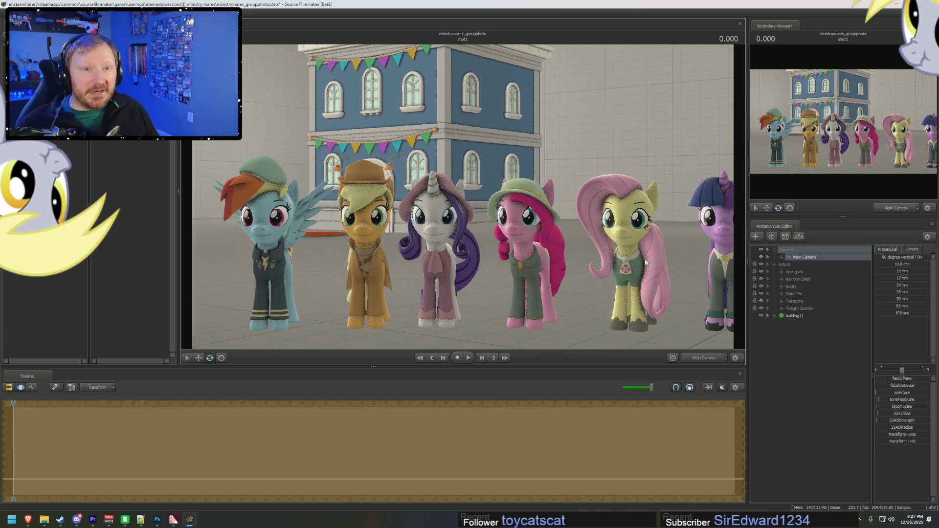
pyautogui.moveTo(528, 202)
pyautogui.mouseDown(button='middle')
pyautogui.moveTo(532, 280)
pyautogui.moveTo(555, 205)
pyautogui.moveTo(485, 223)
pyautogui.mouseUp(button='middle')
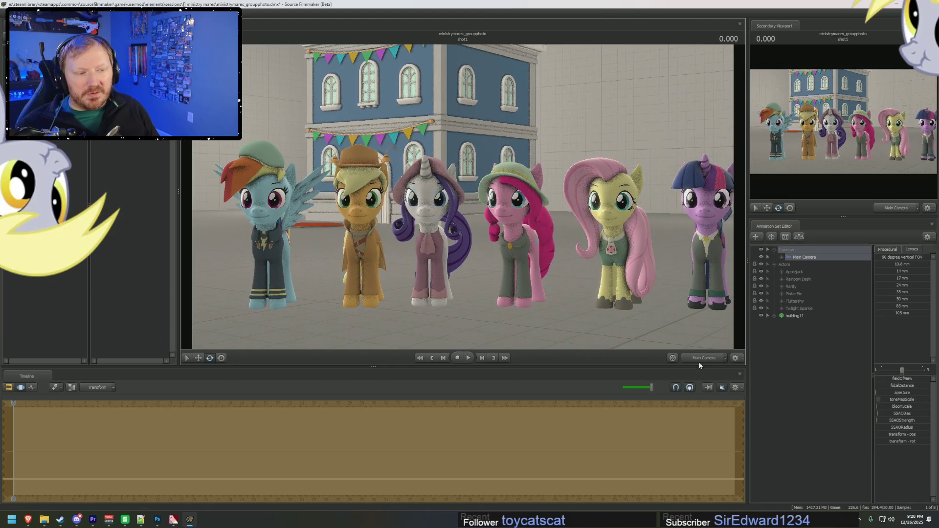
pyautogui.moveTo(623, 242); pyautogui.dragTo(464, 199, button='right')
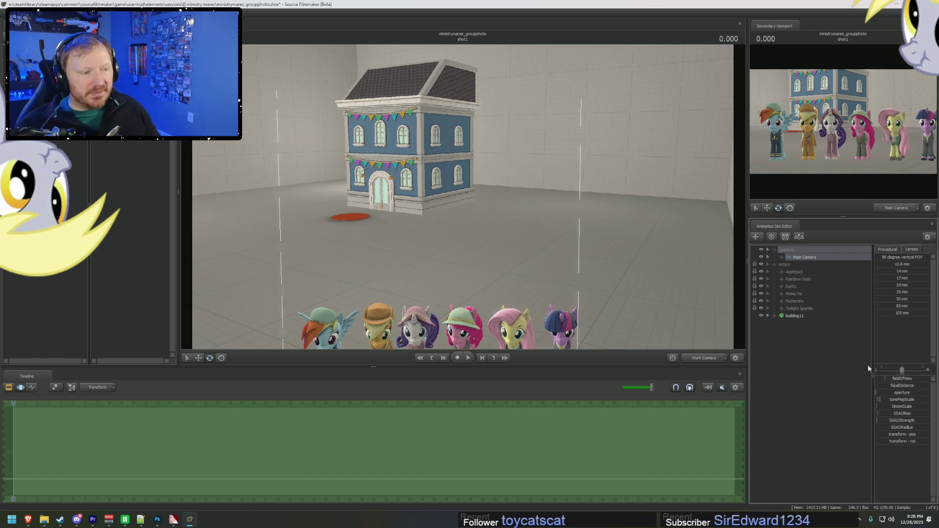
# Select and frame the blue building, then try rotating it around its base
pyautogui.click(790, 317)
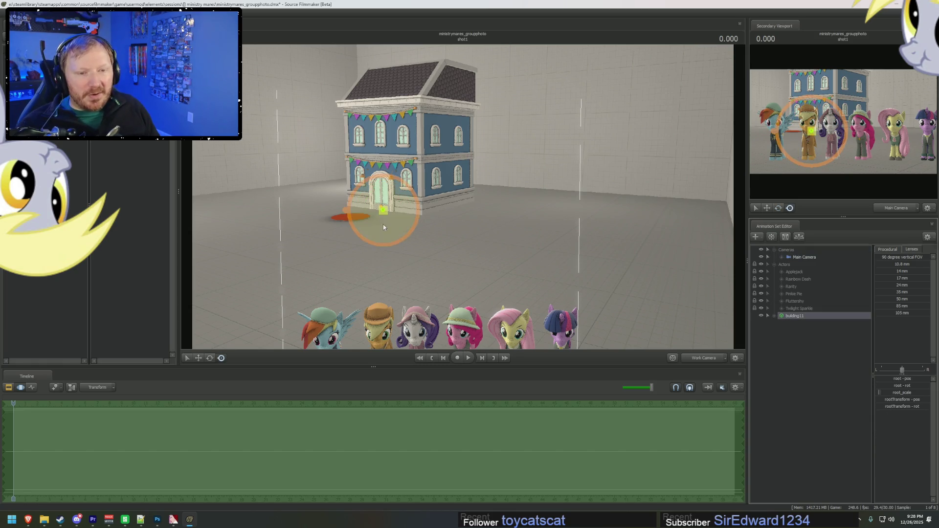
pyautogui.press('f')
pyautogui.hotkey('ctrl', 'z')
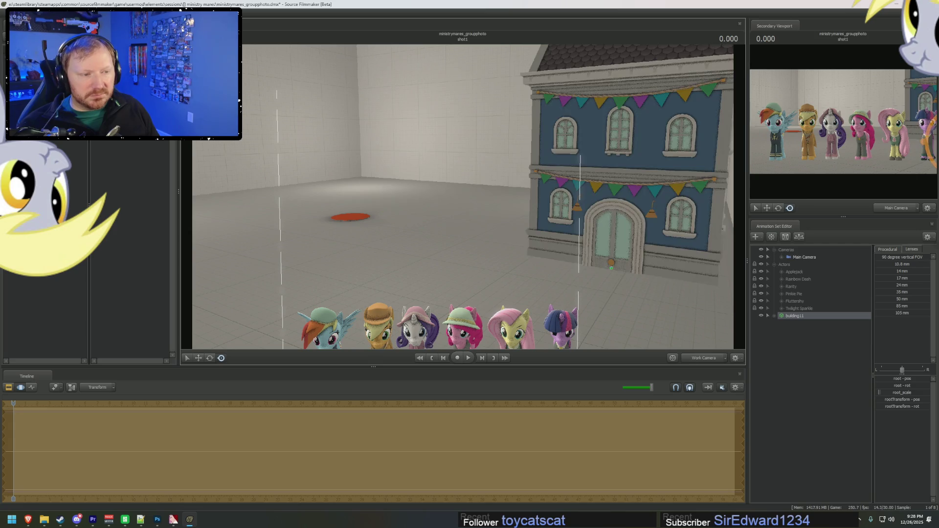
pyautogui.moveTo(396, 187); pyautogui.dragTo(470, 228)
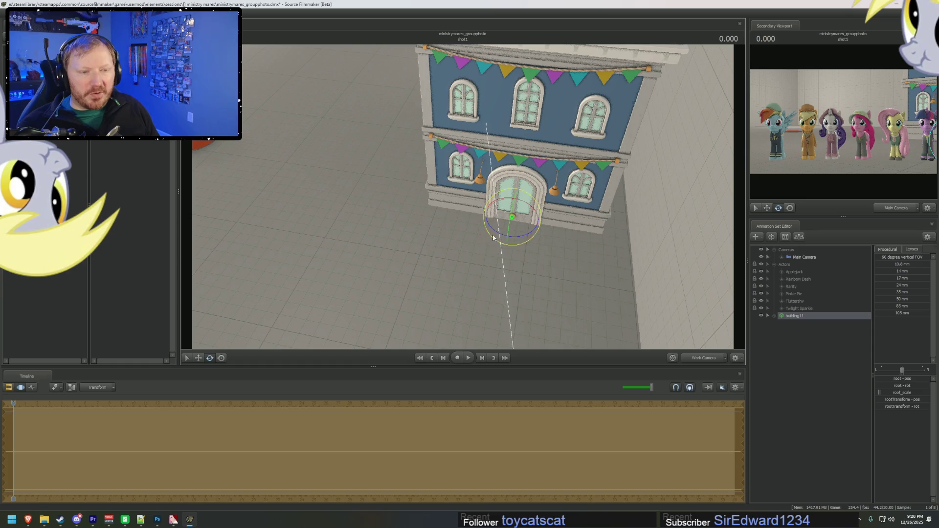
pyautogui.moveTo(493, 238); pyautogui.dragTo(498, 231)
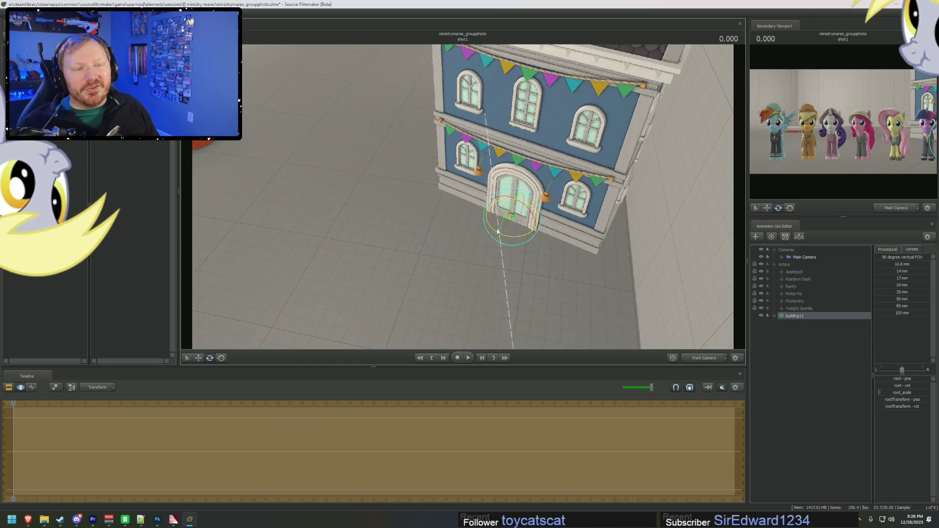
# Undo the rotation and slide the blue building to the left along the street
pyautogui.press('w')
pyautogui.hotkey('ctrl', 'z')
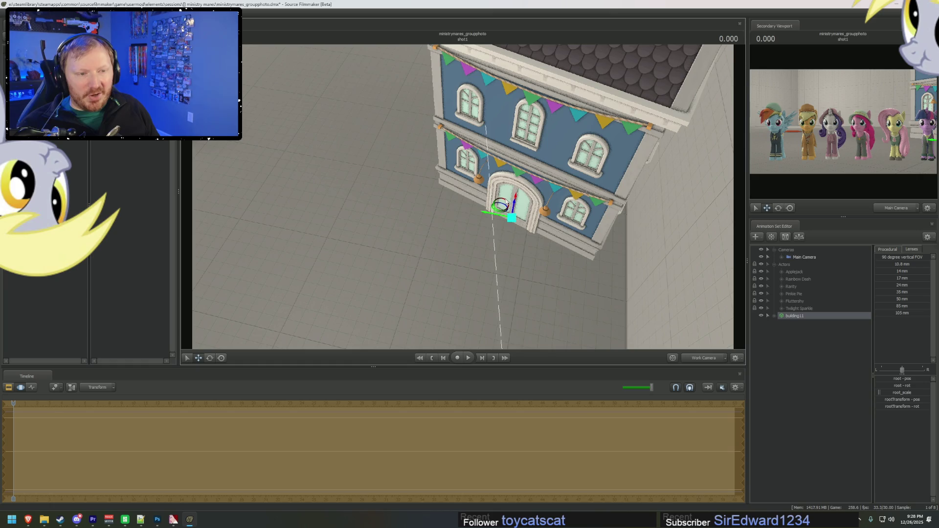
pyautogui.moveTo(481, 207); pyautogui.dragTo(460, 208)
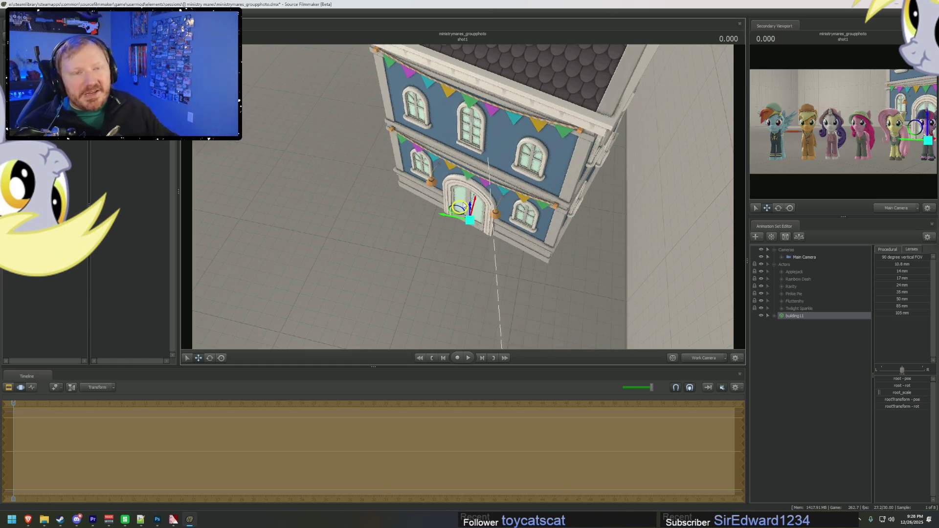
pyautogui.rightClick(803, 348)
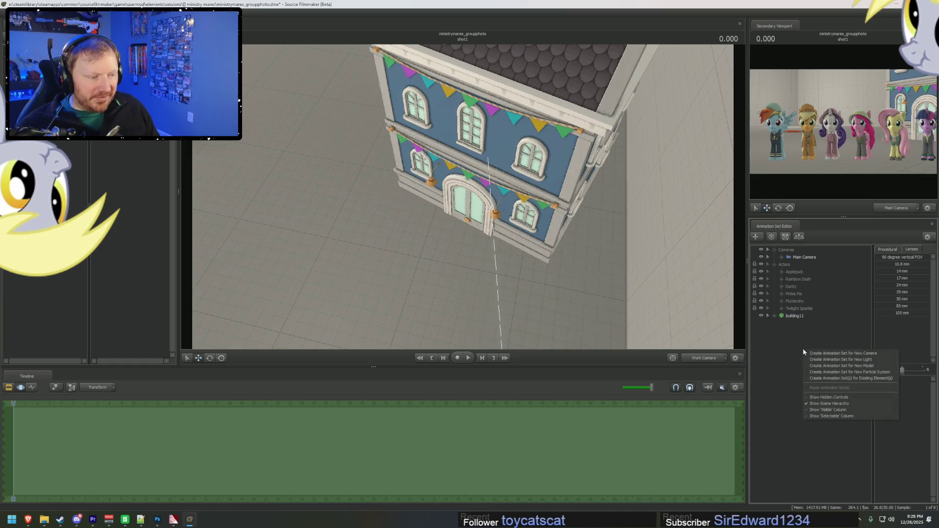
# Start a new animation set for a model and preview the building models in the list
pyautogui.click(835, 364)
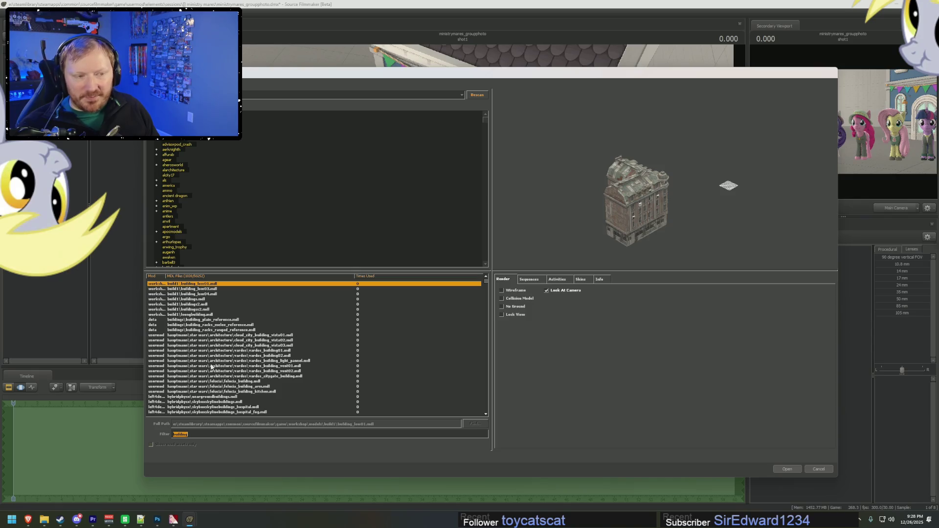
pyautogui.scroll(-4, 208, 352)
pyautogui.click(250, 322)
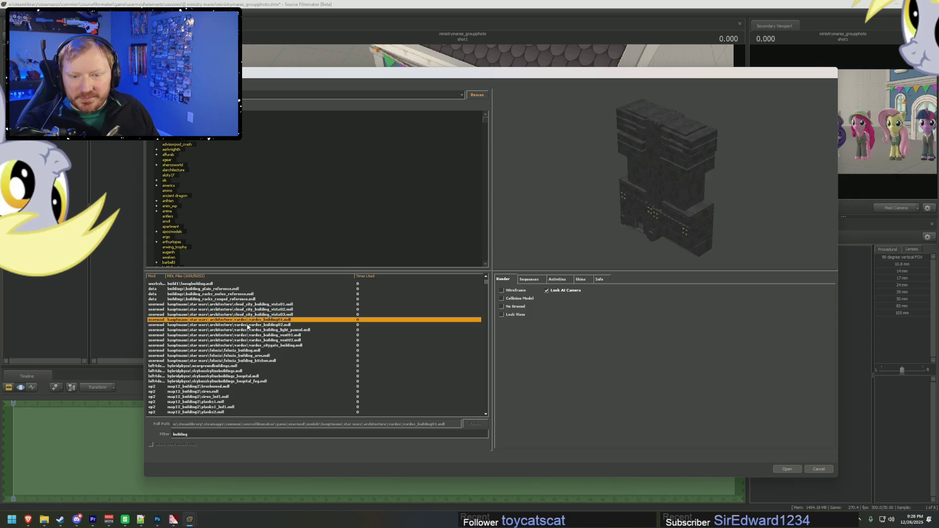
pyautogui.scroll(-4, 250, 323)
pyautogui.click(227, 351)
pyautogui.press('Down')
pyautogui.press('Down')
pyautogui.press('Down')
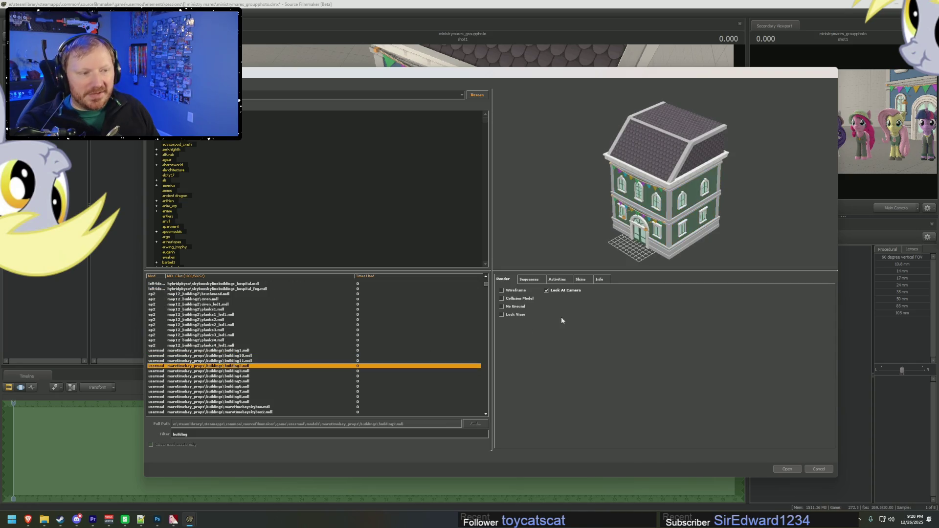
pyautogui.press('Down')
pyautogui.press('Up')
pyautogui.press('Up')
pyautogui.press('Down')
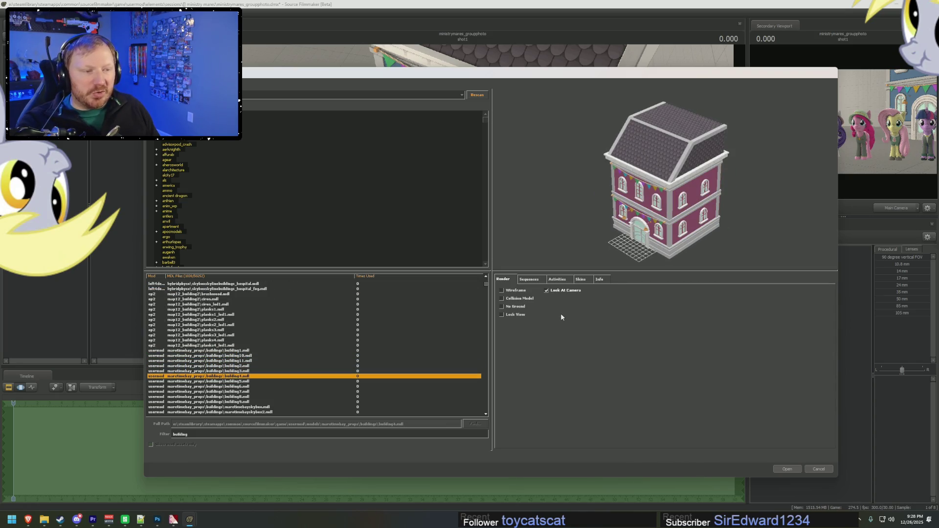
pyautogui.press('Up')
pyautogui.press('Down')
pyautogui.press('Down')
pyautogui.press('Down')
# Compare more building models and load the pink arched-window building10 into the scene
pyautogui.press('Up')
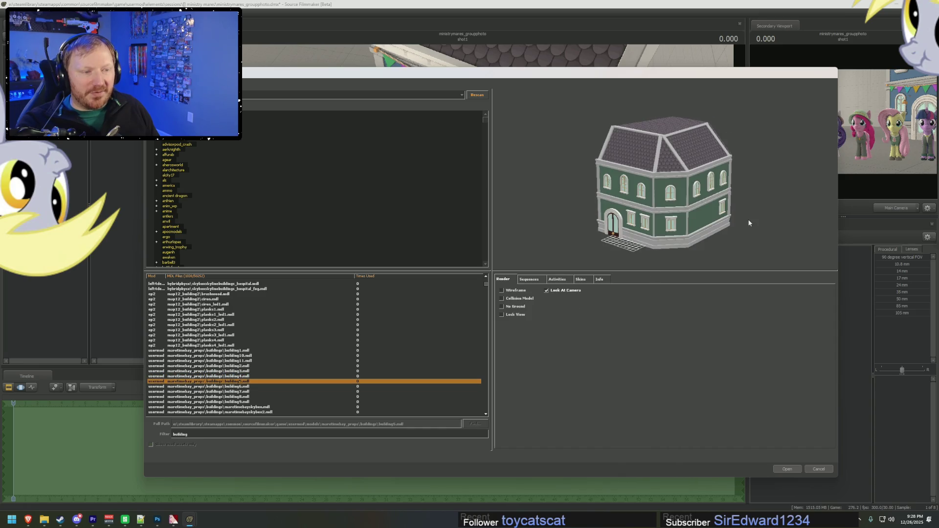
pyautogui.press('Down')
pyautogui.press('Down')
pyautogui.press('Down')
pyautogui.press('Up')
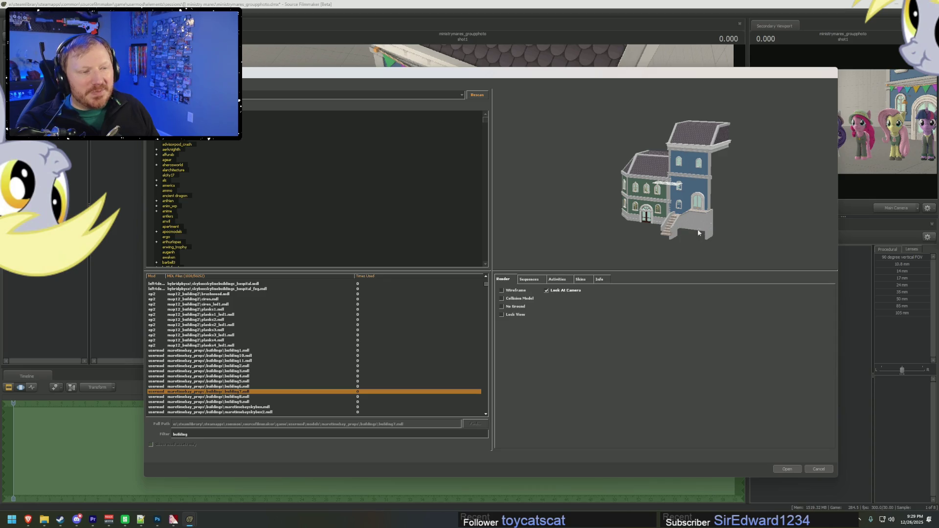
pyautogui.press('Down')
pyautogui.press('Down')
pyautogui.press('Up')
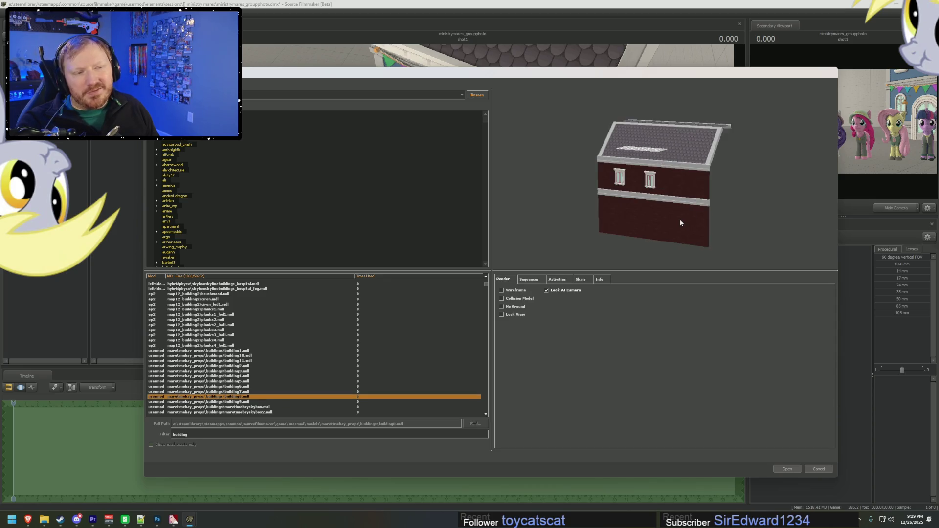
pyautogui.press('Down')
pyautogui.press('Up')
pyautogui.press('Up')
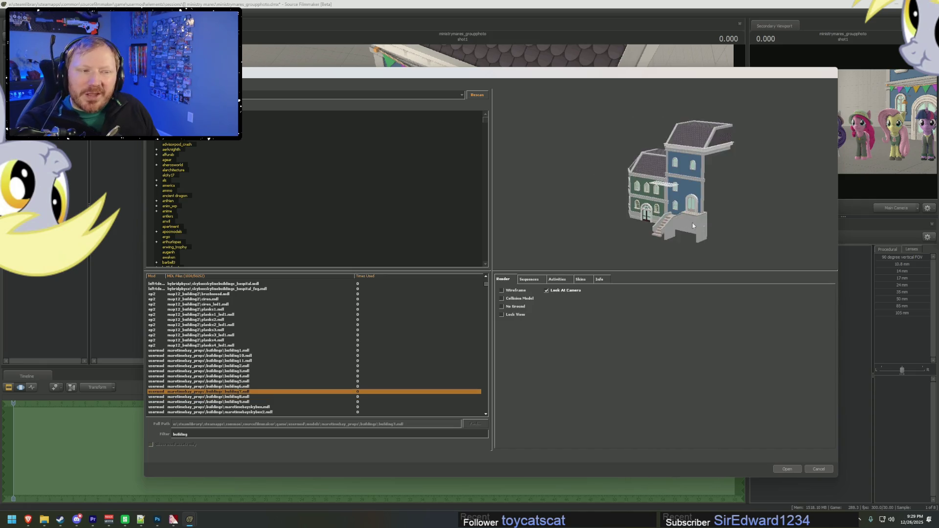
pyautogui.press('Up')
pyautogui.press('Up')
pyautogui.press('Up')
pyautogui.press('Up')
pyautogui.press('Up')
pyautogui.press('Up')
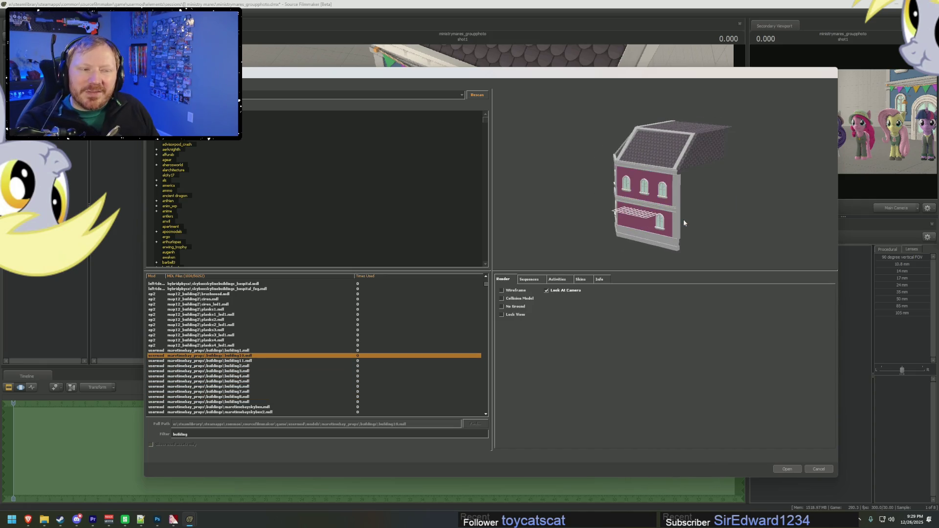
pyautogui.press('Up')
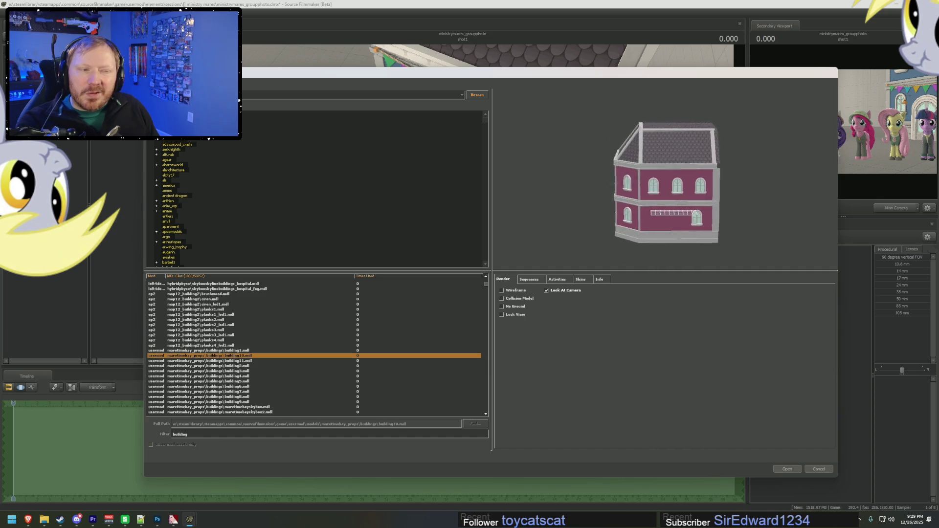
pyautogui.click(785, 469)
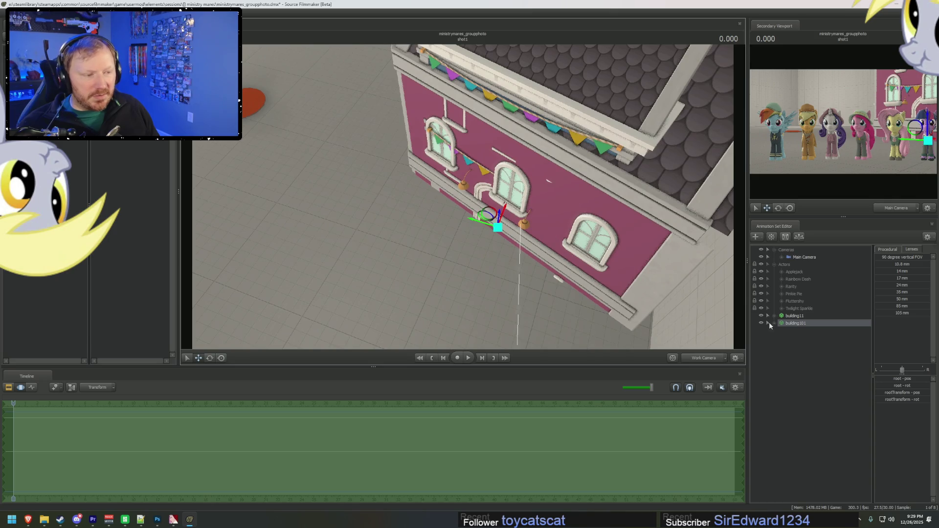
# Select building101's root and pull the pink building out from the blue one
pyautogui.click(774, 323)
pyautogui.click(782, 330)
pyautogui.click(797, 346)
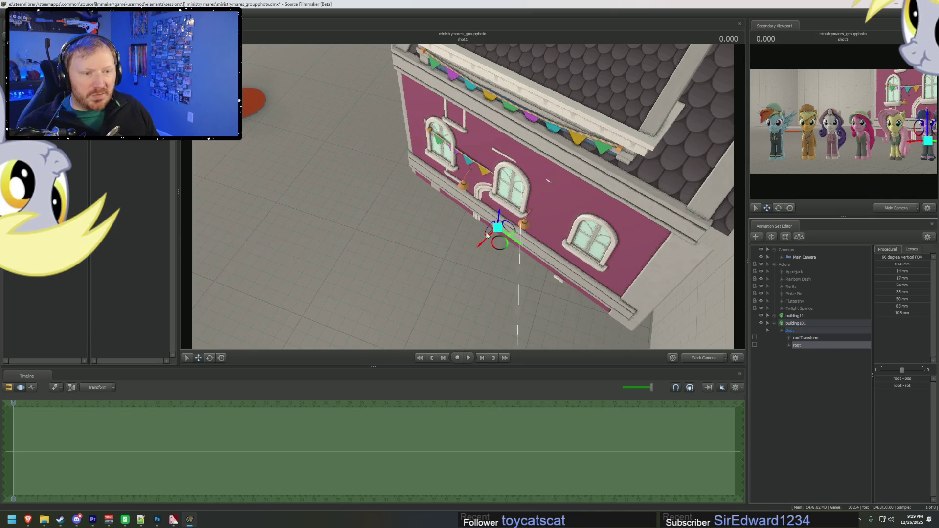
pyautogui.moveTo(514, 244); pyautogui.dragTo(387, 101)
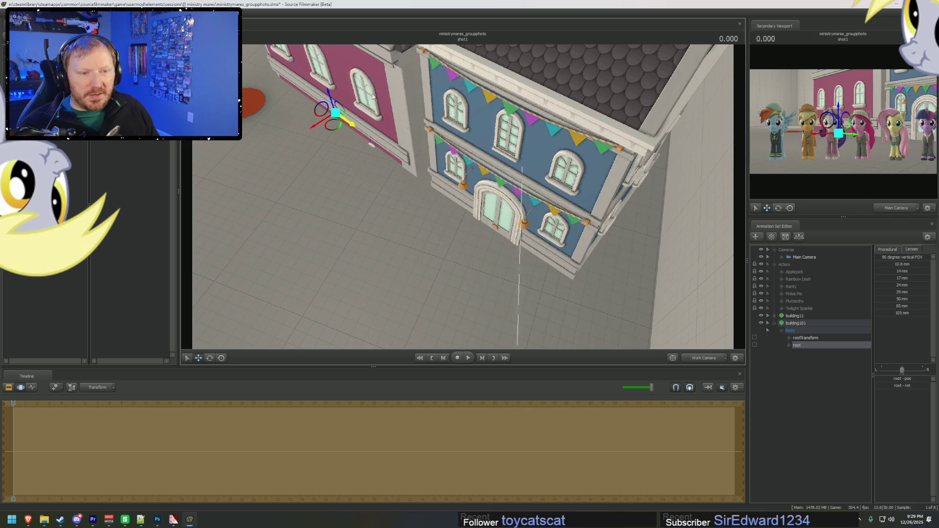
pyautogui.moveTo(464, 154)
pyautogui.mouseDown()
pyautogui.moveTo(464, 199)
pyautogui.moveTo(295, 195)
pyautogui.mouseUp()
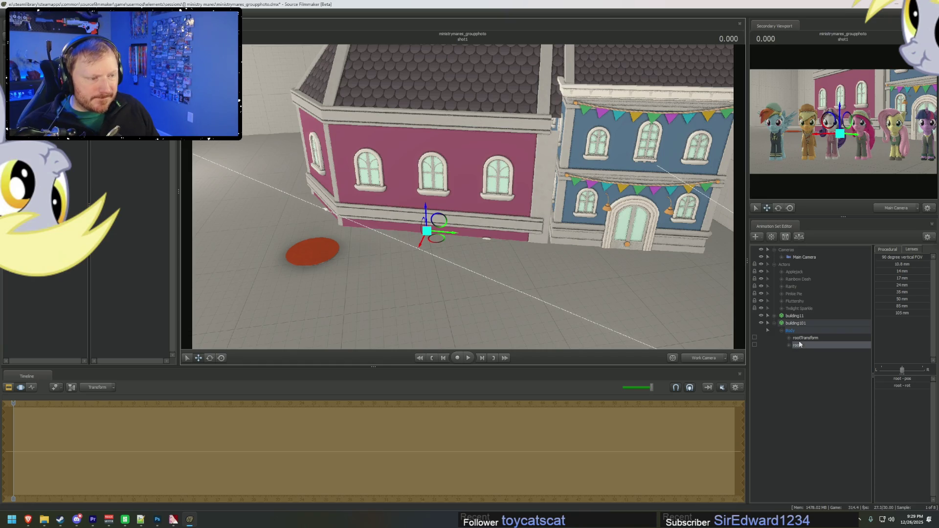
# Give the pink building a root_scale control like the blue building's
pyautogui.click(774, 317)
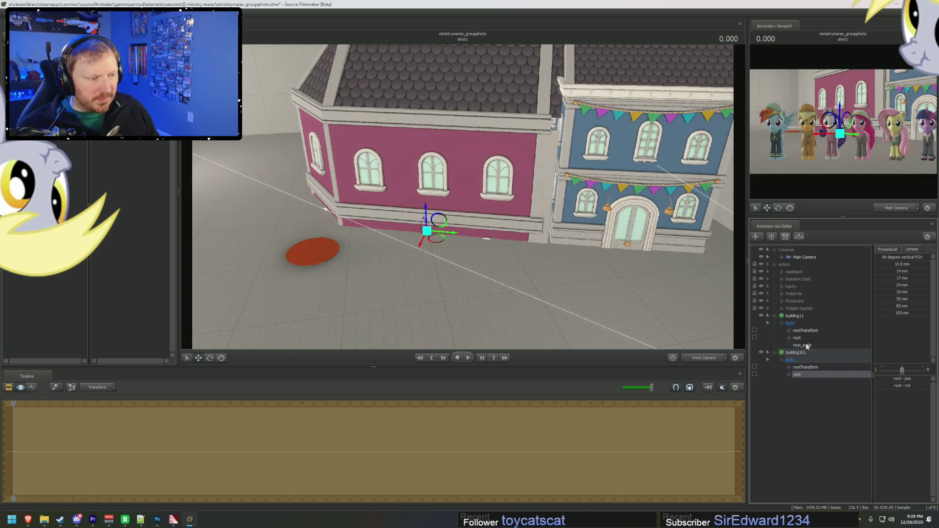
pyautogui.click(807, 346)
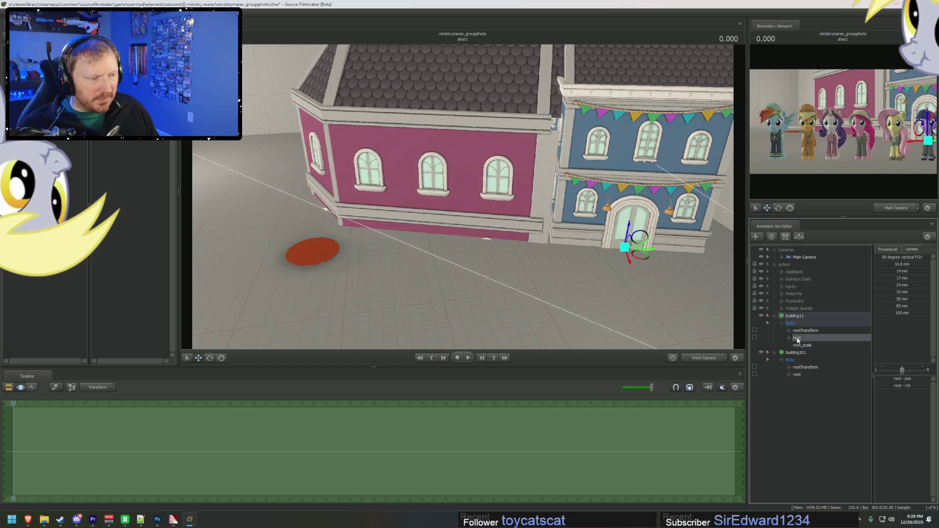
pyautogui.rightClick(799, 376)
pyautogui.click(827, 391)
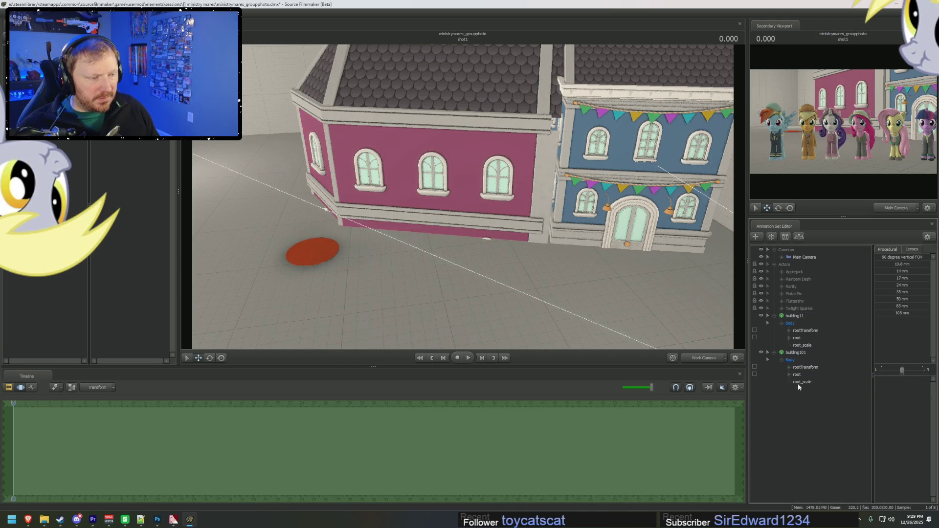
pyautogui.click(805, 354)
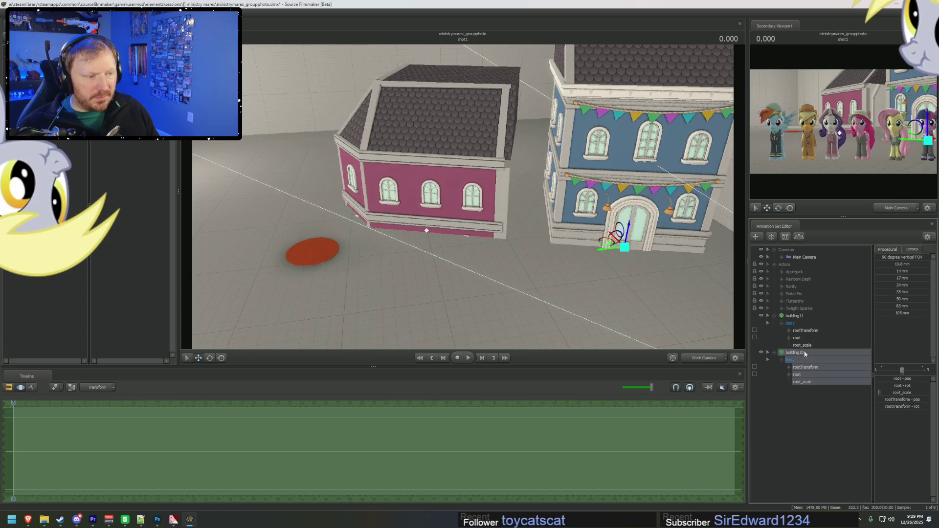
pyautogui.click(795, 374)
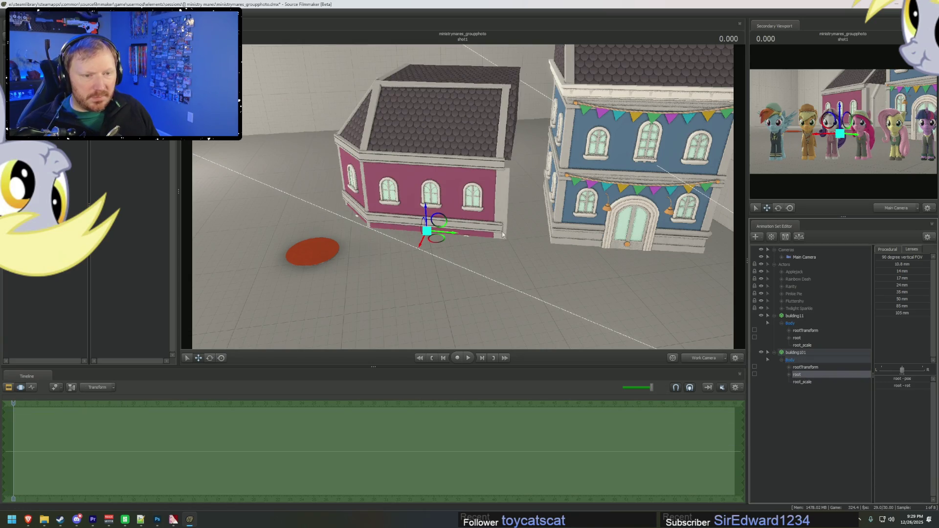
# Push the pink building flush against the blue one and raise it to line up
pyautogui.moveTo(450, 236); pyautogui.dragTo(497, 251)
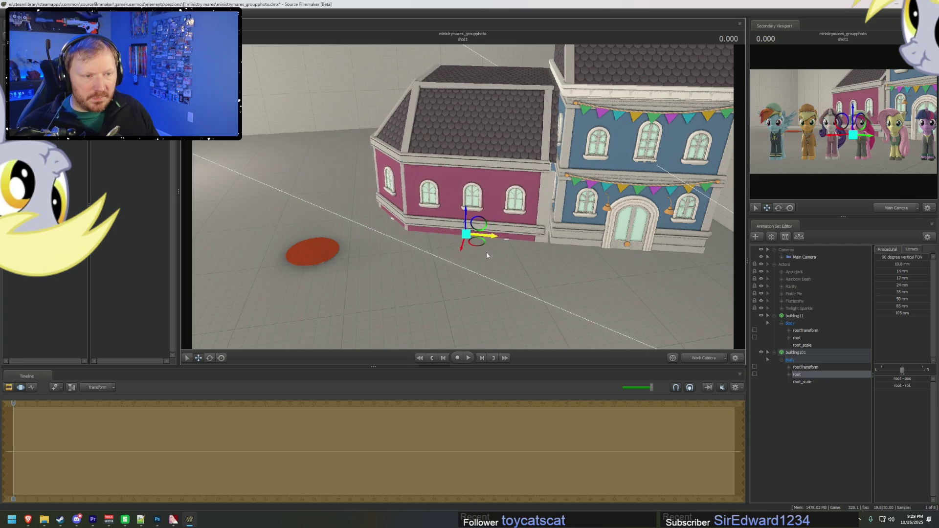
pyautogui.moveTo(488, 255); pyautogui.dragTo(487, 253)
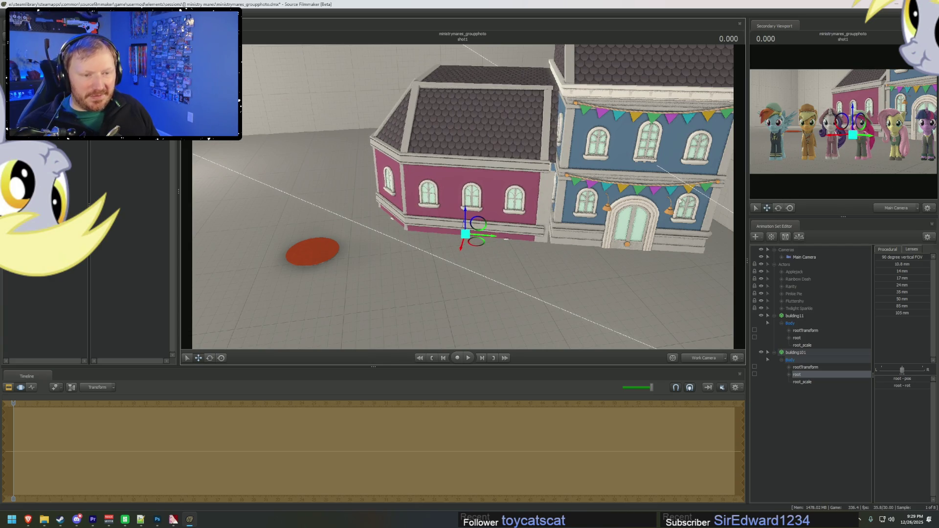
pyautogui.click(816, 367)
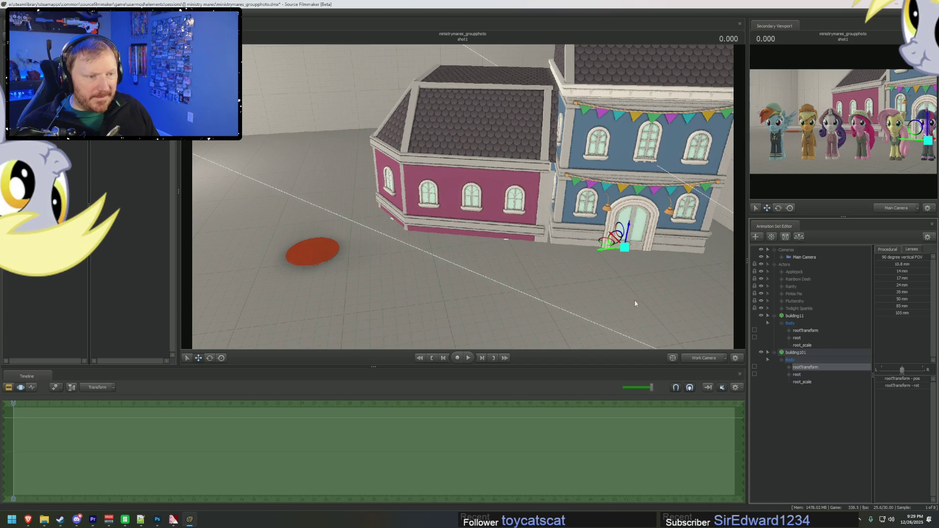
pyautogui.moveTo(635, 301); pyautogui.dragTo(521, 238)
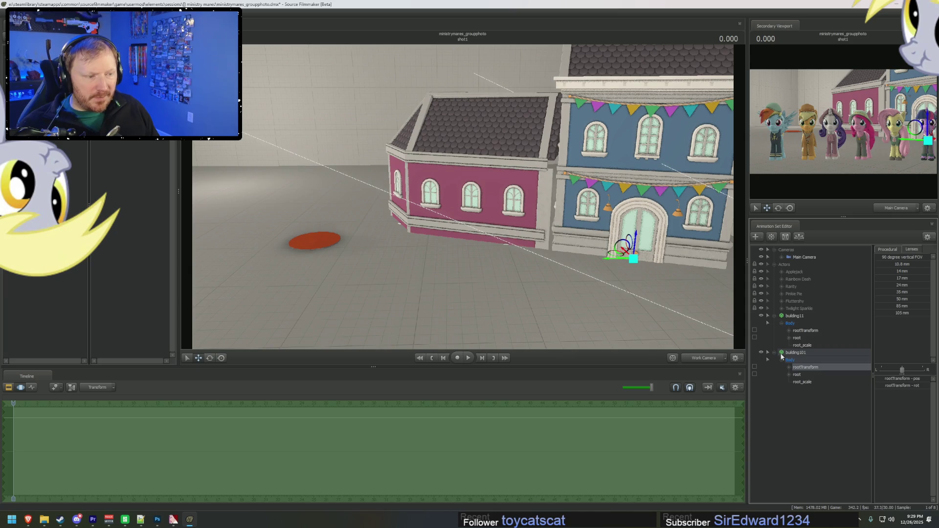
pyautogui.click(806, 375)
pyautogui.moveTo(467, 218); pyautogui.dragTo(483, 159)
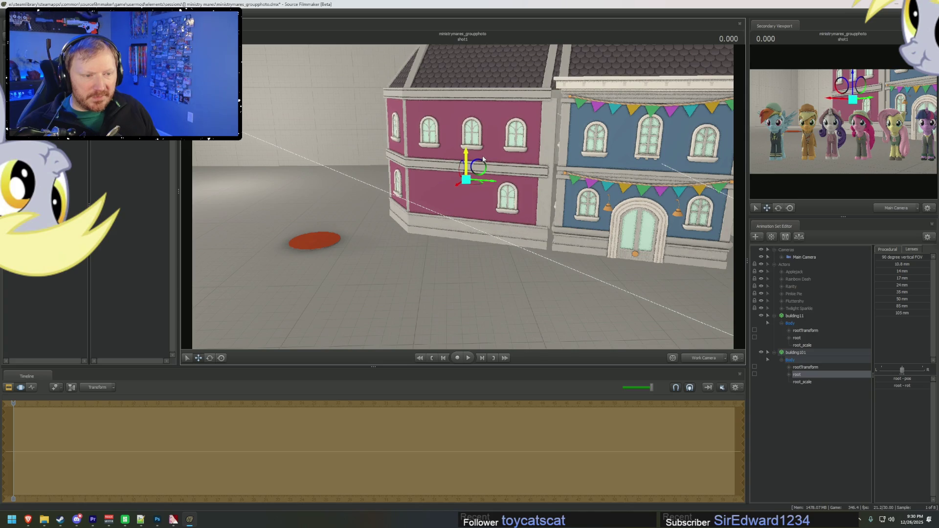
pyautogui.moveTo(530, 199); pyautogui.dragTo(497, 202, button='middle')
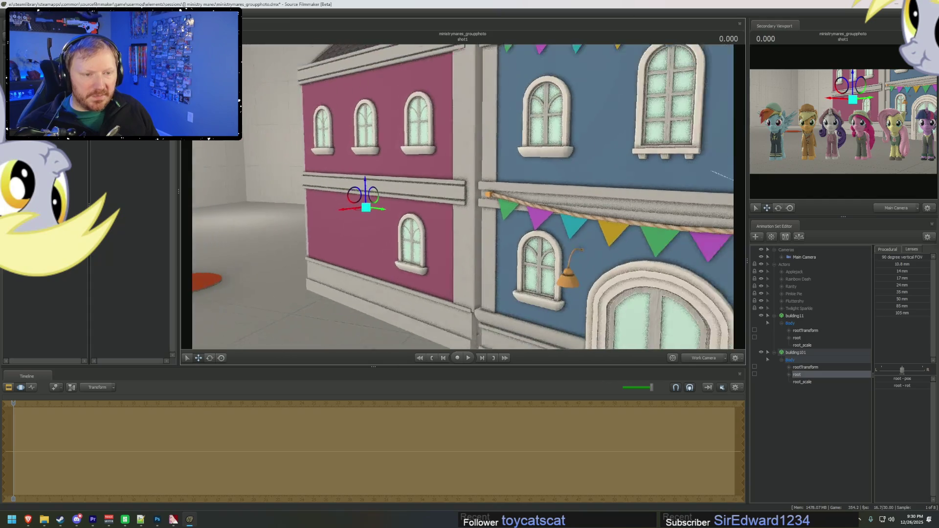
pyautogui.click(692, 358)
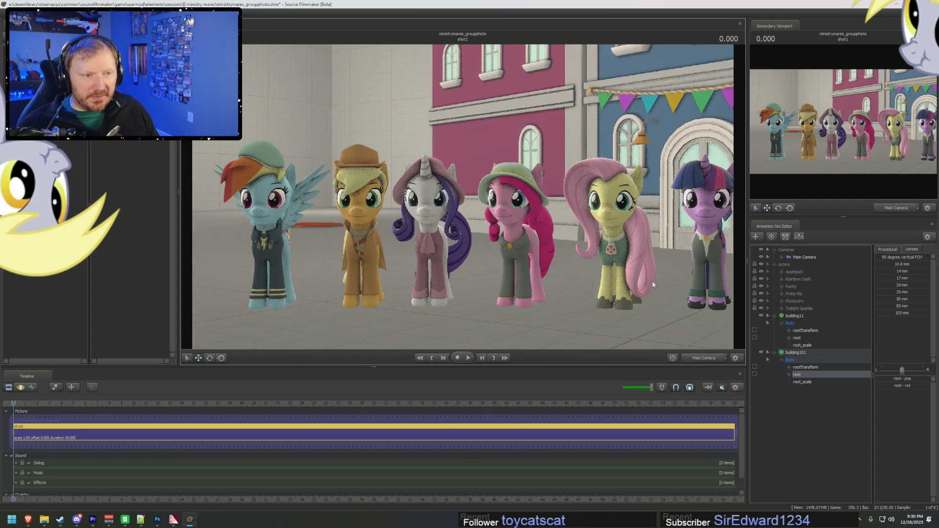
# Nudge the pink building slightly to the right and check it through the main camera
pyautogui.press('F2')
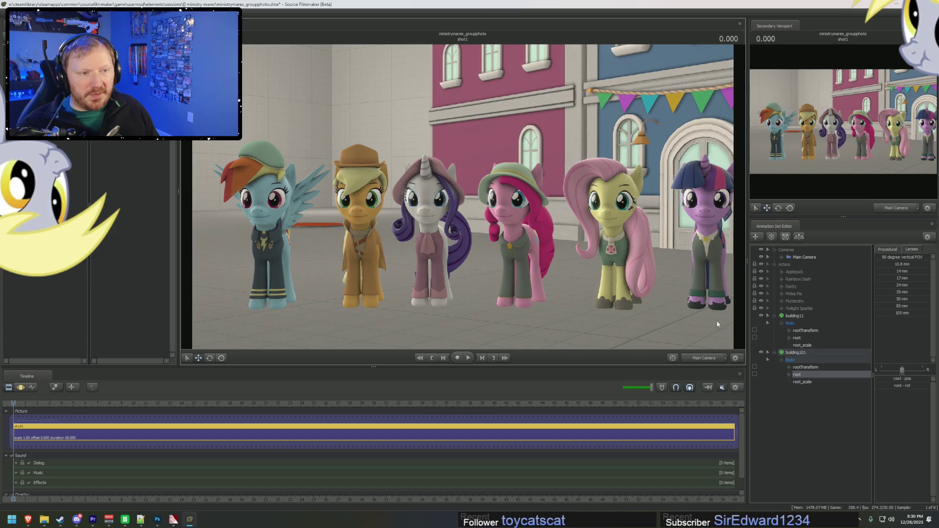
pyautogui.click(705, 358)
pyautogui.moveTo(464, 204); pyautogui.dragTo(464, 204, button='middle')
pyautogui.press('F3')
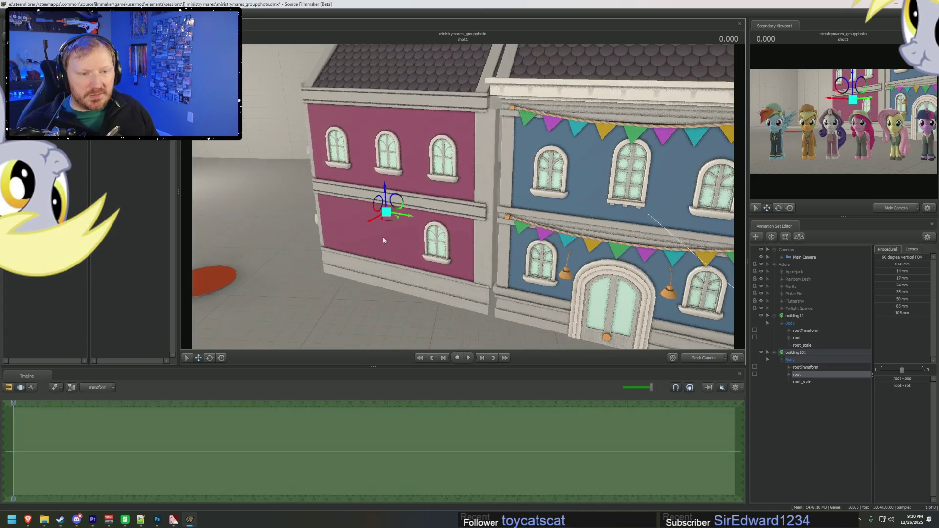
pyautogui.press('F4')
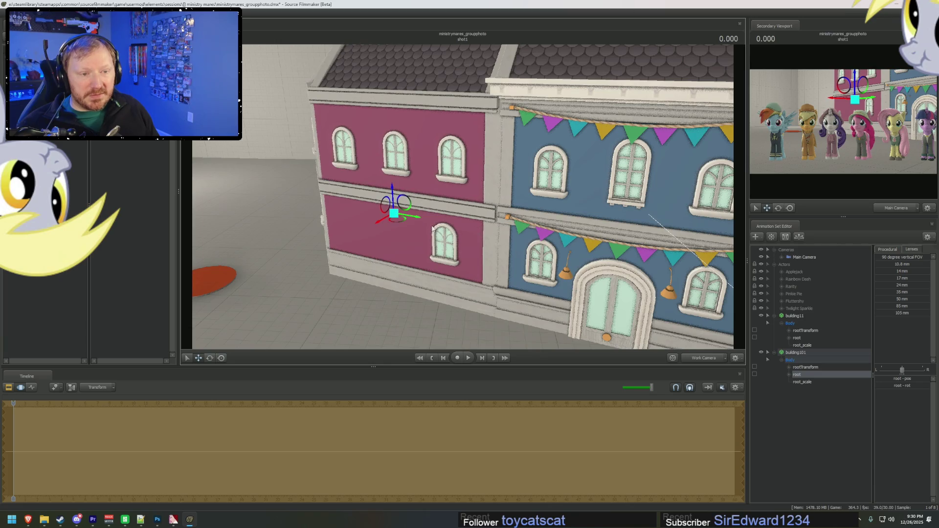
pyautogui.moveTo(400, 216); pyautogui.dragTo(404, 218)
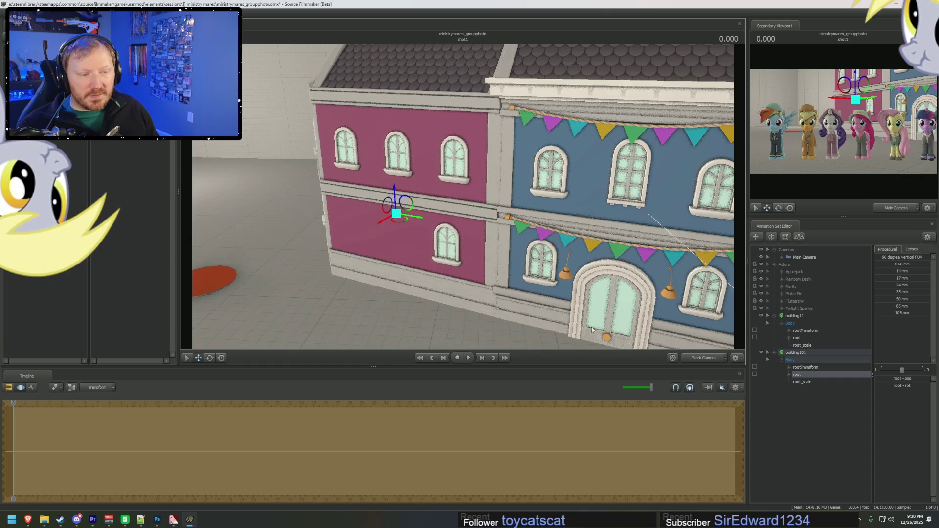
pyautogui.click(708, 361)
pyautogui.press('F2')
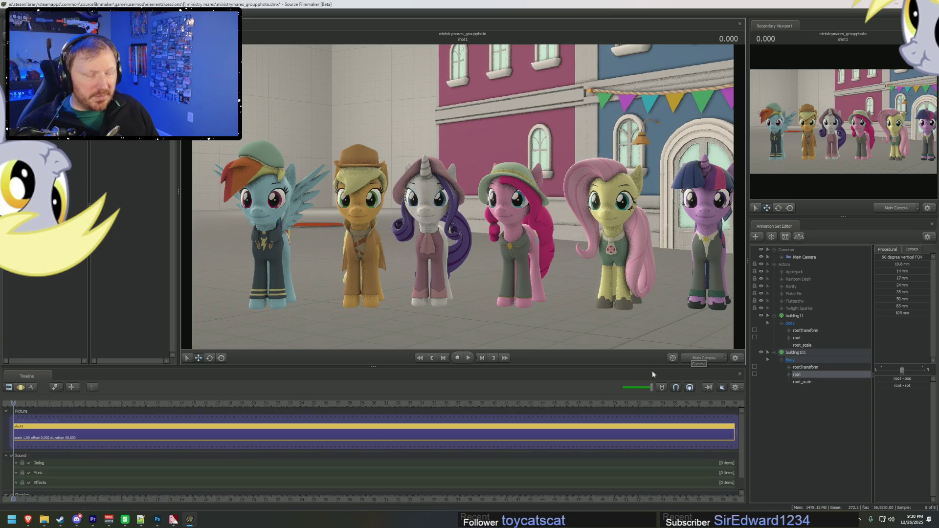
pyautogui.click(702, 362)
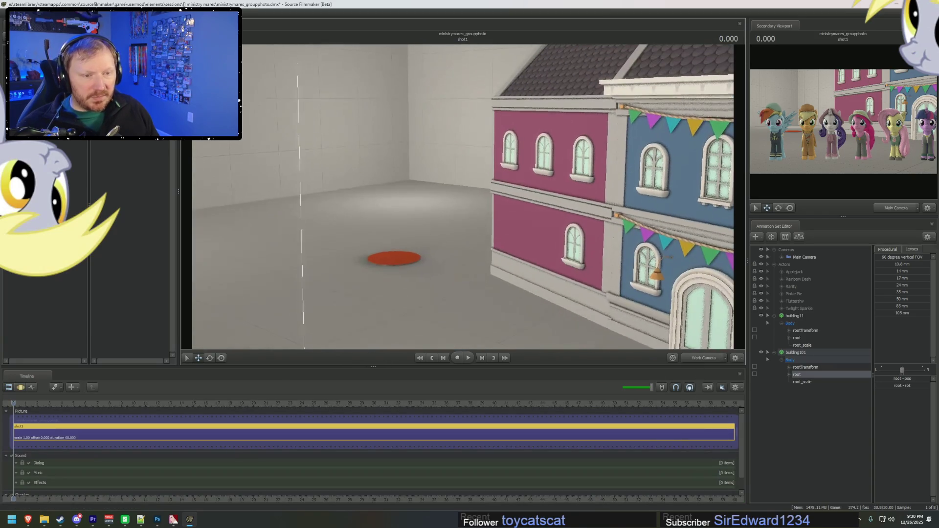
# Collapse the building entries and add the blue building11.mdl model as building112
pyautogui.click(775, 316)
pyautogui.click(775, 323)
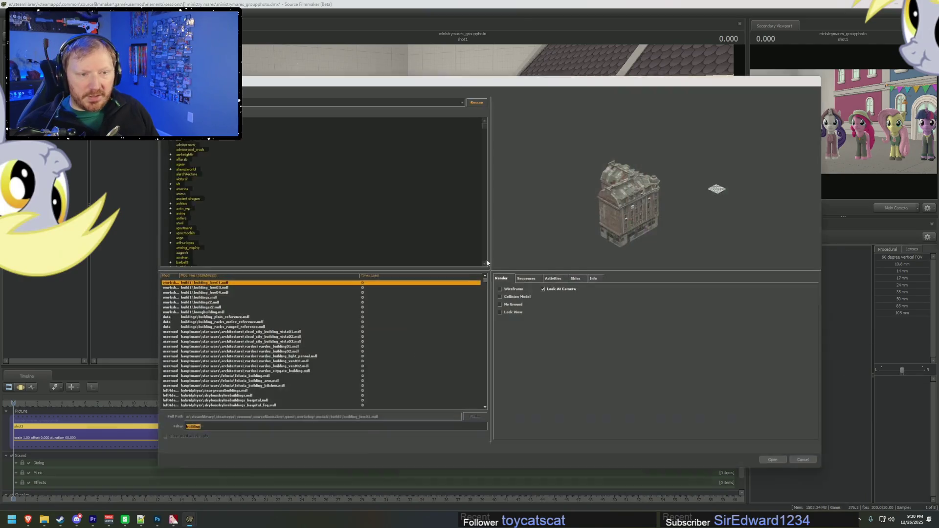
pyautogui.rightClick(506, 287)
pyautogui.click(274, 390)
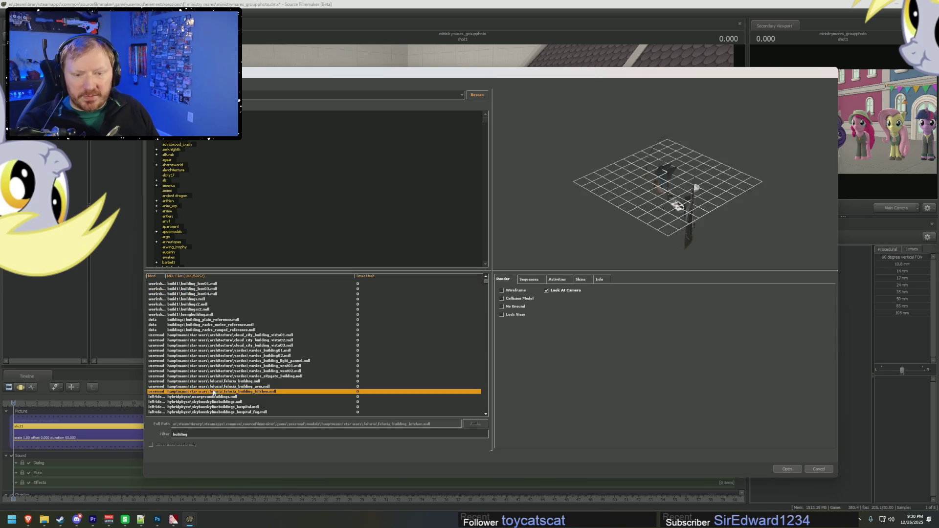
pyautogui.scroll(-8, 294, 387)
pyautogui.click(318, 366)
pyautogui.press('Up')
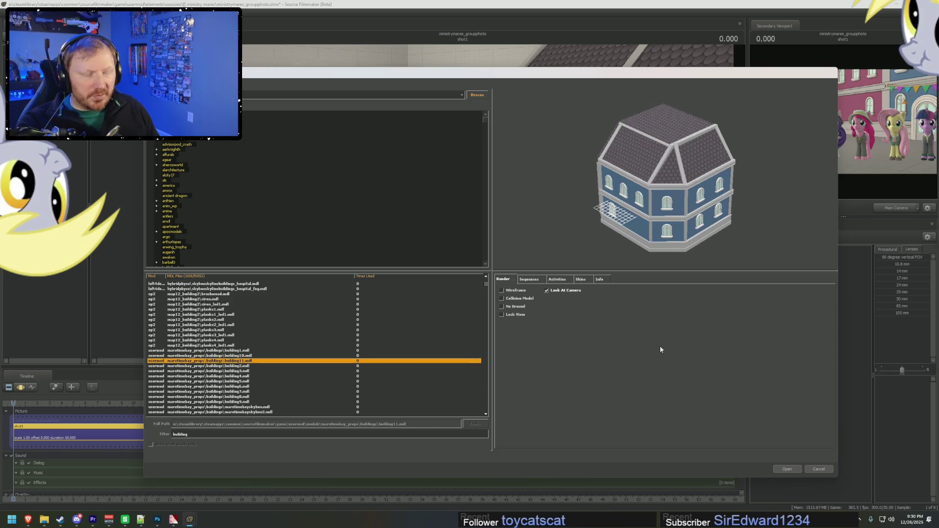
pyautogui.click(791, 471)
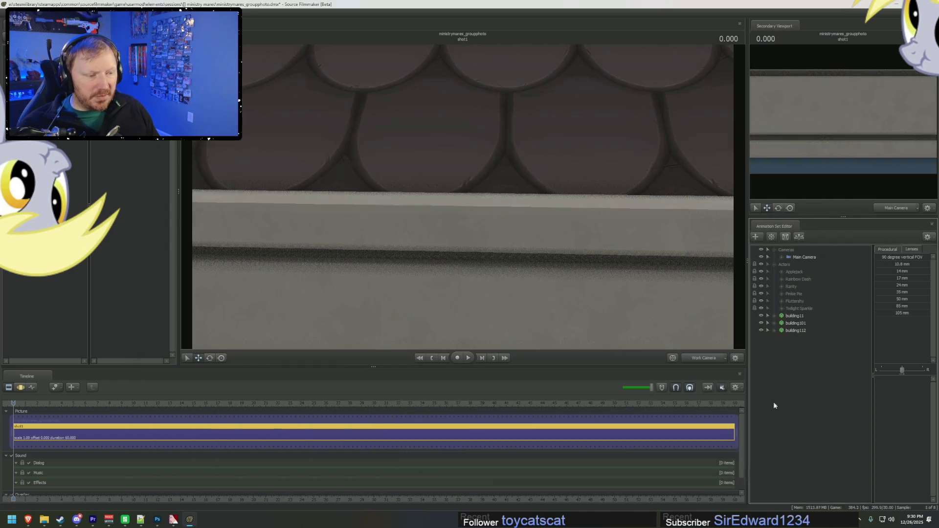
# Expand building112's controls and select its root
pyautogui.click(796, 331)
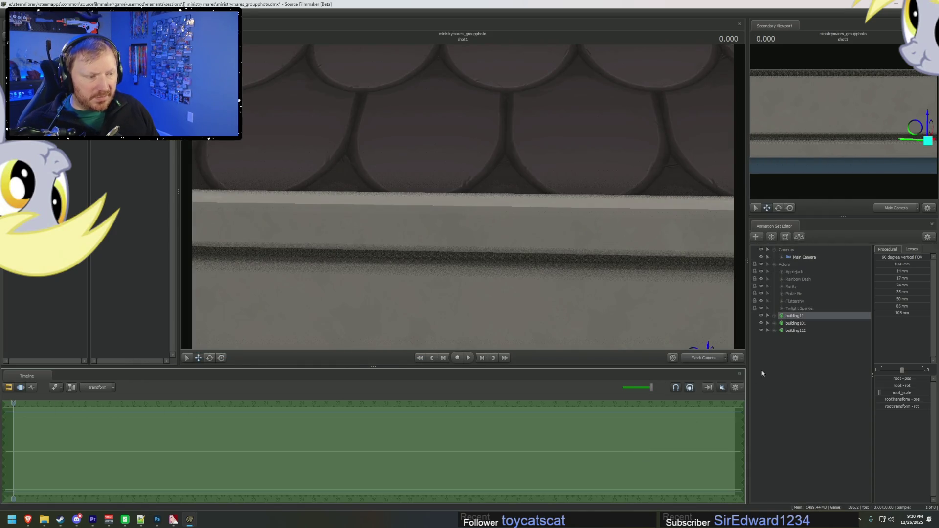
pyautogui.click(780, 356)
pyautogui.click(774, 330)
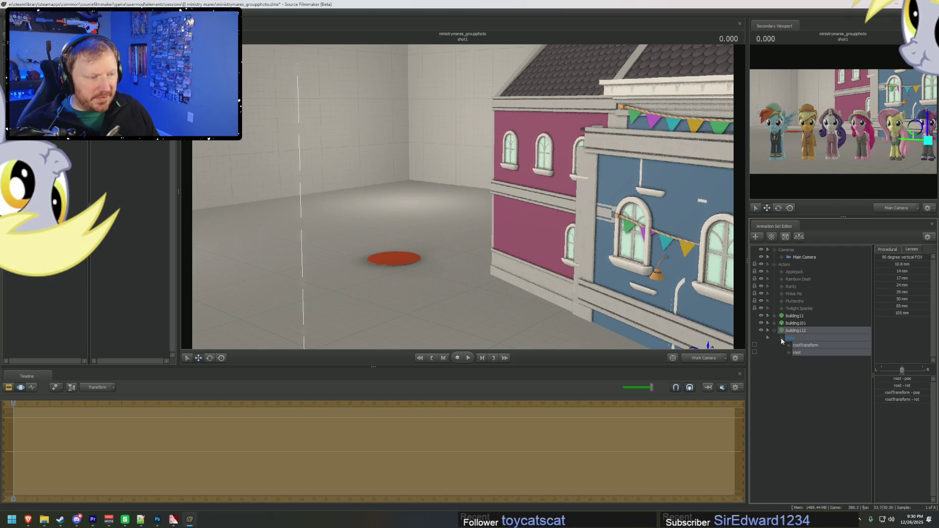
pyautogui.click(782, 337)
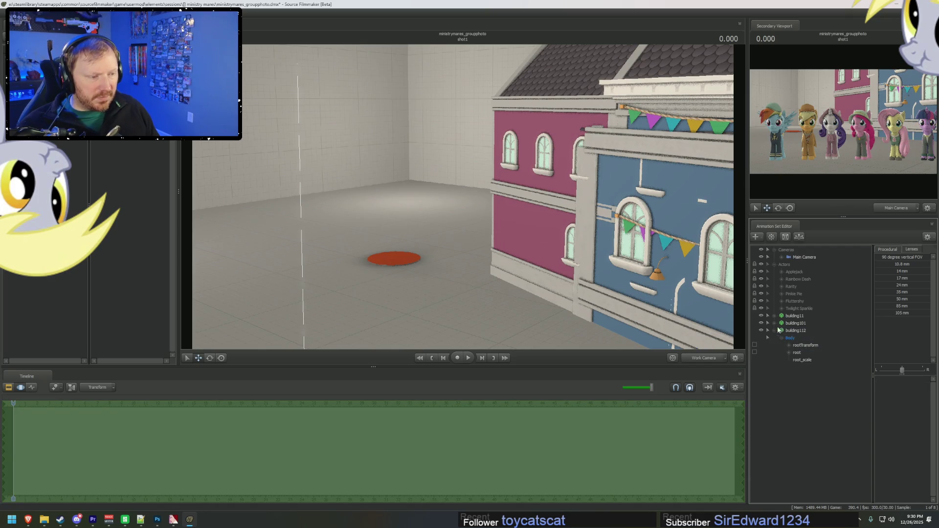
pyautogui.click(775, 323)
pyautogui.click(803, 353)
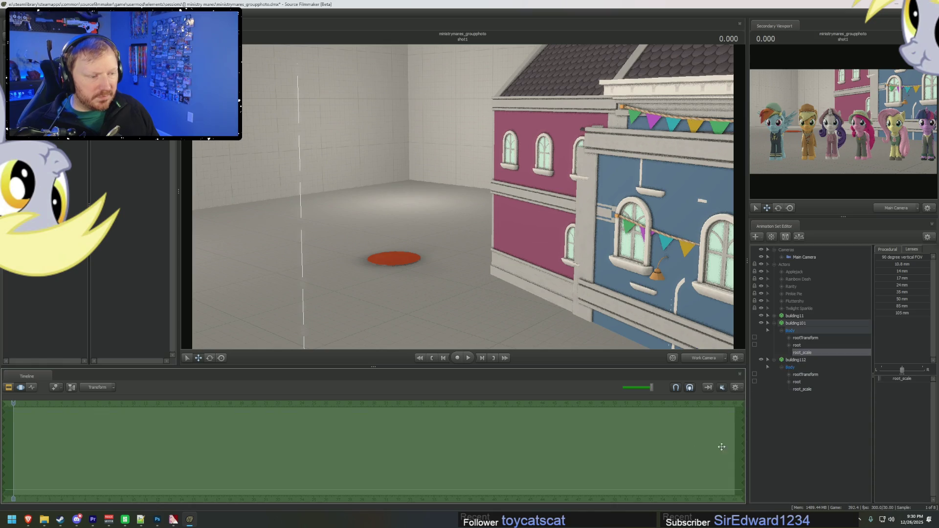
pyautogui.click(797, 382)
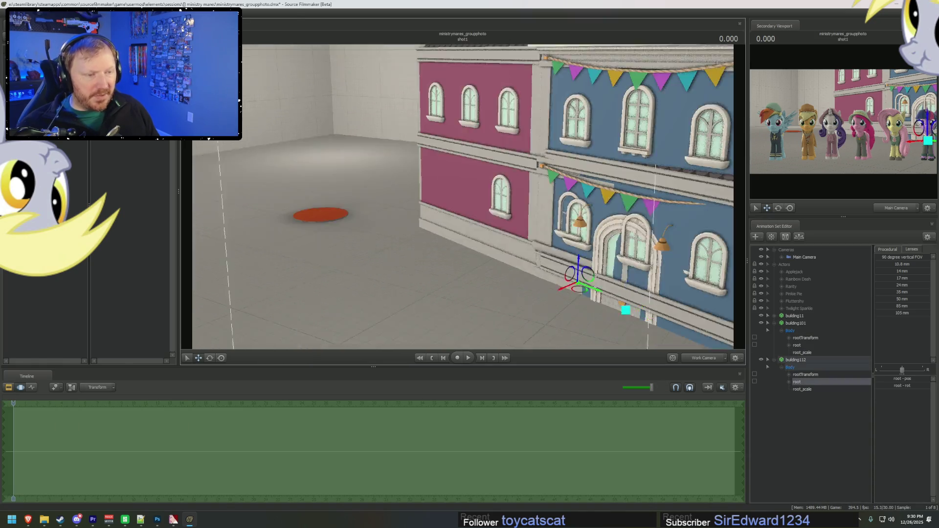
pyautogui.moveTo(460, 190); pyautogui.dragTo(460, 191)
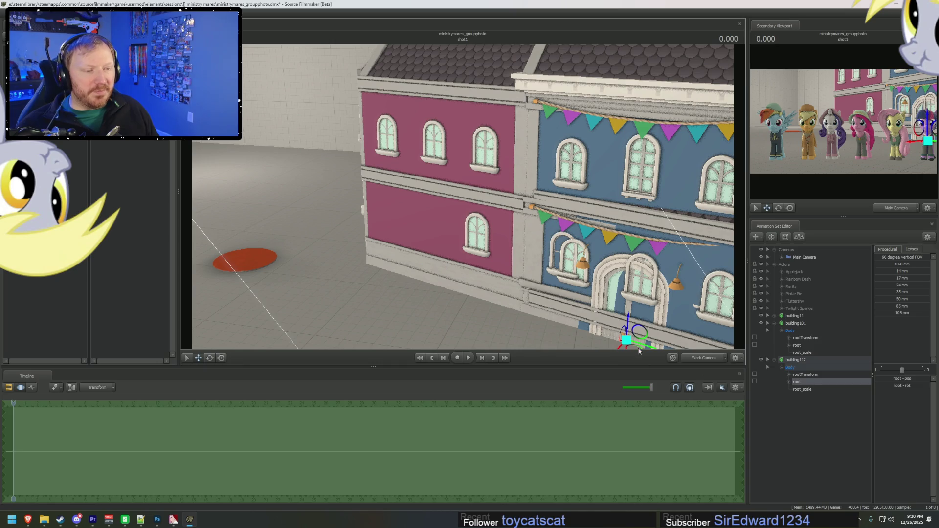
# Move building112 left of the pink building and raise it to the right height
pyautogui.moveTo(643, 349)
pyautogui.mouseDown()
pyautogui.moveTo(240, 237)
pyautogui.moveTo(212, 217)
pyautogui.moveTo(243, 225)
pyautogui.moveTo(274, 254)
pyautogui.moveTo(472, 199)
pyautogui.mouseUp()
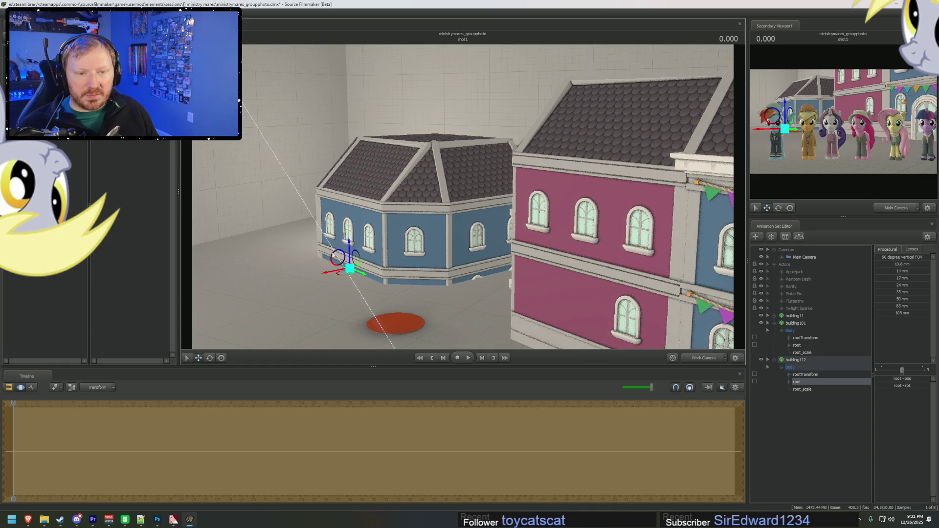
pyautogui.moveTo(348, 251)
pyautogui.mouseDown()
pyautogui.moveTo(363, 194)
pyautogui.moveTo(402, 200)
pyautogui.moveTo(450, 175)
pyautogui.mouseUp()
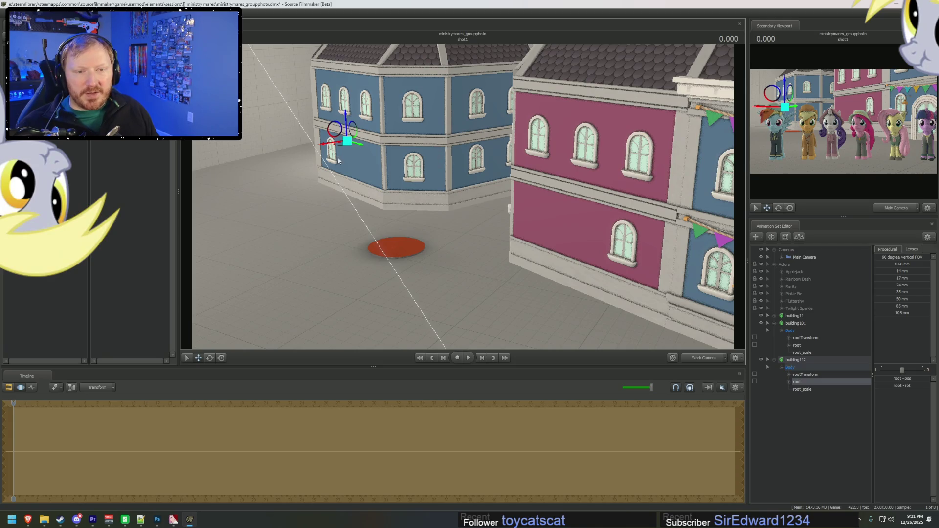
pyautogui.moveTo(346, 124); pyautogui.dragTo(346, 123)
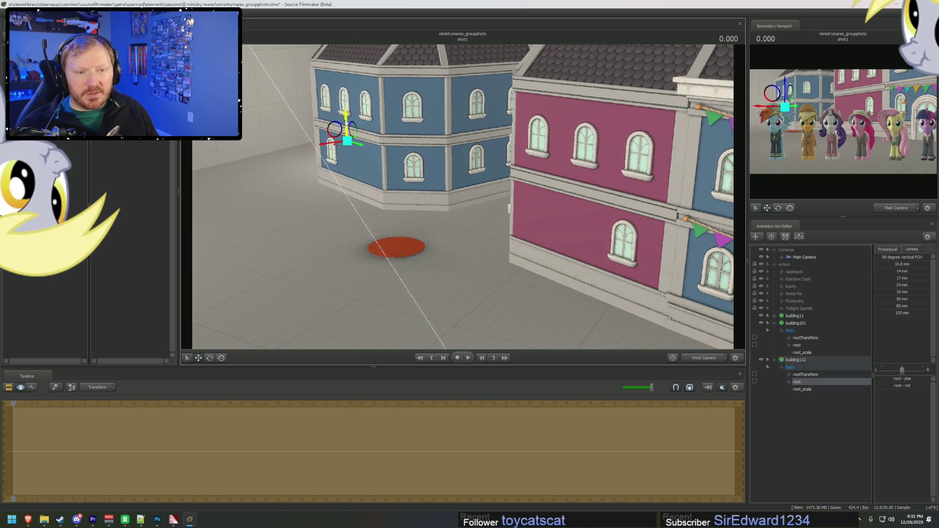
pyautogui.click(806, 362)
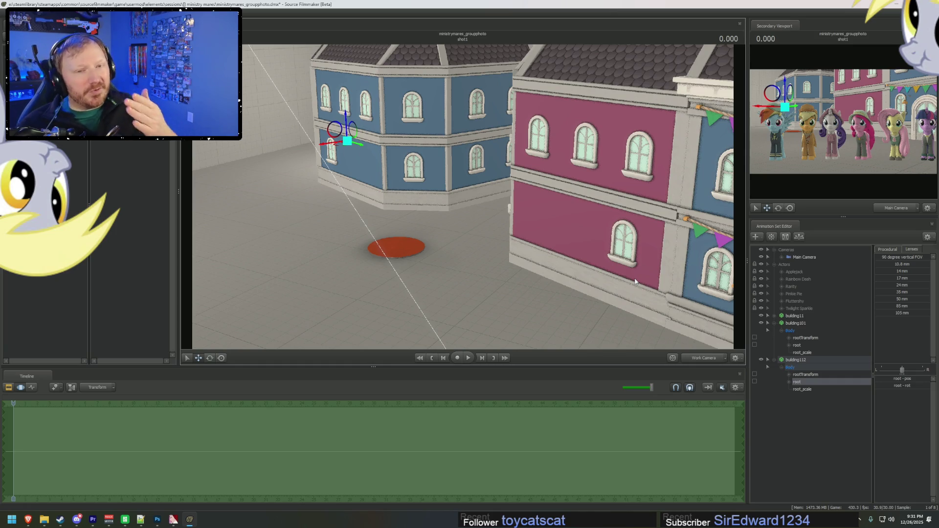
# Return the timeline to the clip editor and collapse building101 and building112
pyautogui.press('F1')
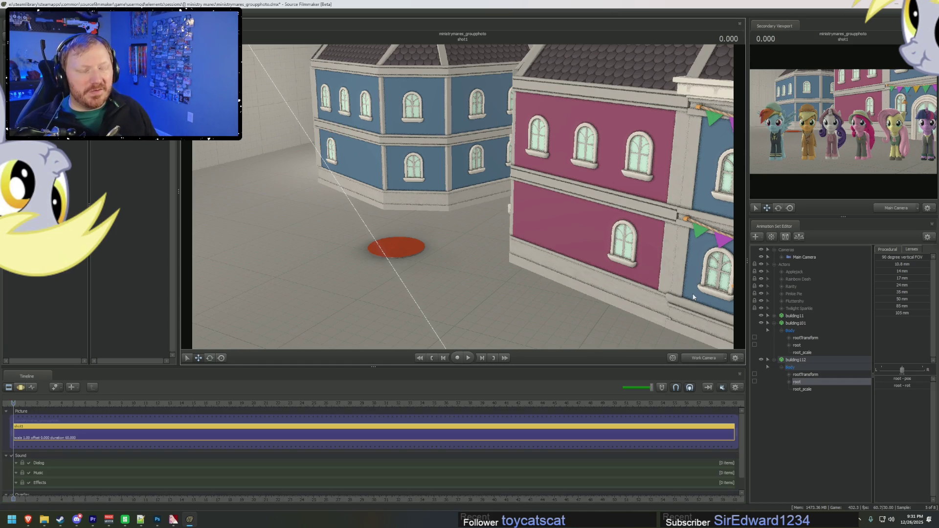
pyautogui.click(774, 324)
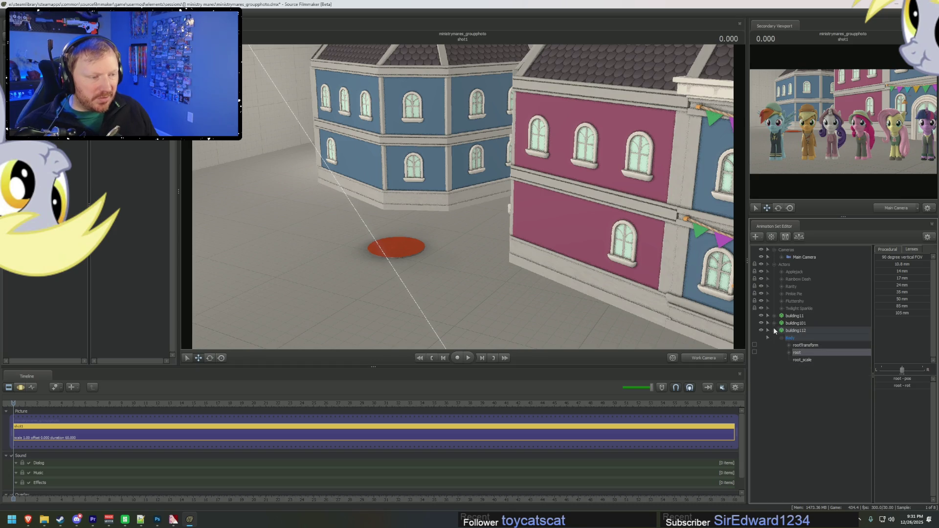
pyautogui.click(774, 330)
pyautogui.rightClick(794, 359)
pyautogui.click(852, 375)
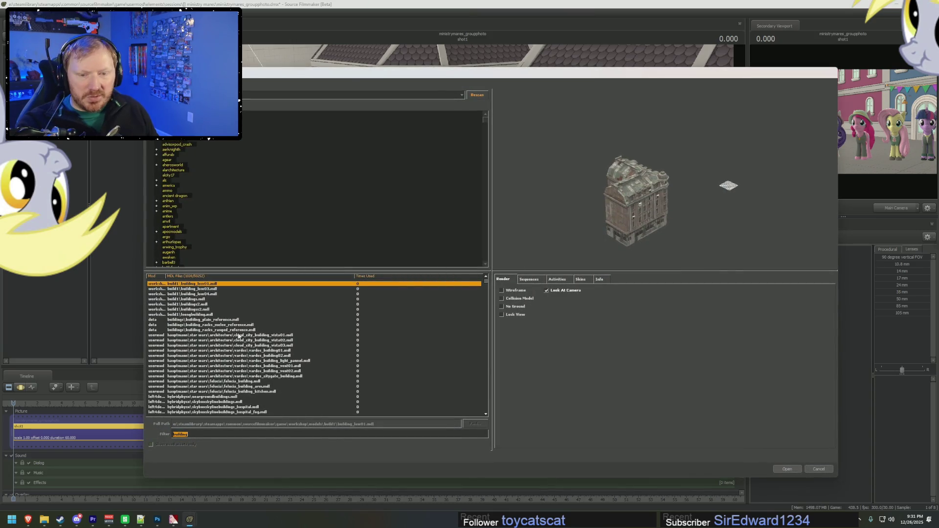
# Browse the building models and add the building3 house model as building31
pyautogui.click(238, 350)
pyautogui.click(239, 362)
pyautogui.click(239, 371)
pyautogui.scroll(-5, 238, 372)
pyautogui.click(238, 377)
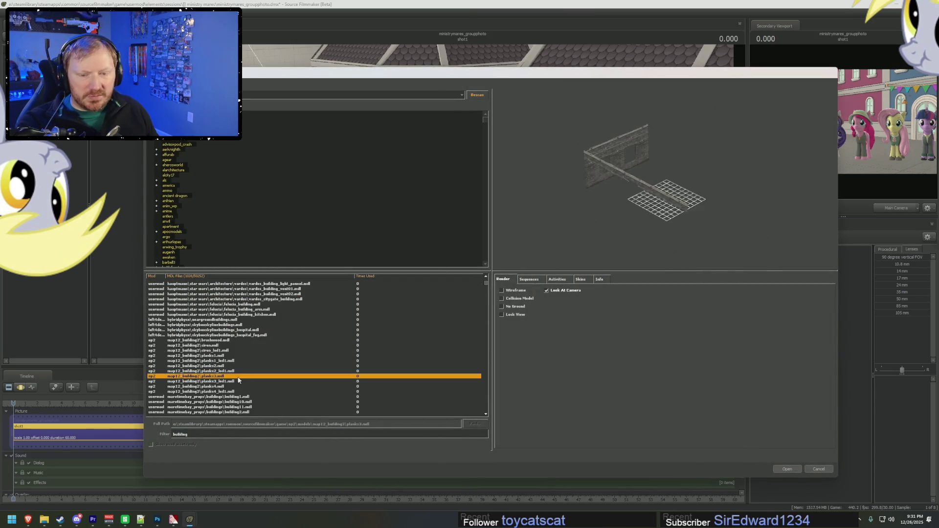
pyautogui.press('Down')
pyautogui.press('Down')
pyautogui.press('Down')
pyautogui.press('Down')
pyautogui.press('Down')
pyautogui.press('Down')
pyautogui.press('Down')
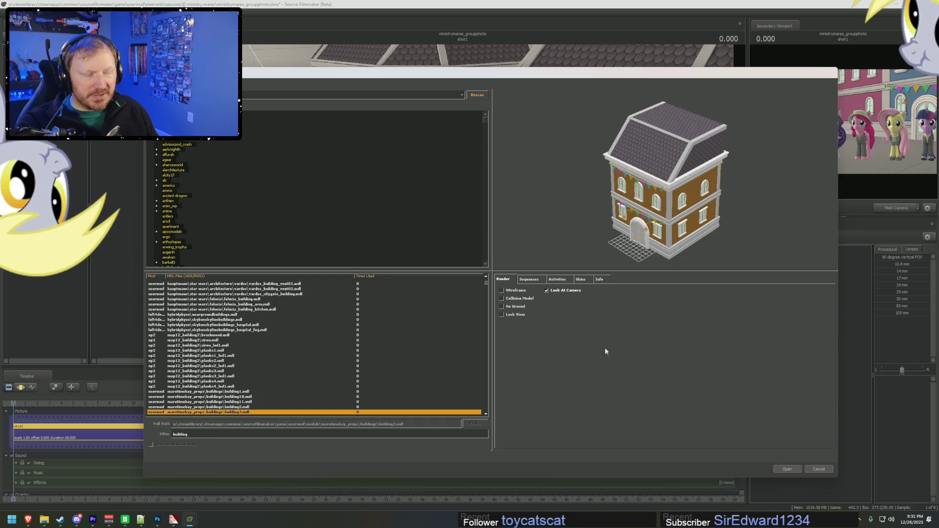
pyautogui.click(783, 469)
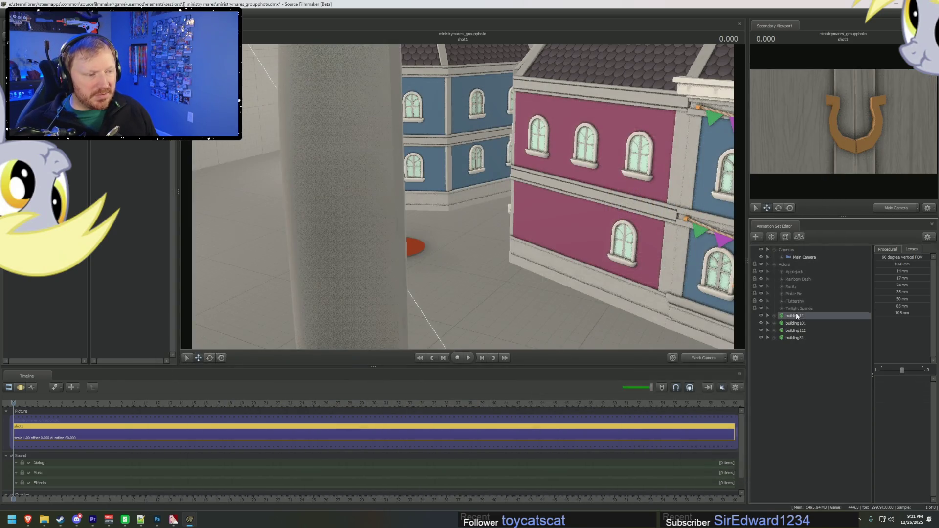
# Give building31's body a root_scale control
pyautogui.press('F3')
pyautogui.click(795, 338)
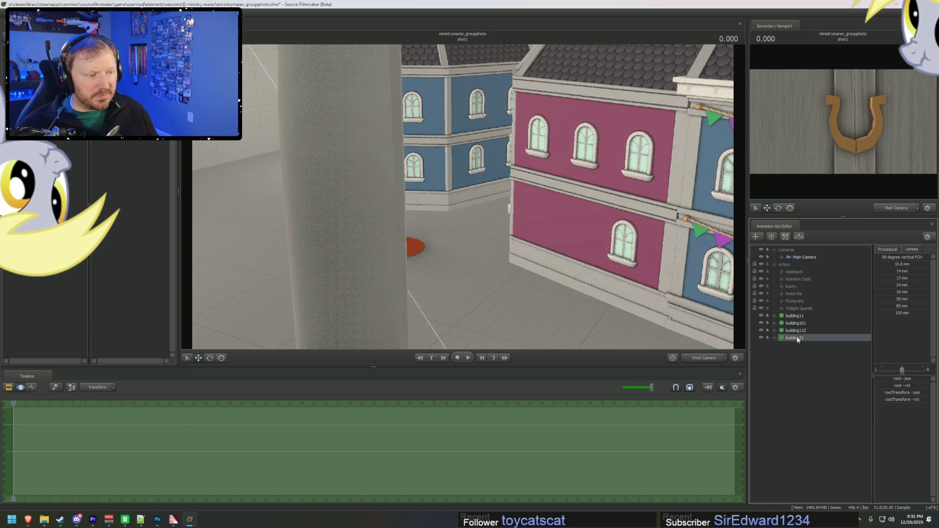
pyautogui.click(775, 337)
pyautogui.click(781, 346)
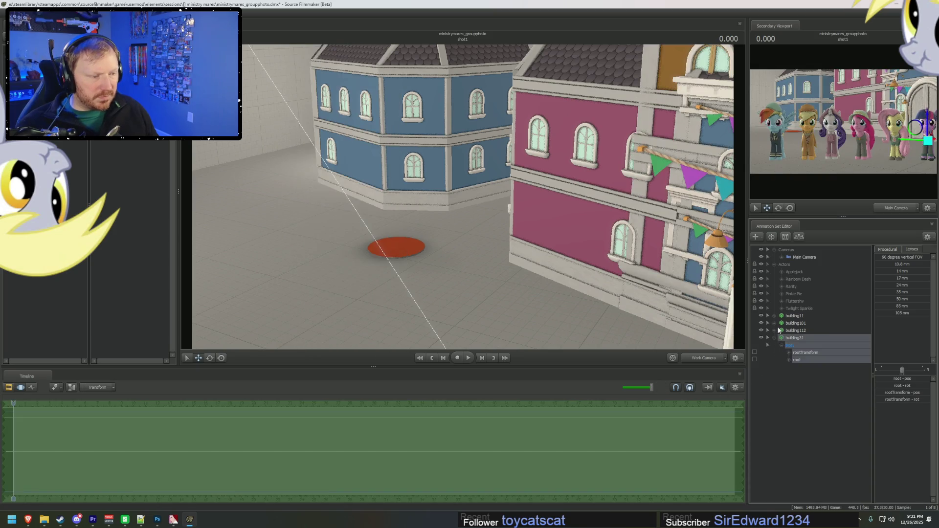
pyautogui.click(774, 331)
pyautogui.click(804, 360)
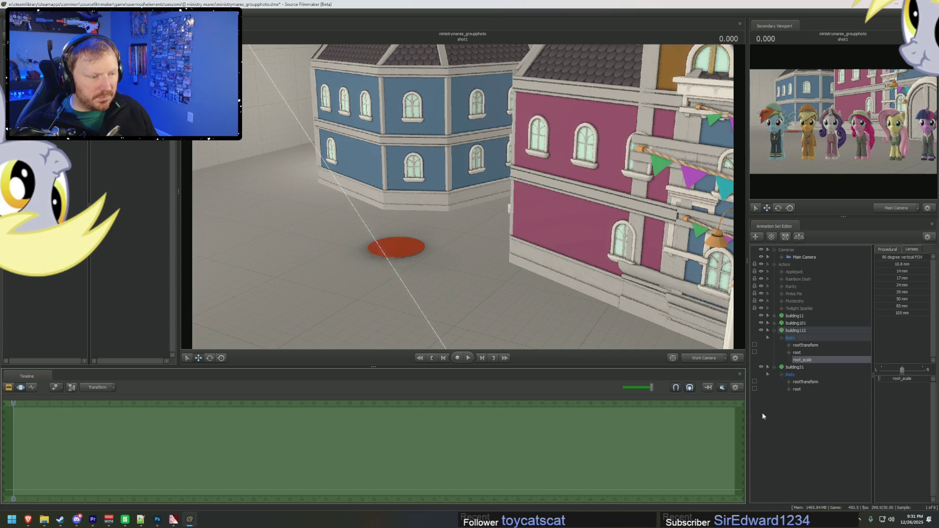
pyautogui.rightClick(794, 389)
pyautogui.click(891, 431)
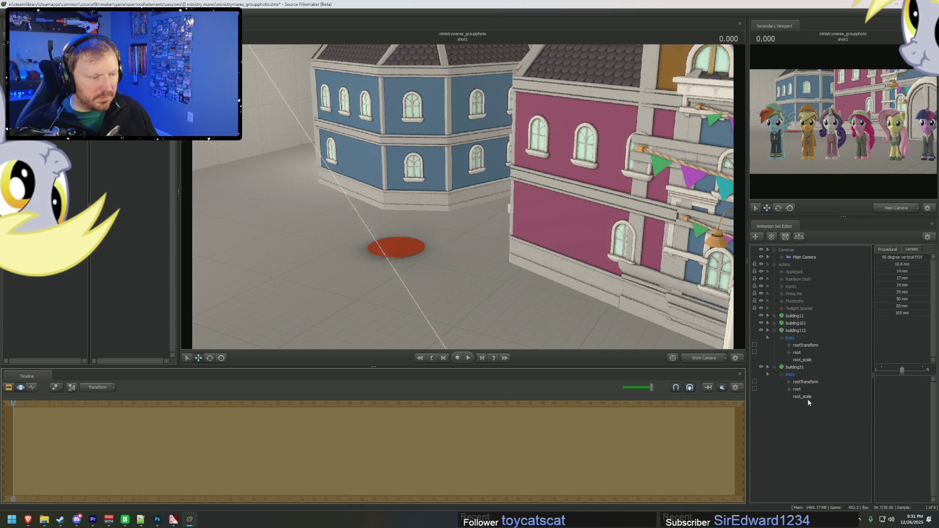
pyautogui.click(805, 396)
# Frame building31, orbit over the street, and return to the main camera view
pyautogui.click(797, 389)
pyautogui.press('f')
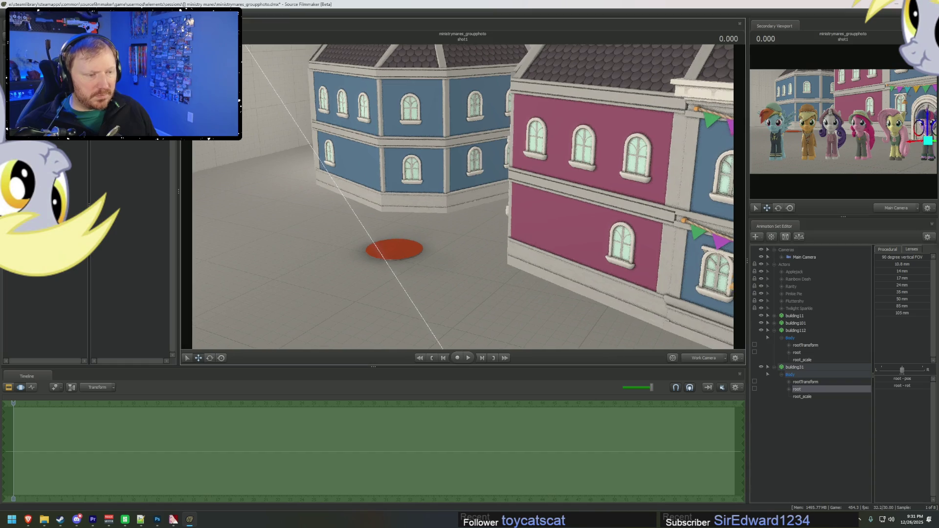
pyautogui.moveTo(644, 287); pyautogui.dragTo(313, 274)
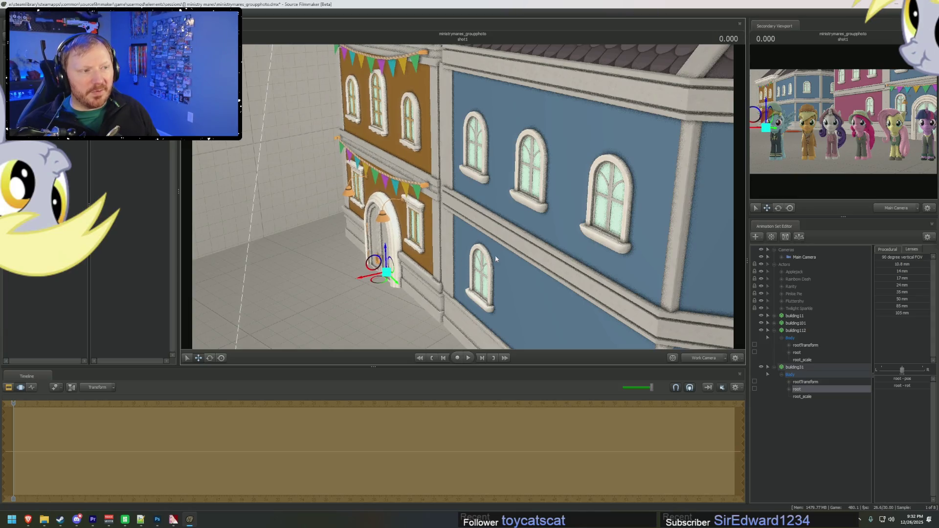
pyautogui.moveTo(472, 336)
pyautogui.mouseDown()
pyautogui.moveTo(410, 242)
pyautogui.moveTo(471, 198)
pyautogui.mouseUp()
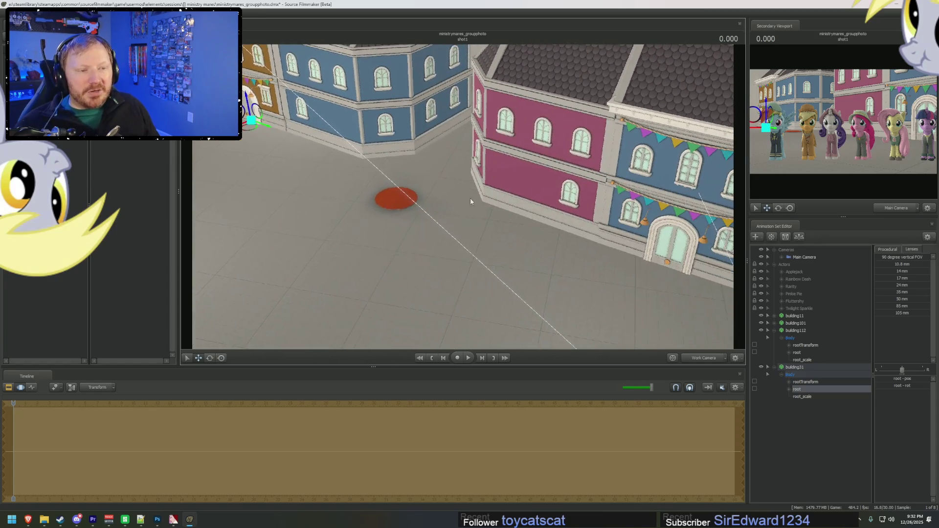
pyautogui.click(806, 257)
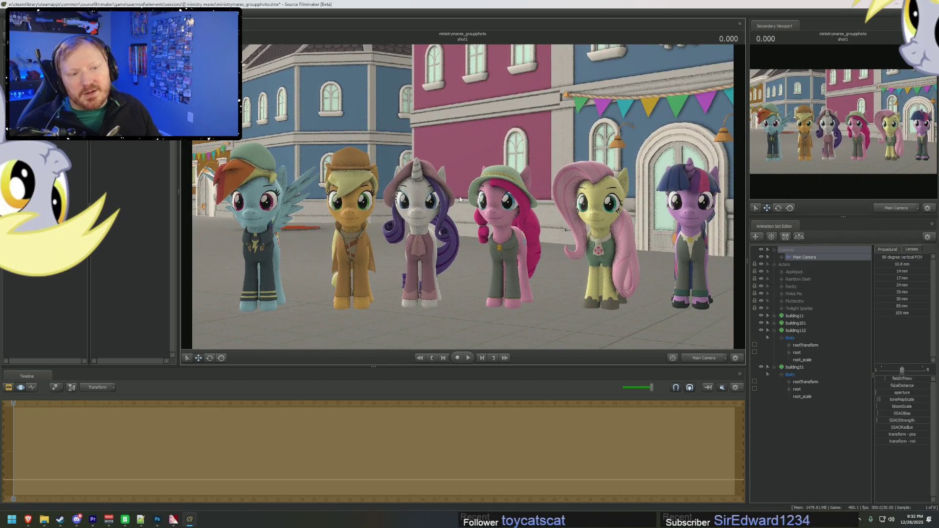
# Dolly and re-angle the main camera over the six ponies, then pull back the work camera
pyautogui.scroll(-5, 516, 224)
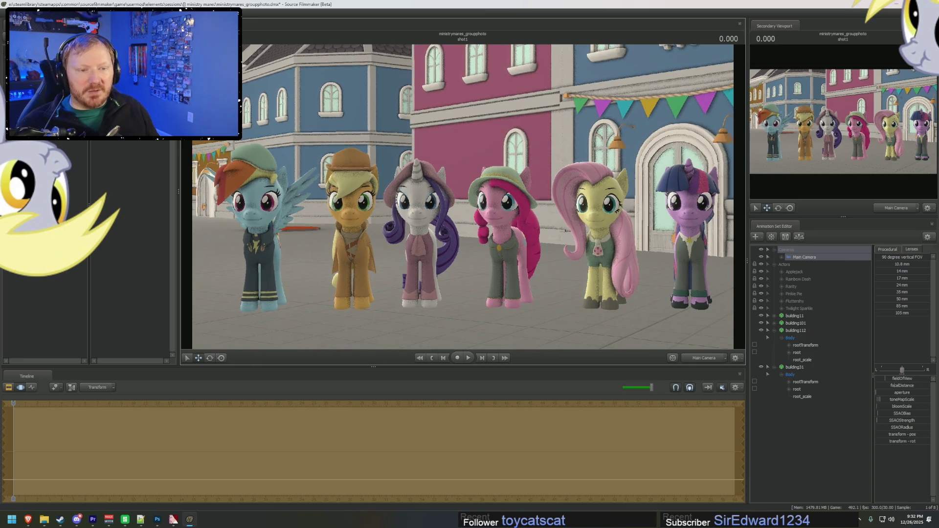
pyautogui.scroll(3, 462, 196)
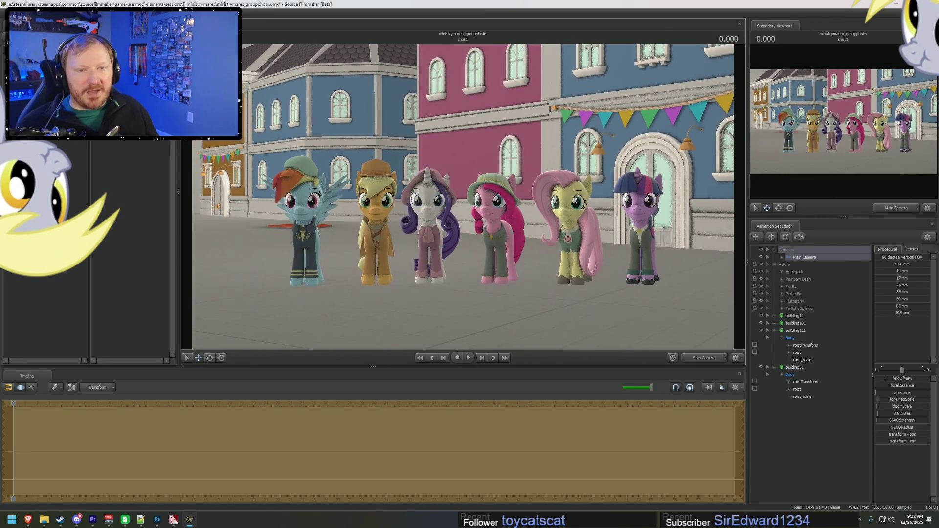
pyautogui.scroll(2, 462, 196)
pyautogui.moveTo(462, 196); pyautogui.dragTo(469, 190)
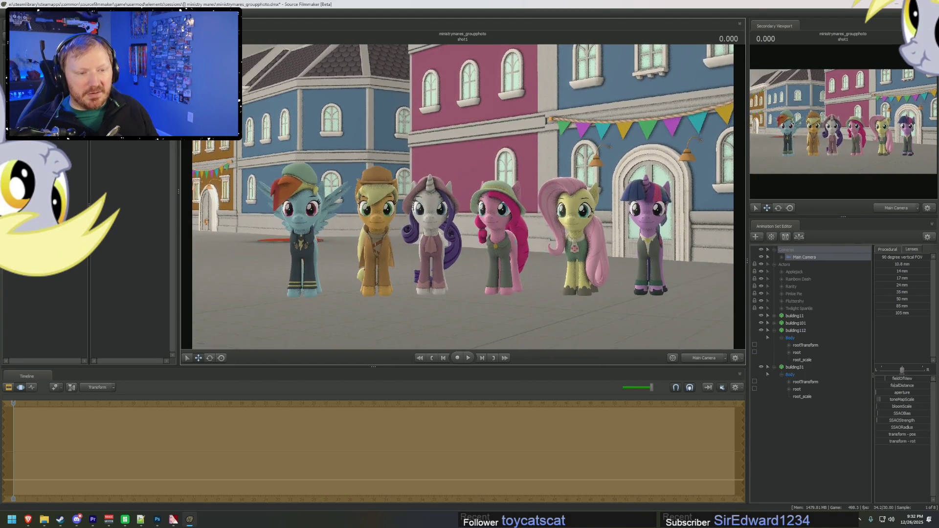
pyautogui.moveTo(470, 191); pyautogui.dragTo(727, 346)
pyautogui.click(704, 358)
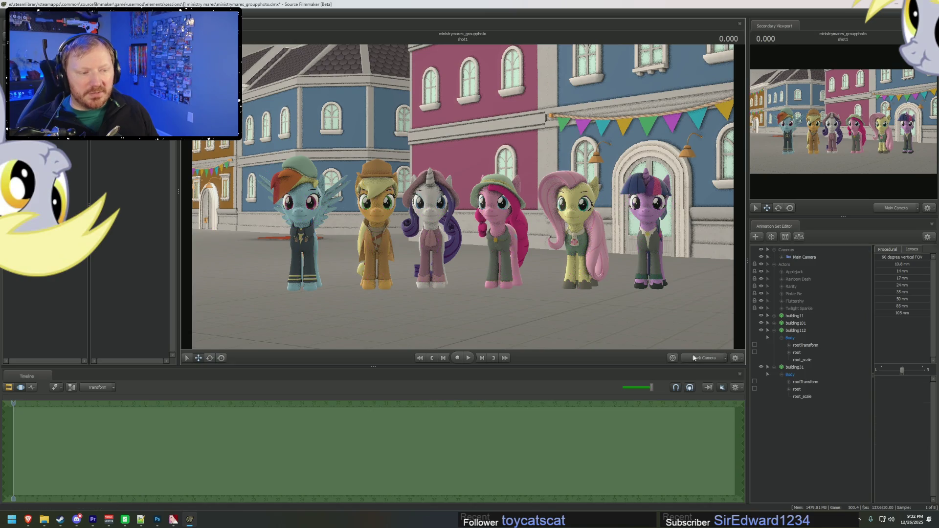
pyautogui.moveTo(464, 198); pyautogui.dragTo(463, 198)
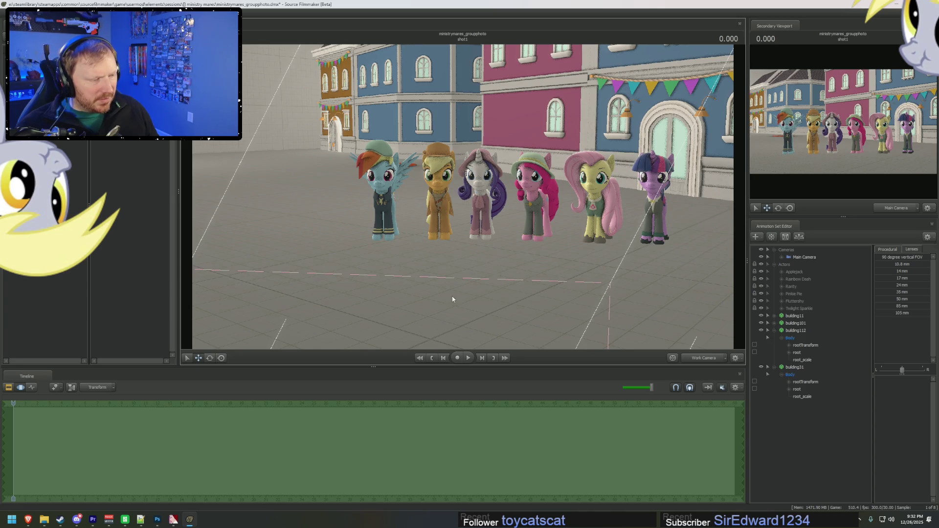
# Search the SFM Workshop in Steam for 'bioshock infinite'
pyautogui.moveTo(44, 520)
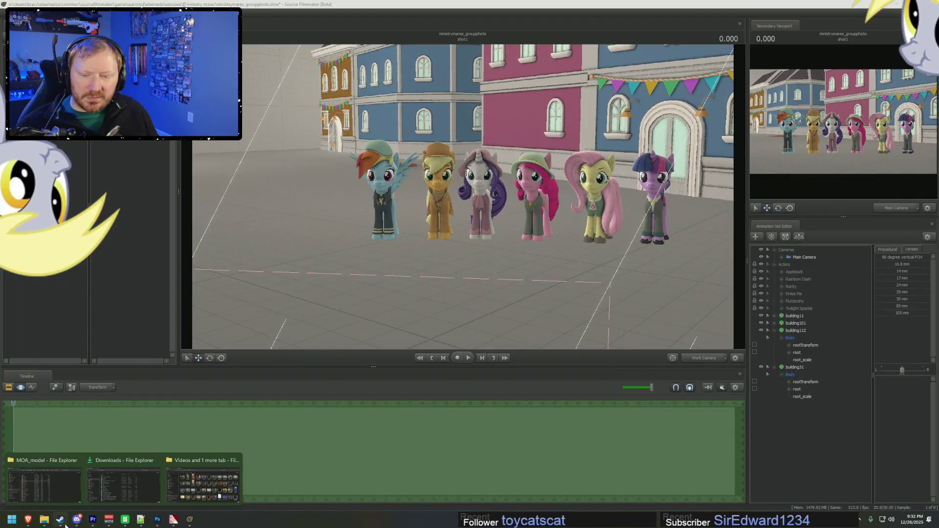
pyautogui.click(60, 520)
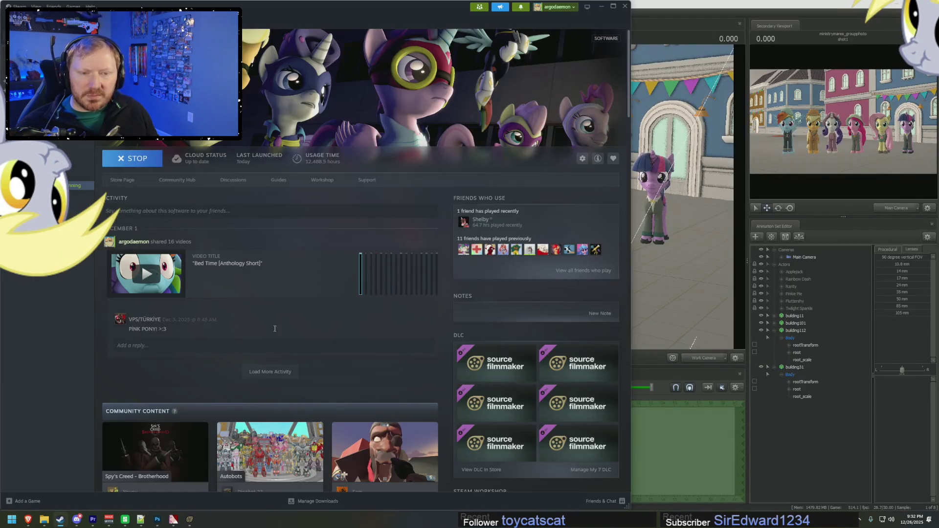
pyautogui.click(328, 184)
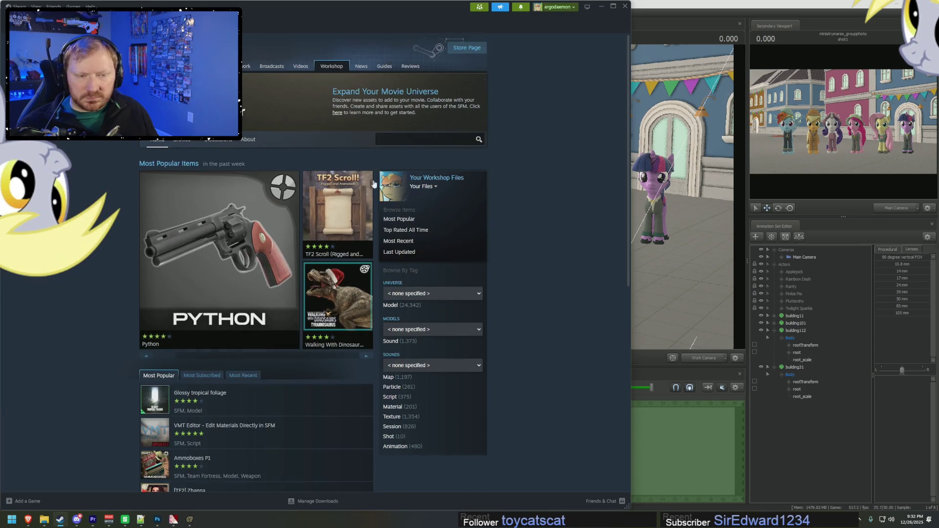
pyautogui.click(407, 138)
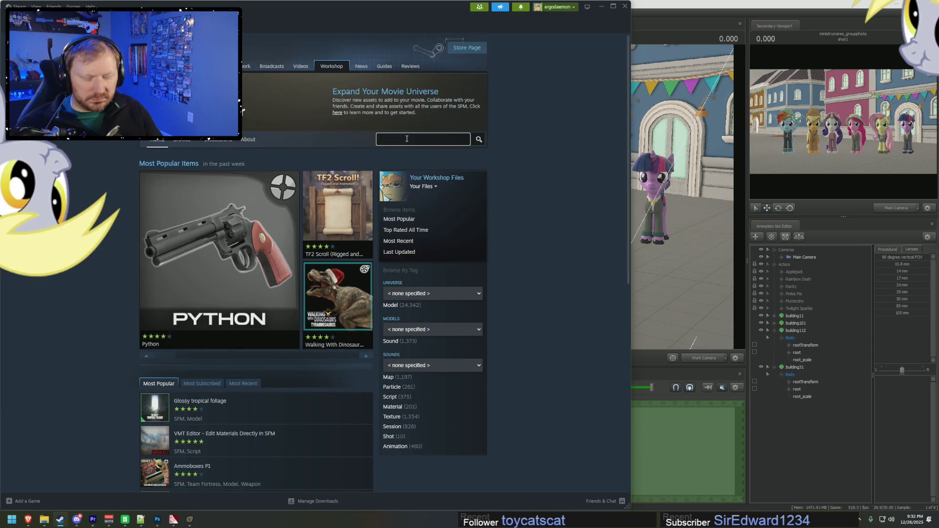
pyautogui.write('bioshock infinte')
pyautogui.press('Return')
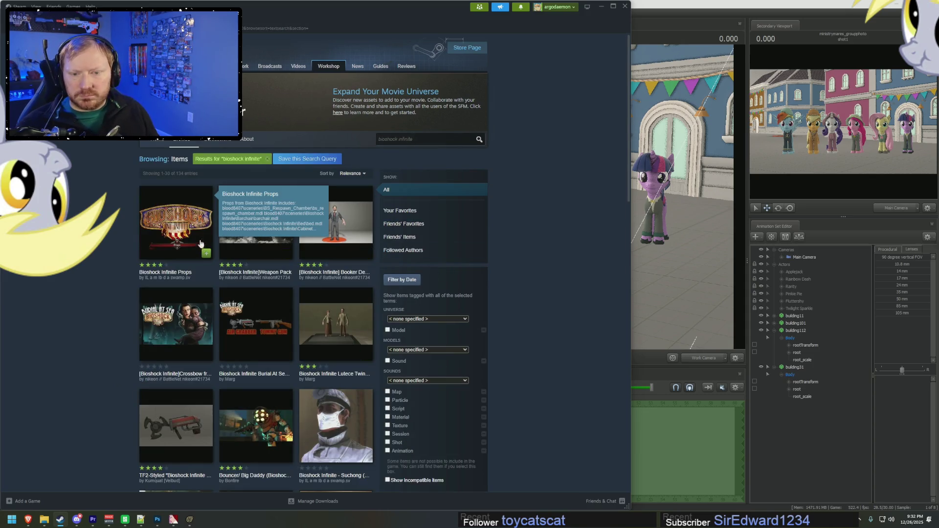
# View the Bioshock Infinite Props item's enlarged preview, then return to Source Filmmaker
pyautogui.click(196, 228)
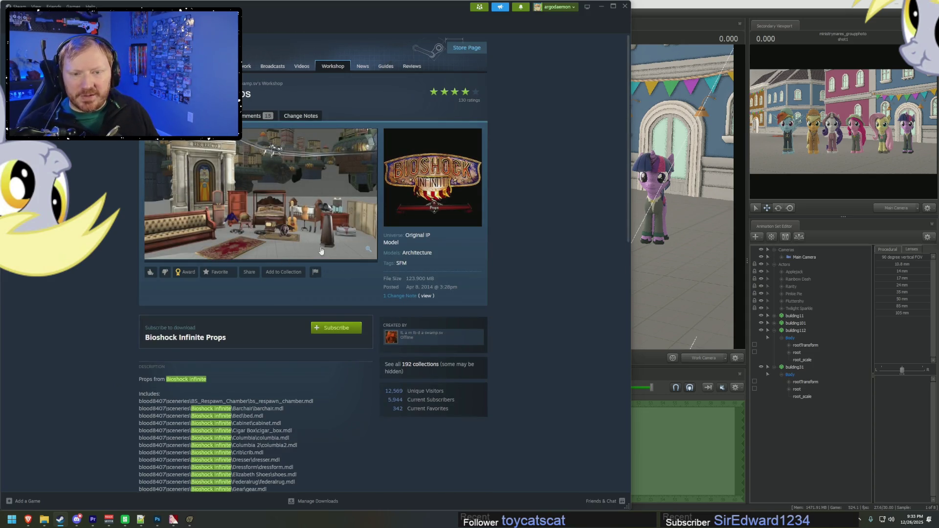
pyautogui.click(296, 198)
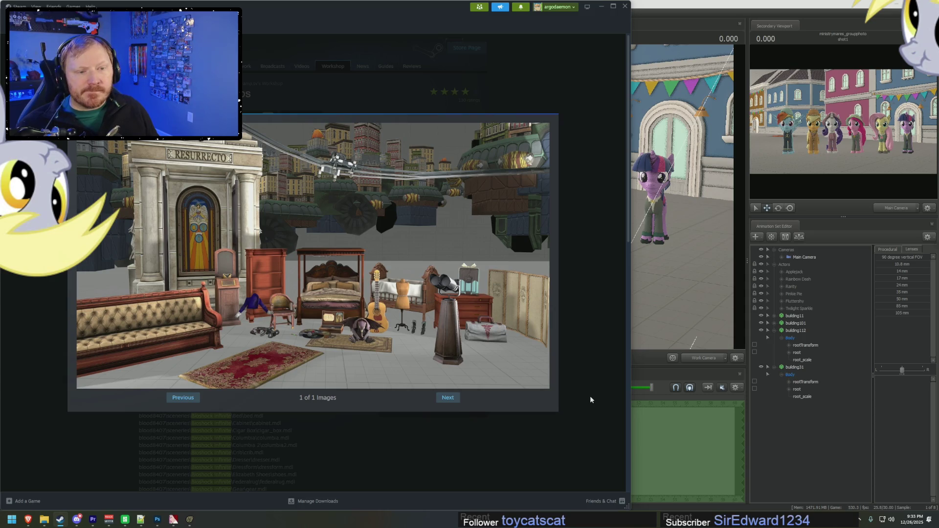
pyautogui.click(680, 34)
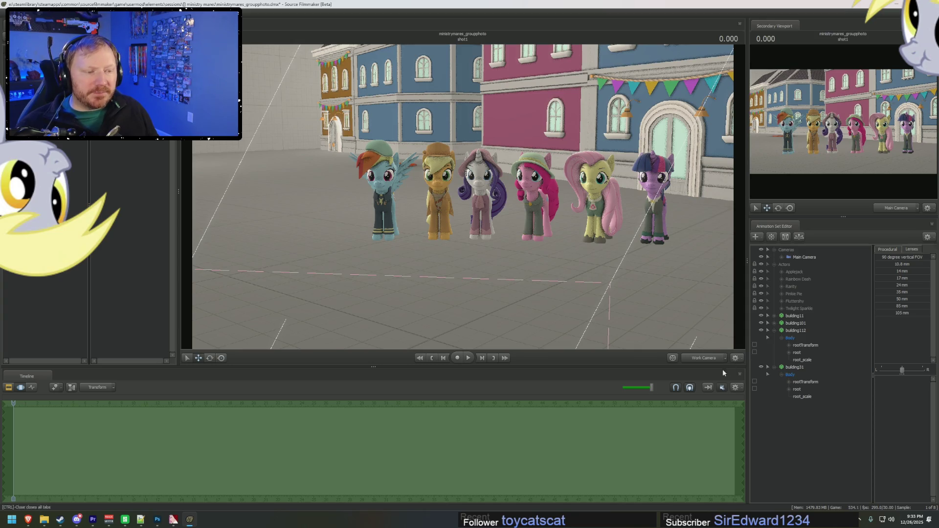
# Turn the main camera toward the ponies and unload the current map
pyautogui.doubleClick(805, 257)
pyautogui.moveTo(565, 236); pyautogui.dragTo(490, 235, button='right')
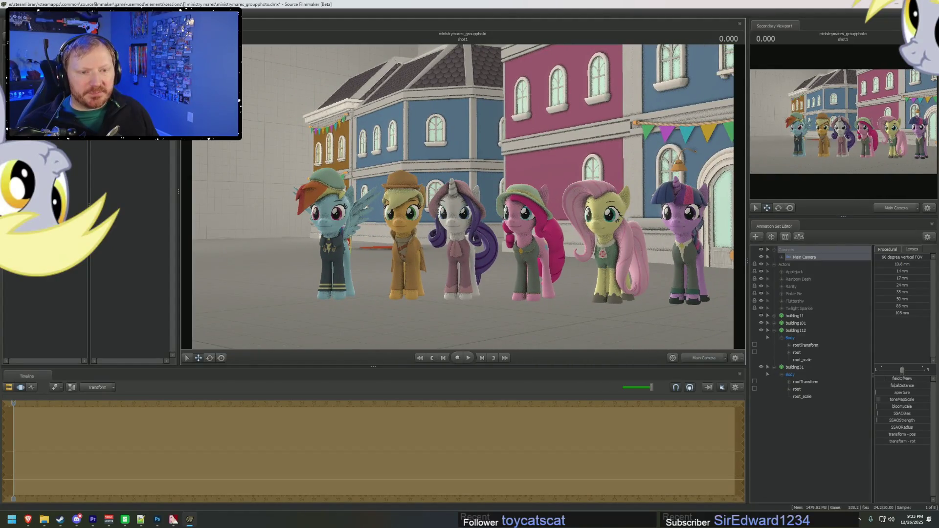
pyautogui.rightClick(463, 199)
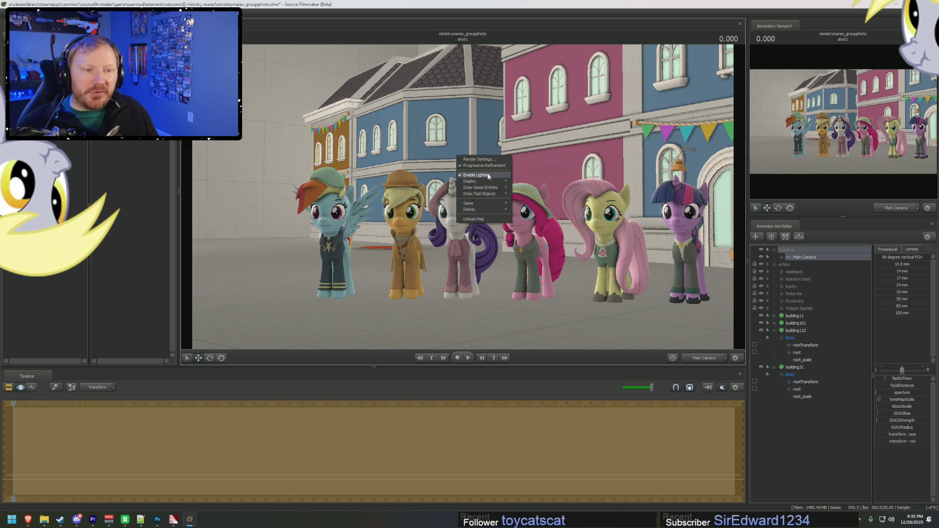
pyautogui.click(477, 218)
# Load the scenebuild_hugevoid.bsp map and redisplay the scene in the viewport
pyautogui.rightClick(496, 219)
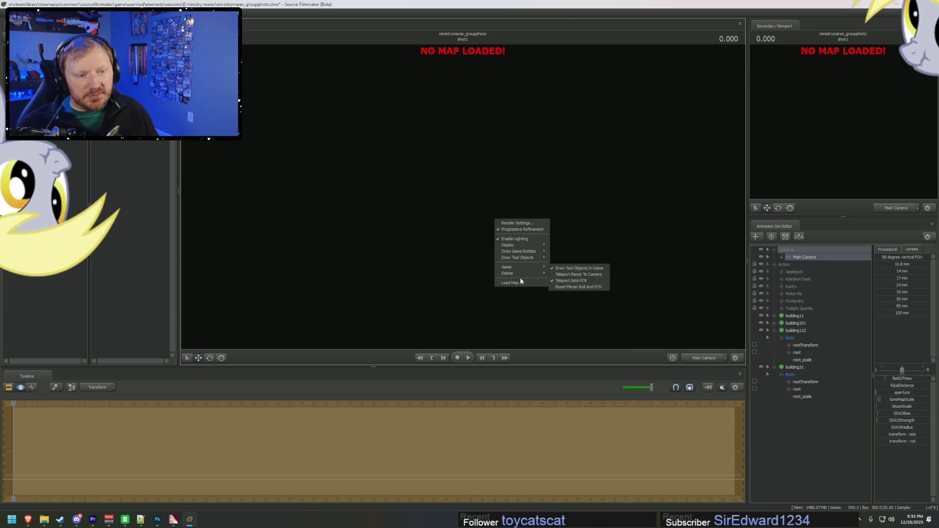
pyautogui.click(521, 285)
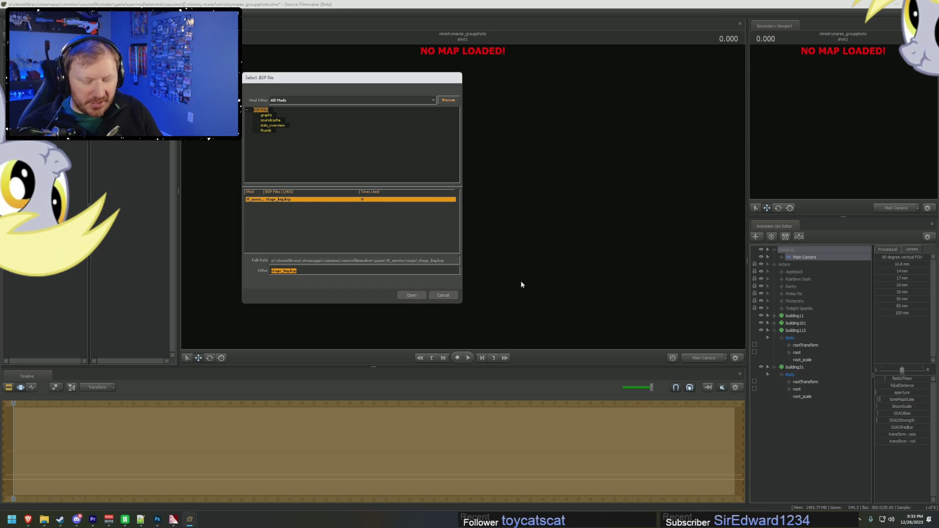
pyautogui.write('void')
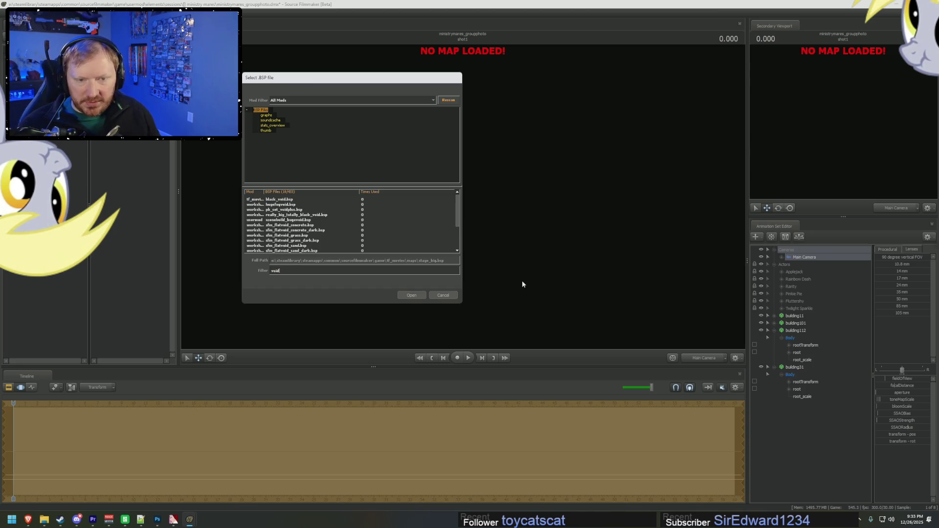
pyautogui.doubleClick(278, 220)
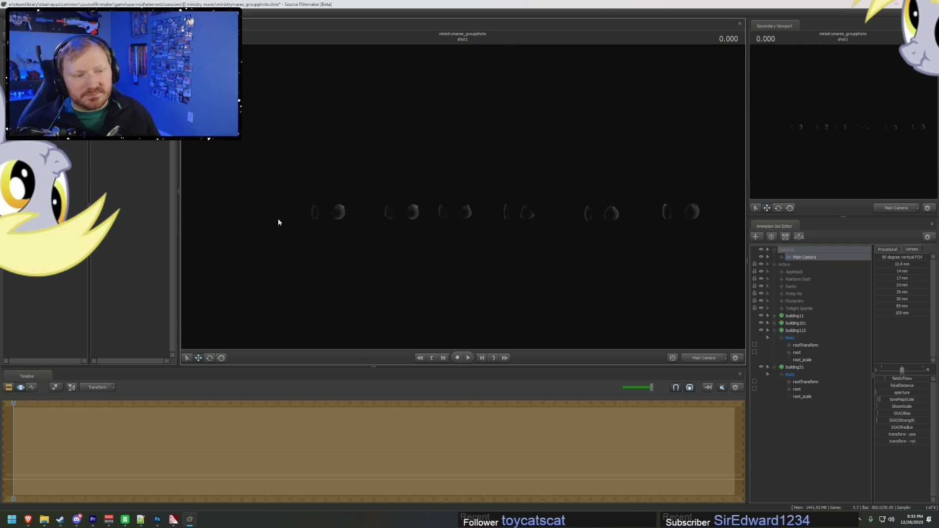
pyautogui.rightClick(536, 256)
pyautogui.click(552, 272)
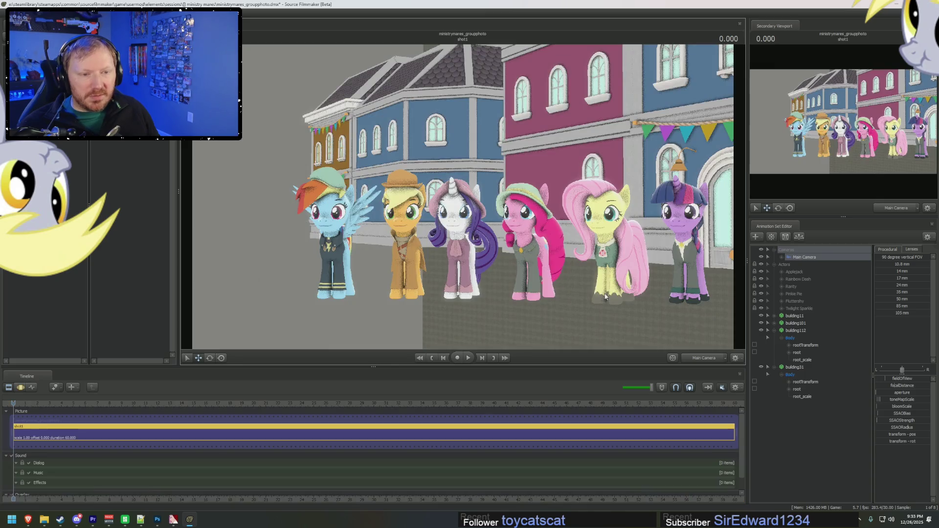
# Switch to the work camera and collapse building31's expanded controls
pyautogui.click(704, 358)
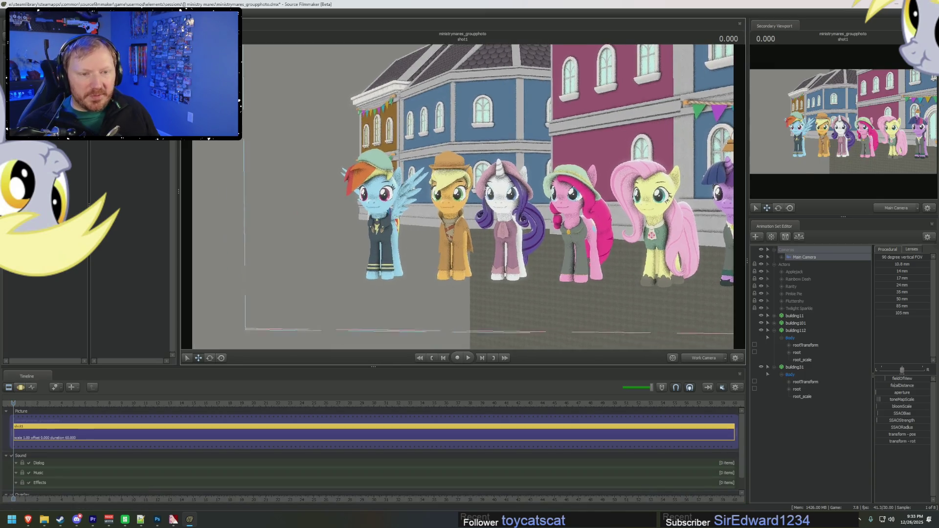
pyautogui.scroll(-3, 463, 195)
pyautogui.click(774, 367)
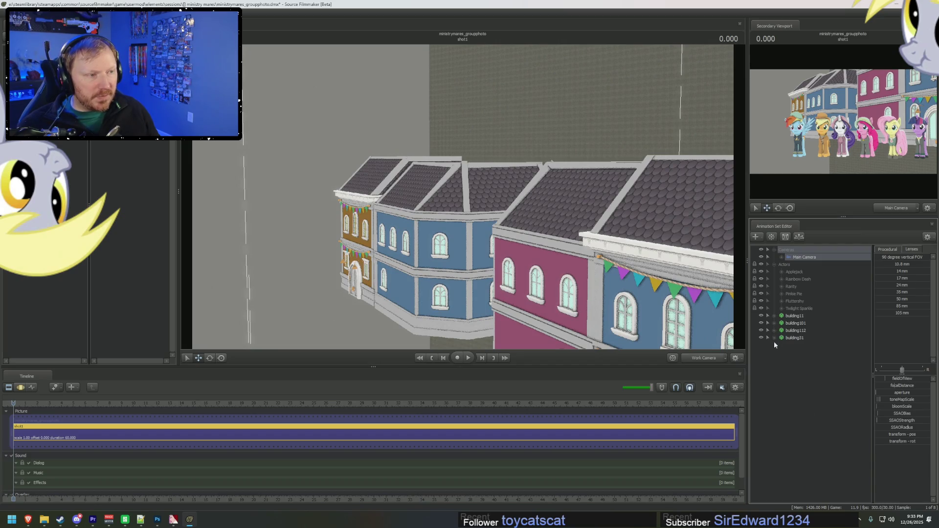
pyautogui.rightClick(774, 364)
# Open the model browser, preview kss_buildings_16 and building5, and shift the browser aside
pyautogui.click(841, 380)
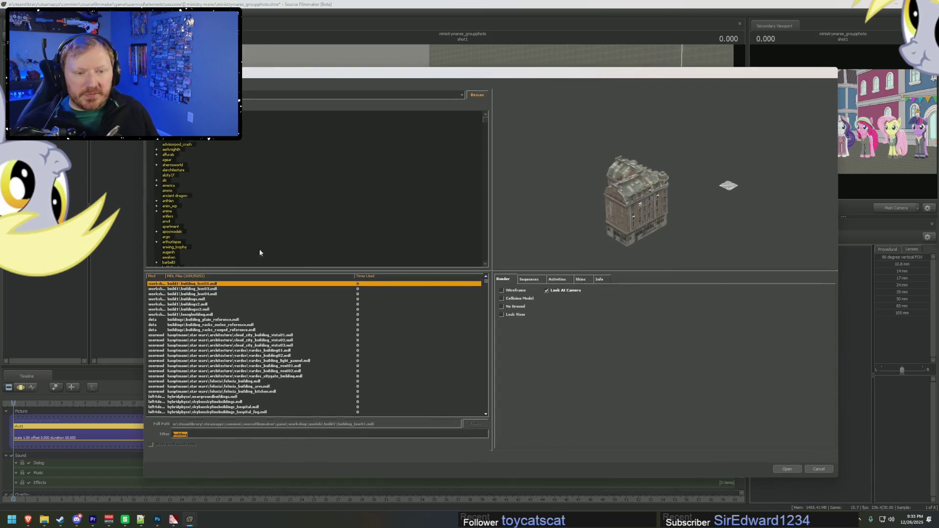
pyautogui.scroll(-5, 230, 382)
pyautogui.click(230, 381)
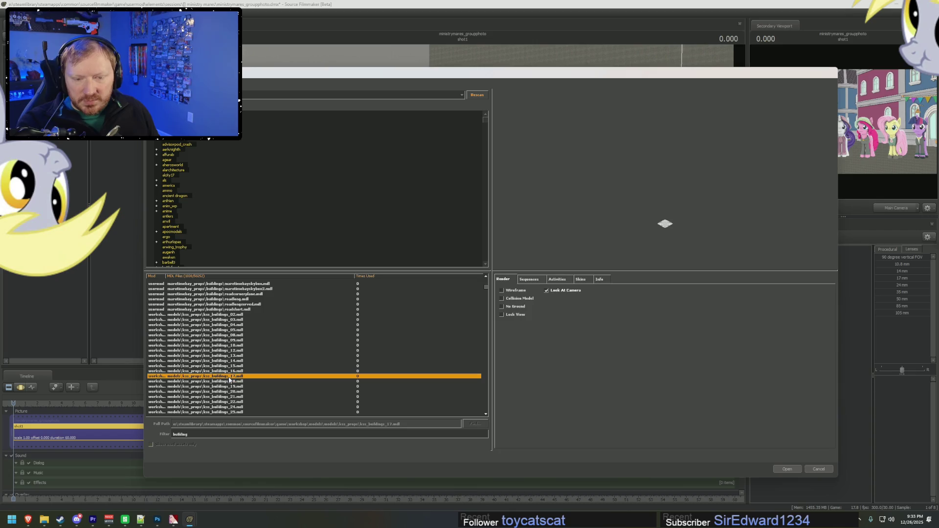
pyautogui.scroll(3, 236, 326)
pyautogui.click(236, 320)
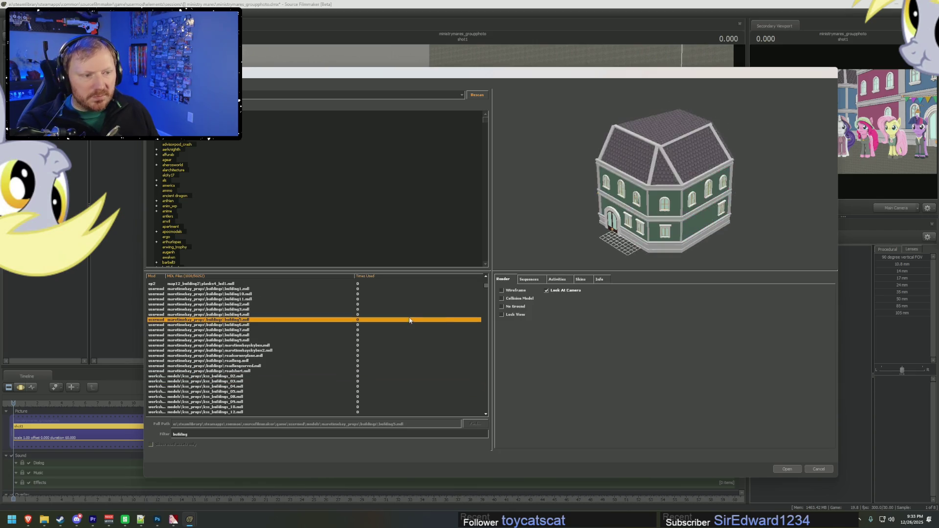
pyautogui.moveTo(683, 250); pyautogui.dragTo(708, 221)
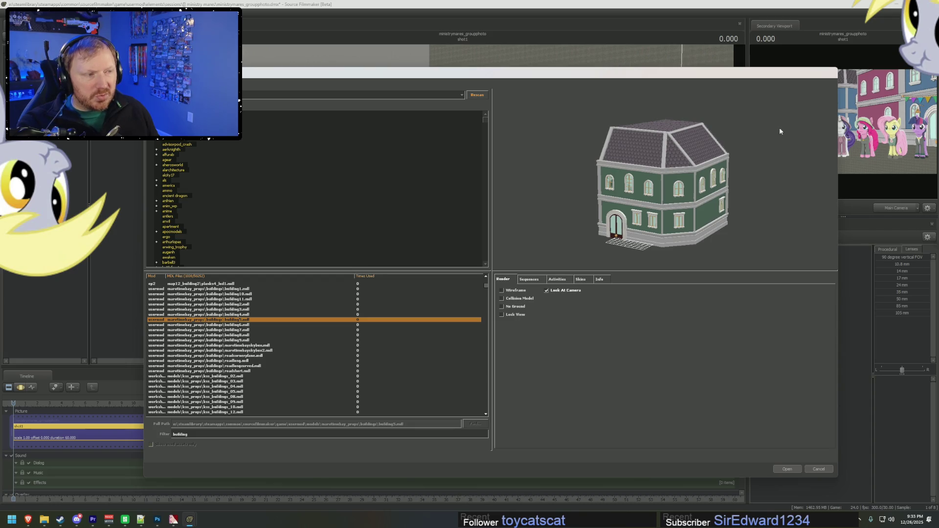
pyautogui.moveTo(753, 70); pyautogui.dragTo(593, 86)
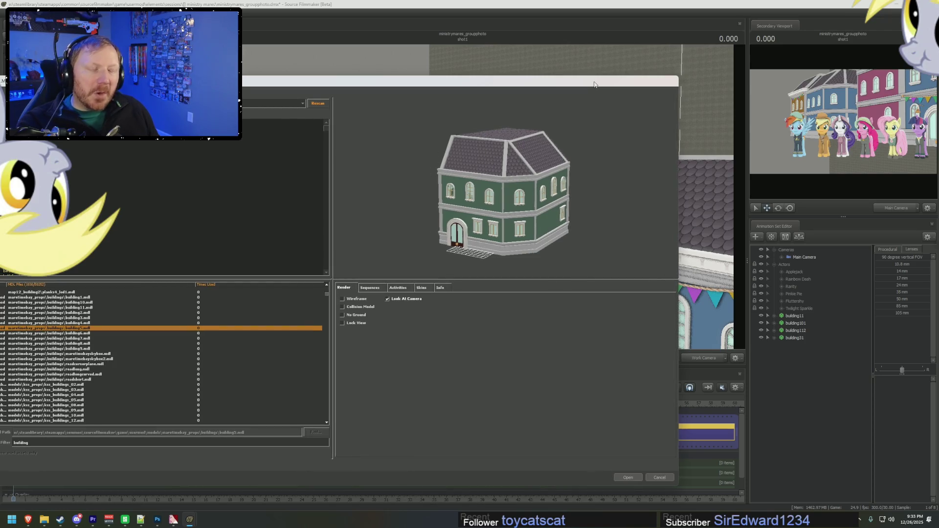
pyautogui.moveTo(592, 85); pyautogui.dragTo(606, 83)
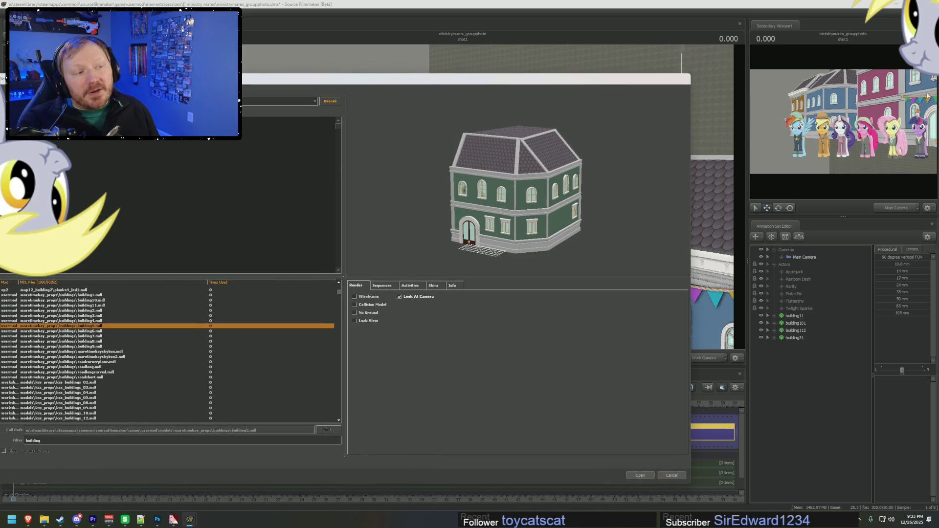
# Compare the building6, 7, 8, 11 and 5 previews, then load the pink building4.mdl
pyautogui.press('Down')
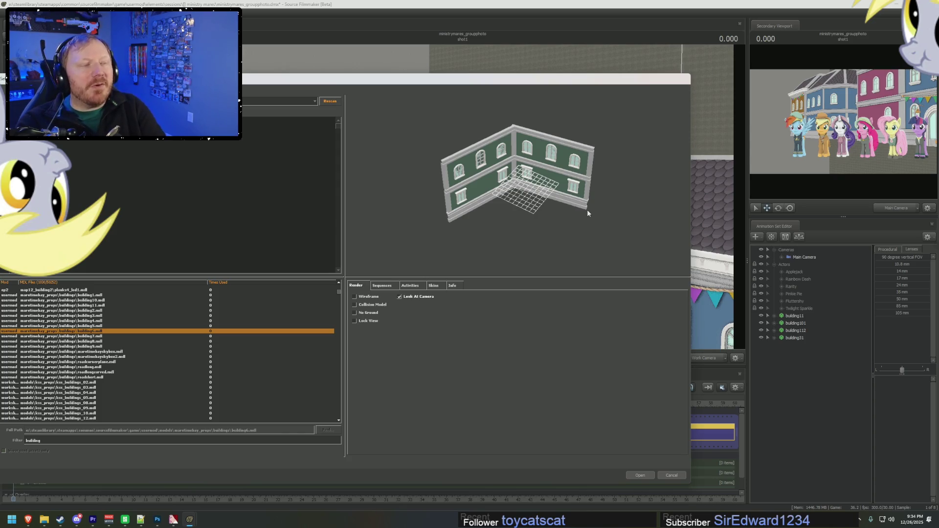
pyautogui.press('Down')
pyautogui.press('Down')
pyautogui.press('Up')
pyautogui.press('Up')
pyautogui.press('Up')
pyautogui.press('Up')
pyautogui.press('Up')
pyautogui.press('Up')
pyautogui.press('Up')
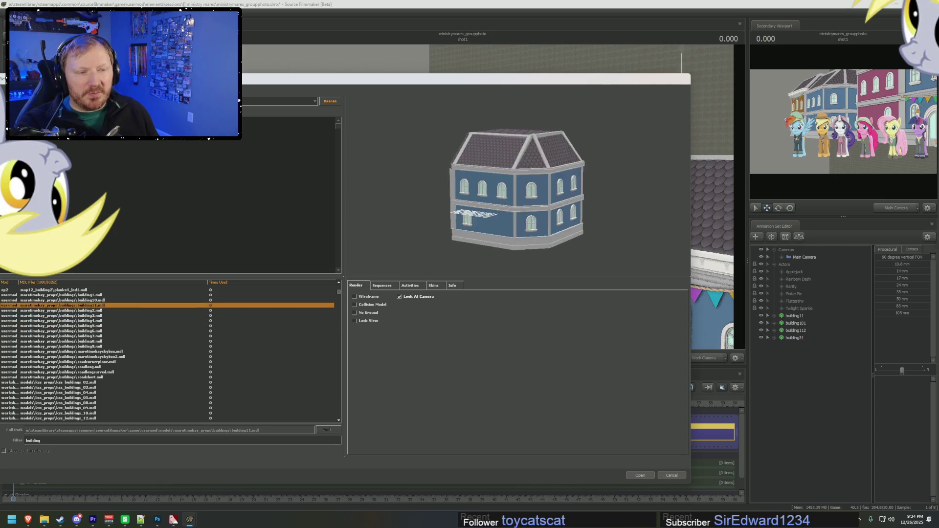
pyautogui.press('Up')
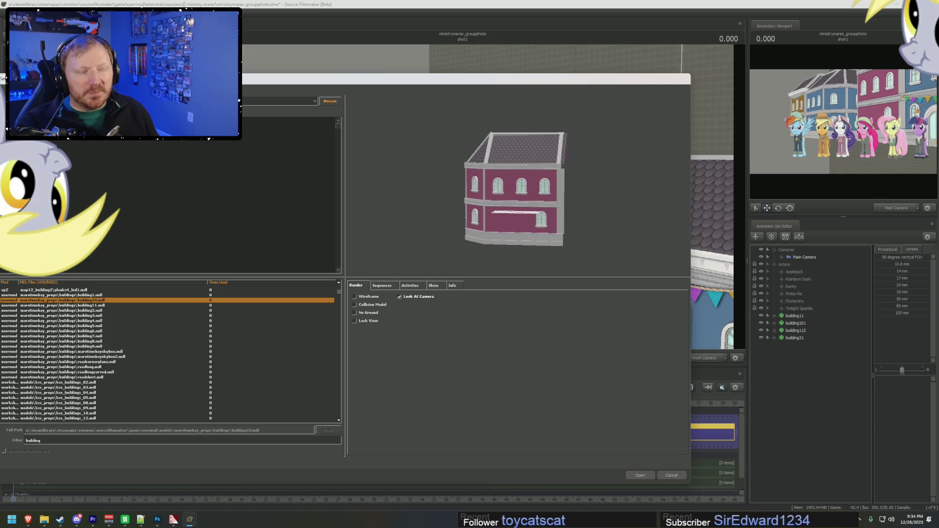
pyautogui.press('Down')
pyautogui.press('Down')
pyautogui.press('Down')
pyautogui.press('Down')
pyautogui.press('Down')
pyautogui.press('Up')
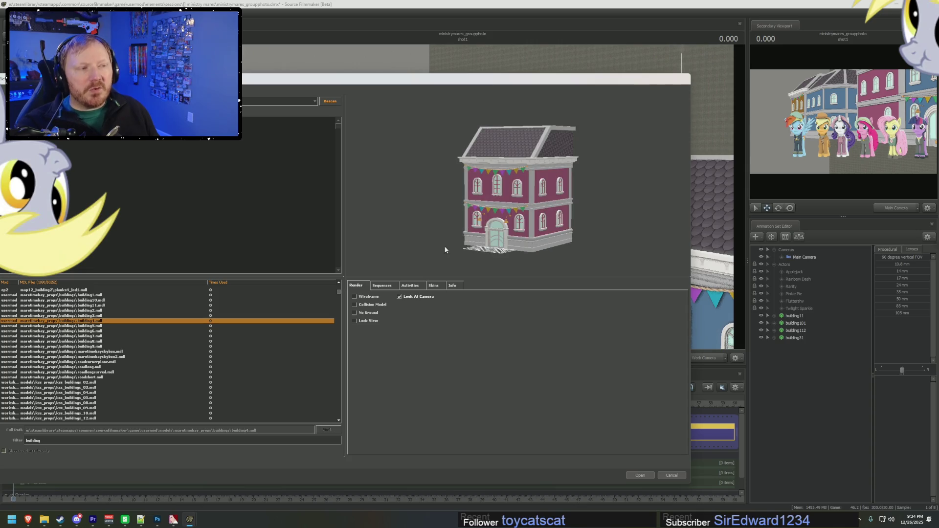
pyautogui.click(640, 475)
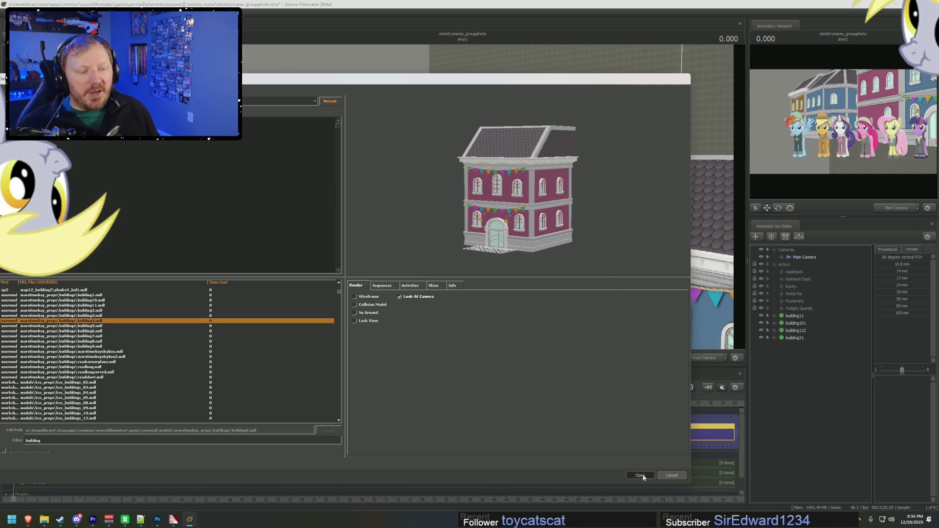
pyautogui.click(795, 316)
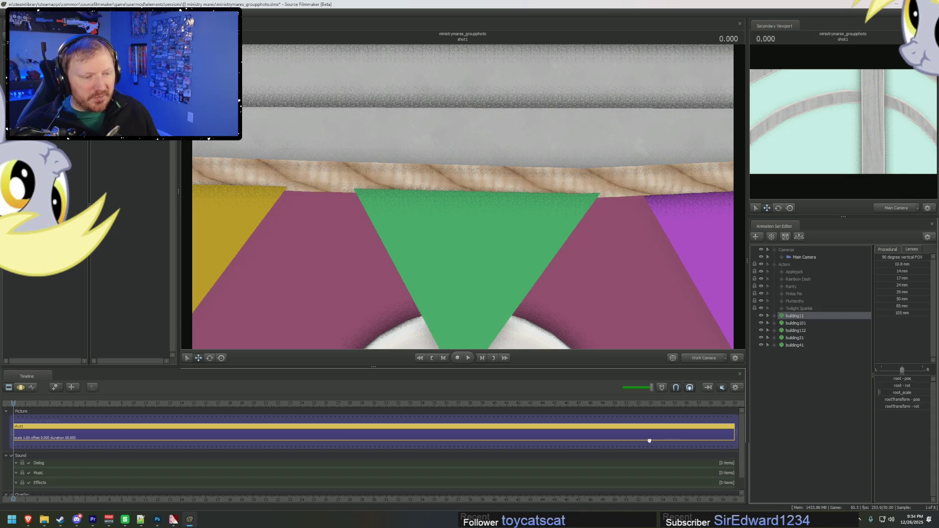
# Create a new model animation set from the Animation Set Editor and load the green building2.mdl
pyautogui.click(795, 346)
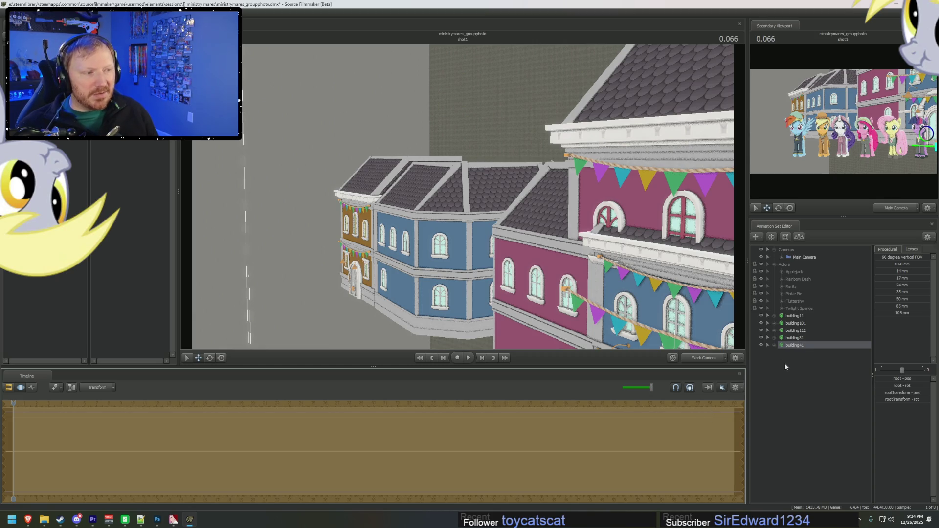
pyautogui.rightClick(788, 384)
pyautogui.click(849, 402)
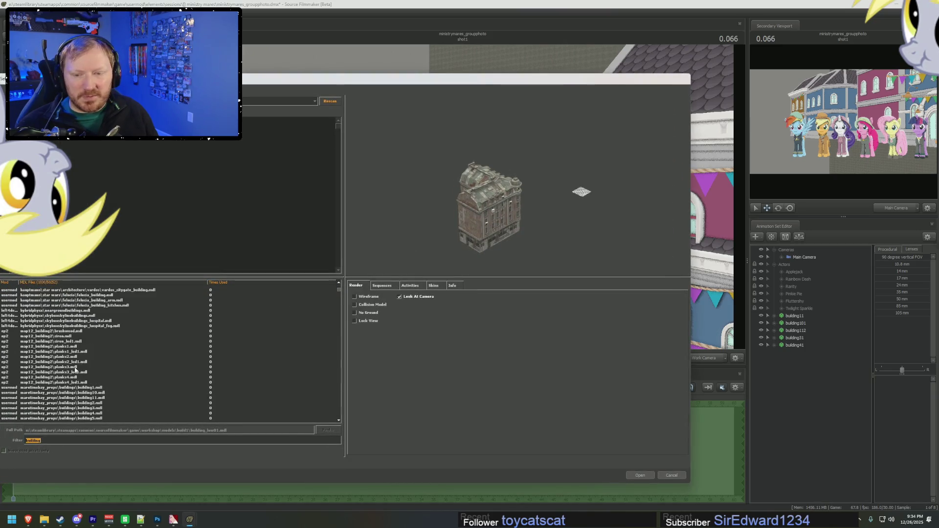
pyautogui.click(102, 379)
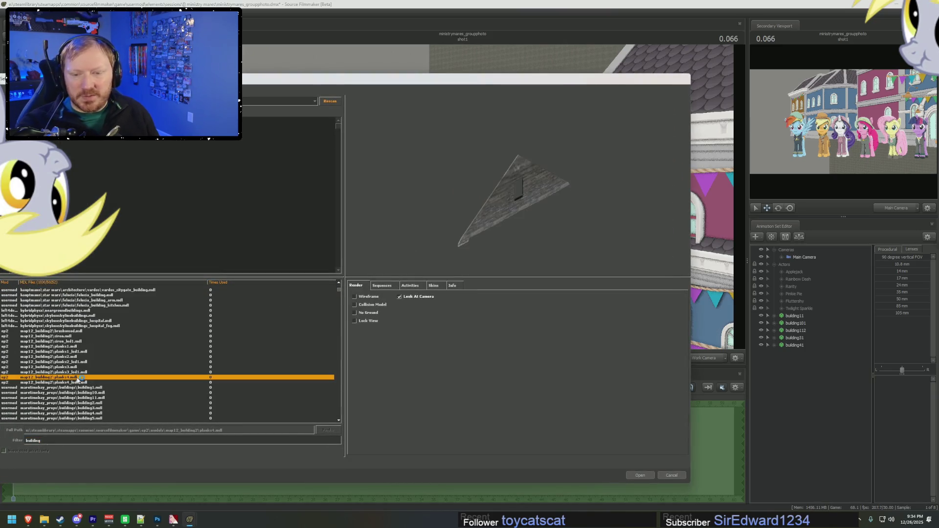
pyautogui.click(106, 398)
pyautogui.press('Down')
pyautogui.press('Down')
pyautogui.press('Down')
pyautogui.press('Up')
pyautogui.press('Up')
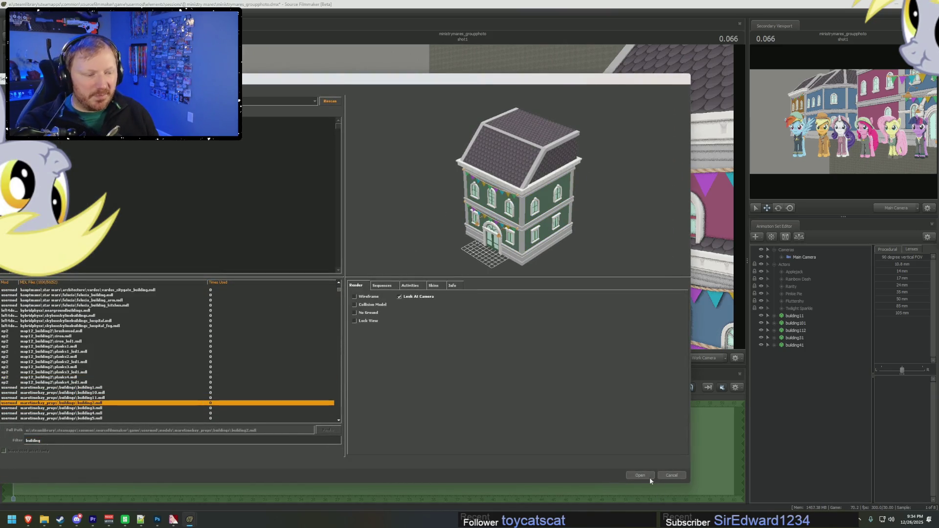
pyautogui.click(649, 477)
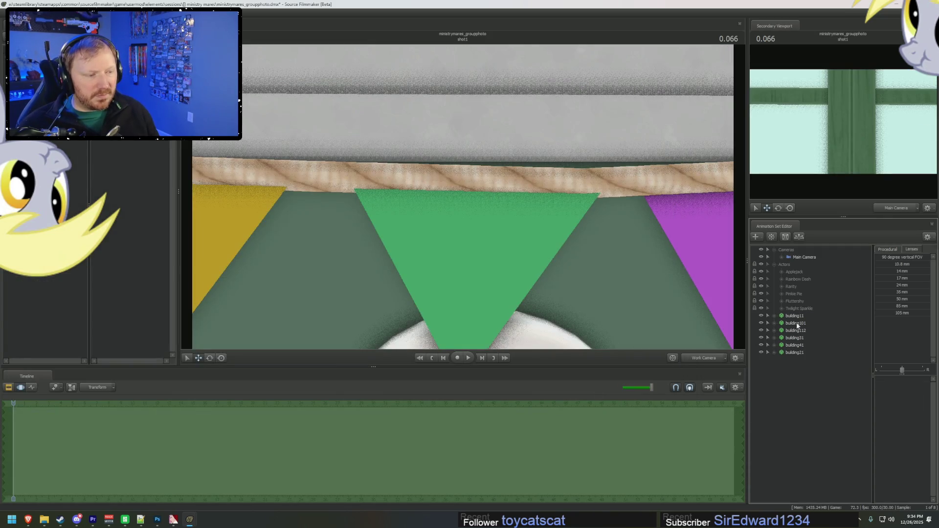
# Select building11, building41 and building21 and frame the view on them
pyautogui.click(795, 316)
pyautogui.click(795, 345)
pyautogui.keyDown('shift'); pyautogui.click(795, 352); pyautogui.keyUp('shift')
pyautogui.press('f')
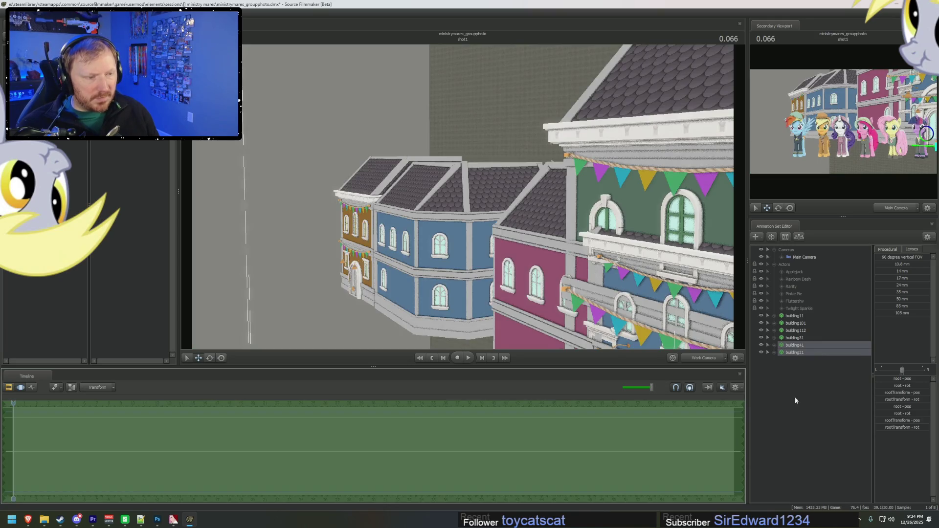
# Expand the buildings' Body controls and add scale controls to building41 and building21
pyautogui.click(775, 338)
pyautogui.click(782, 345)
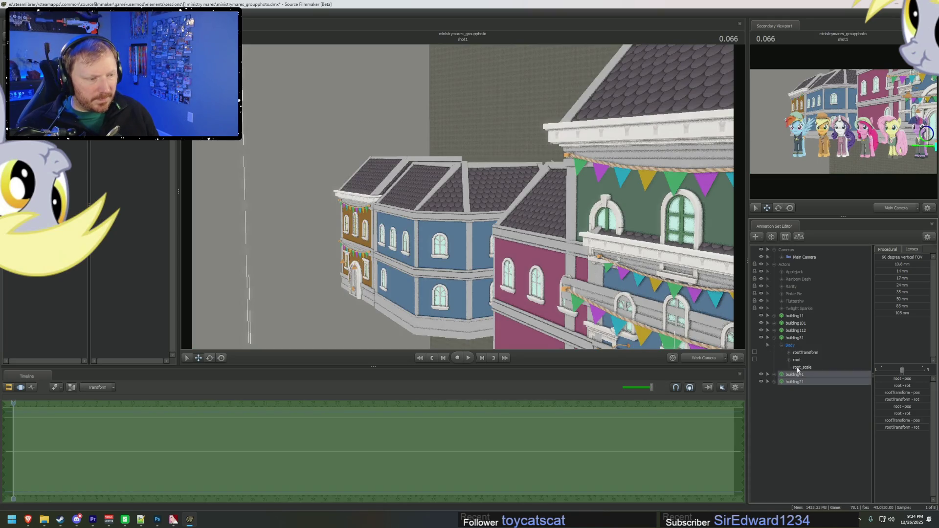
pyautogui.click(802, 367)
pyautogui.click(775, 375)
pyautogui.click(782, 397)
pyautogui.click(782, 382)
pyautogui.click(797, 396)
pyautogui.keyDown('ctrl'); pyautogui.click(797, 427); pyautogui.keyUp('ctrl')
pyautogui.rightClick(800, 426)
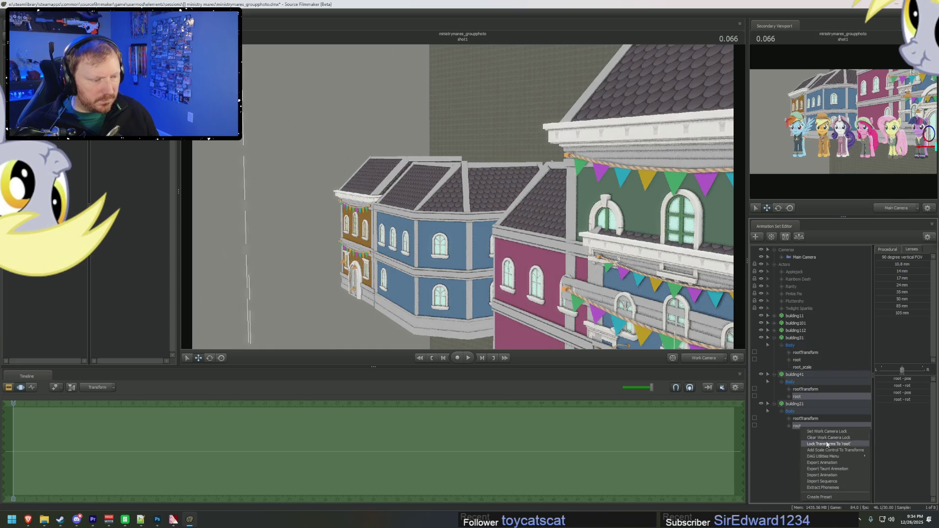
pyautogui.click(823, 448)
pyautogui.click(805, 404)
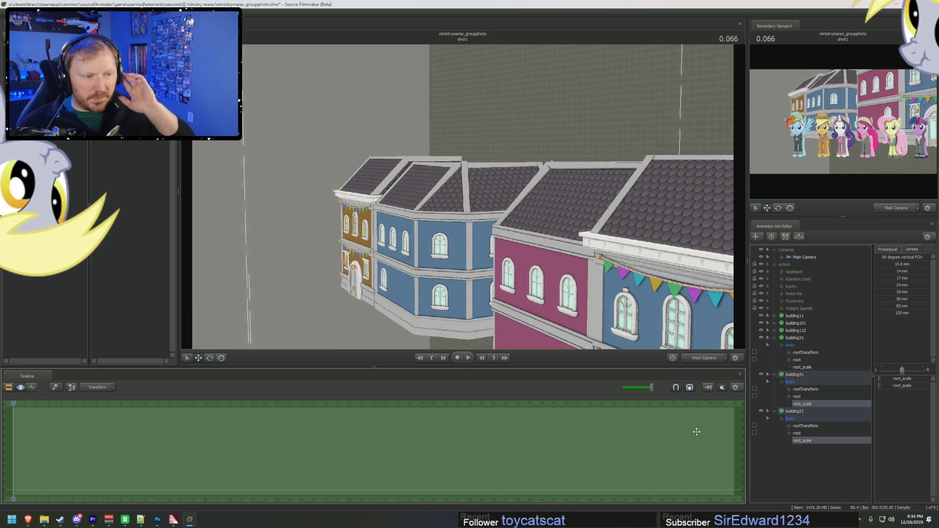
# Collapse the building control lists and select building31 to check its placement
pyautogui.click(775, 376)
pyautogui.click(774, 382)
pyautogui.click(774, 339)
pyautogui.click(795, 338)
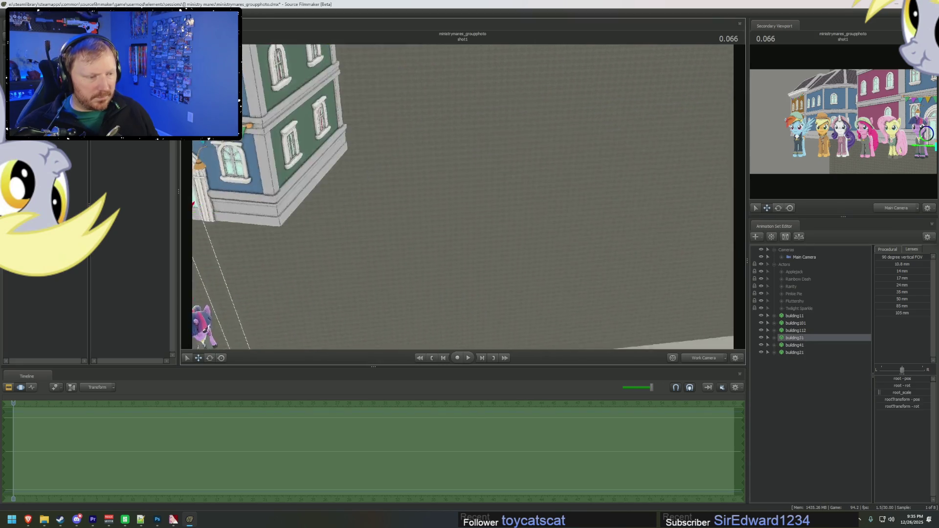
# Select the building41 and building21 roots and move both buildings to the street's far end
pyautogui.click(774, 345)
pyautogui.click(774, 381)
pyautogui.click(798, 404)
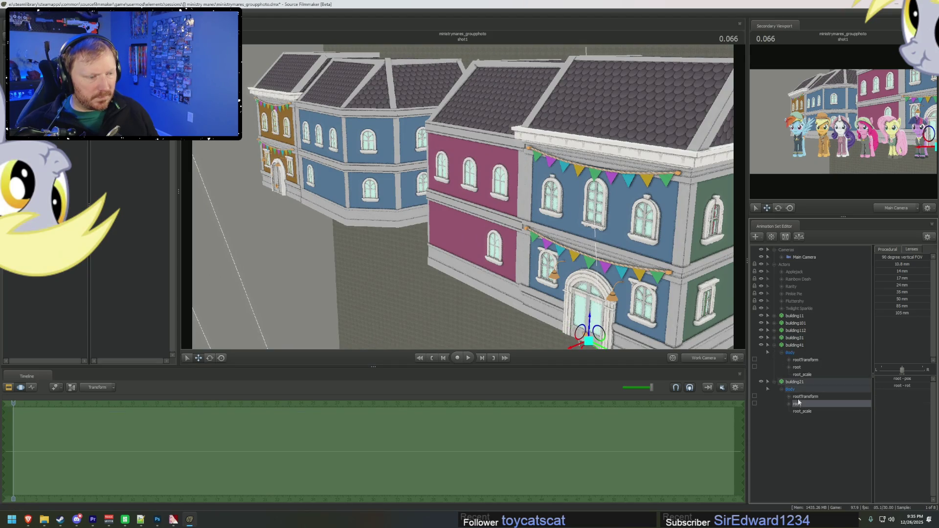
pyautogui.keyDown('ctrl'); pyautogui.click(800, 369); pyautogui.keyUp('ctrl')
pyautogui.moveTo(600, 349); pyautogui.dragTo(247, 236)
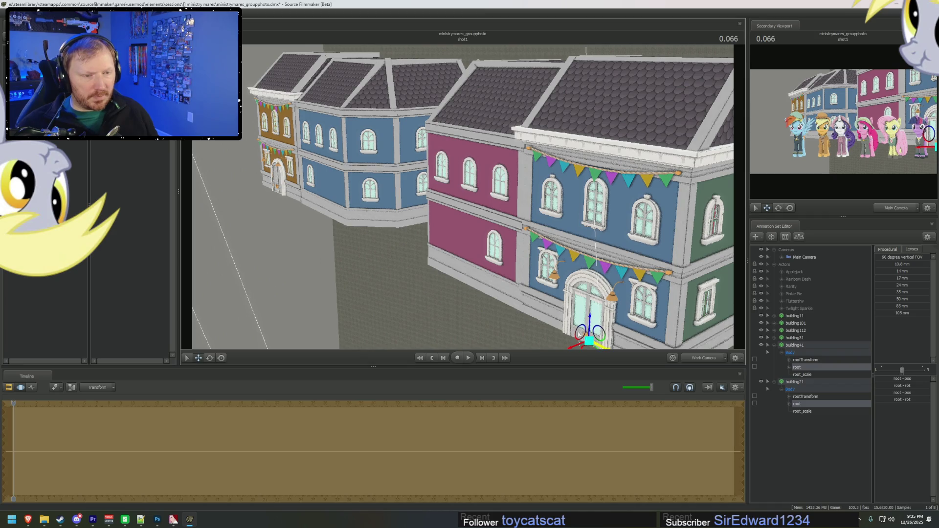
pyautogui.moveTo(247, 235)
pyautogui.mouseDown(button='right')
pyautogui.moveTo(463, 208)
pyautogui.moveTo(508, 230)
pyautogui.moveTo(497, 251)
pyautogui.mouseUp(button='right')
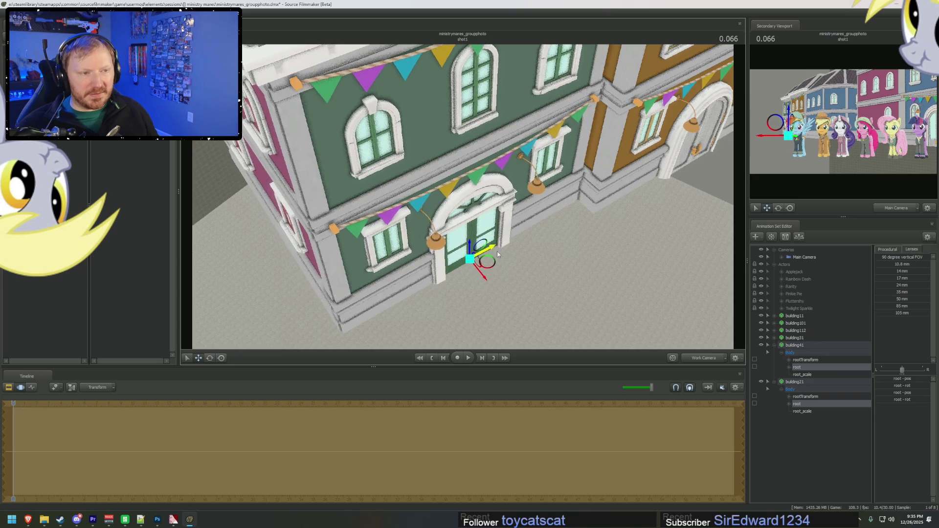
# Slide the pink building41 to the left and lower it slightly
pyautogui.click(802, 367)
pyautogui.moveTo(455, 206)
pyautogui.mouseDown(button='right')
pyautogui.moveTo(463, 200)
pyautogui.moveTo(513, 237)
pyautogui.mouseUp(button='right')
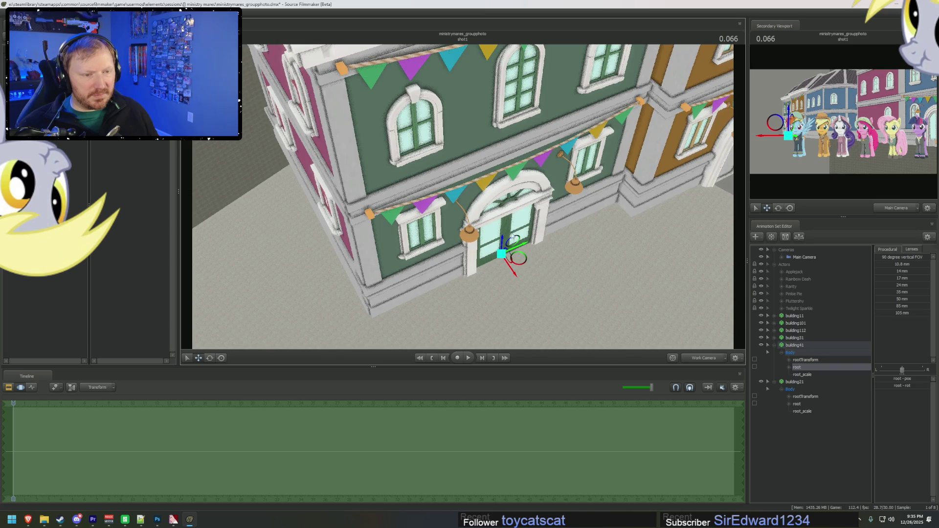
pyautogui.moveTo(521, 248); pyautogui.dragTo(203, 311)
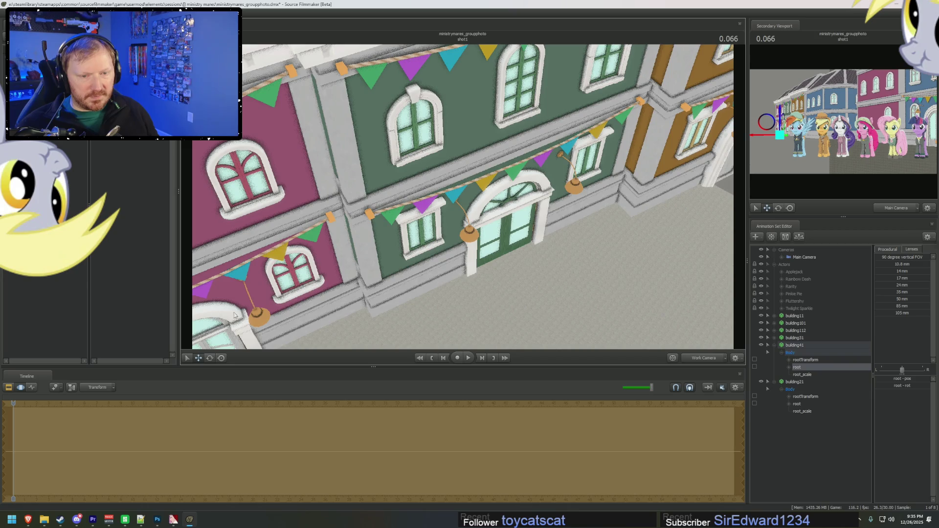
pyautogui.moveTo(213, 311); pyautogui.dragTo(162, 298, button='right')
pyautogui.moveTo(391, 294); pyautogui.dragTo(424, 290, button='right')
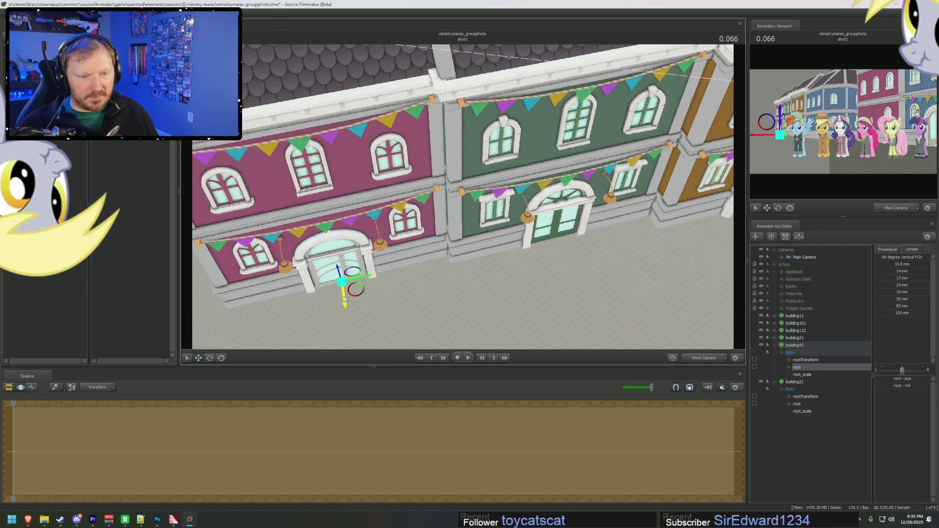
pyautogui.moveTo(344, 299); pyautogui.dragTo(349, 308)
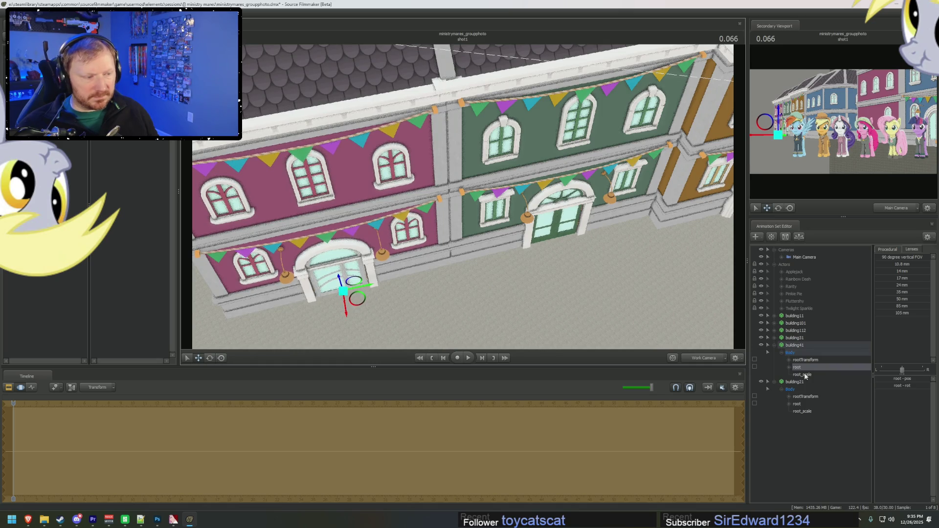
# Shift both new buildings down and right into the row, then return to the Main Camera view
pyautogui.keyDown('ctrl'); pyautogui.click(556, 257); pyautogui.keyUp('ctrl')
pyautogui.moveTo(557, 258); pyautogui.dragTo(570, 272)
pyautogui.moveTo(569, 273); pyautogui.dragTo(566, 272)
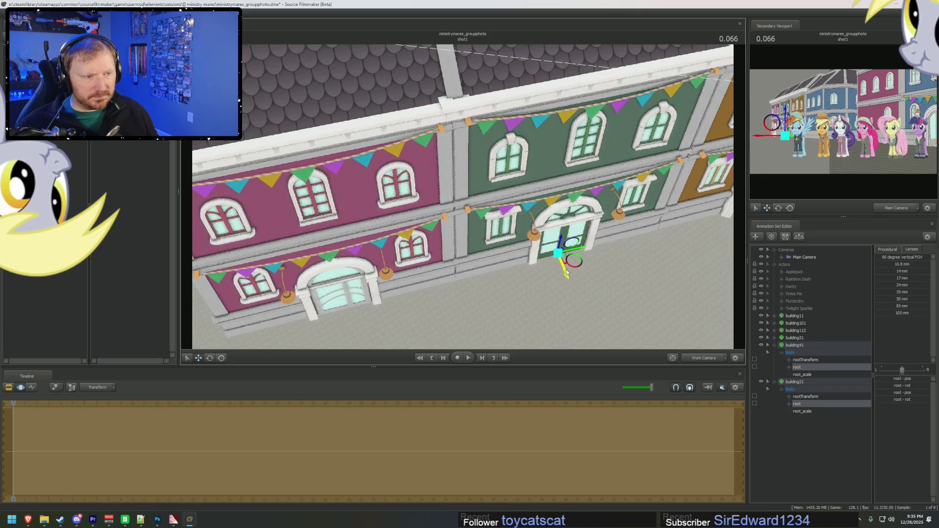
pyautogui.click(718, 257)
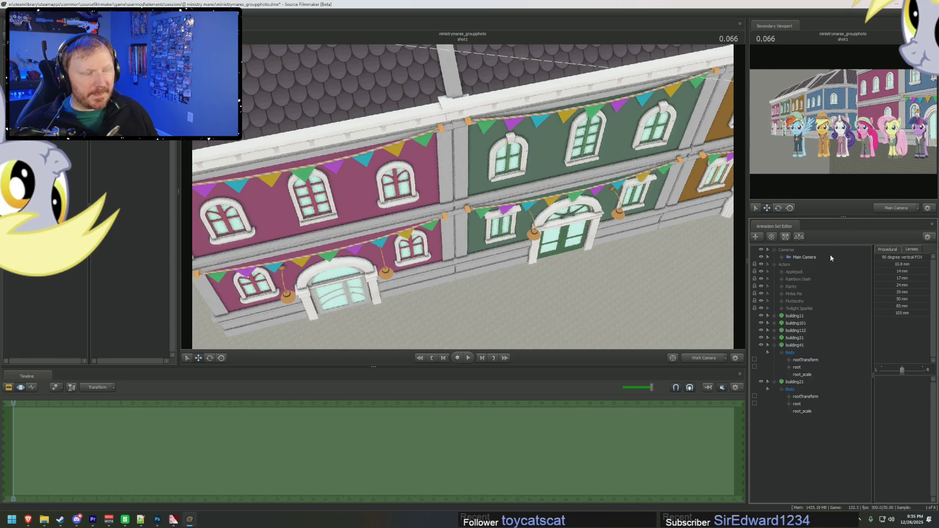
pyautogui.click(691, 360)
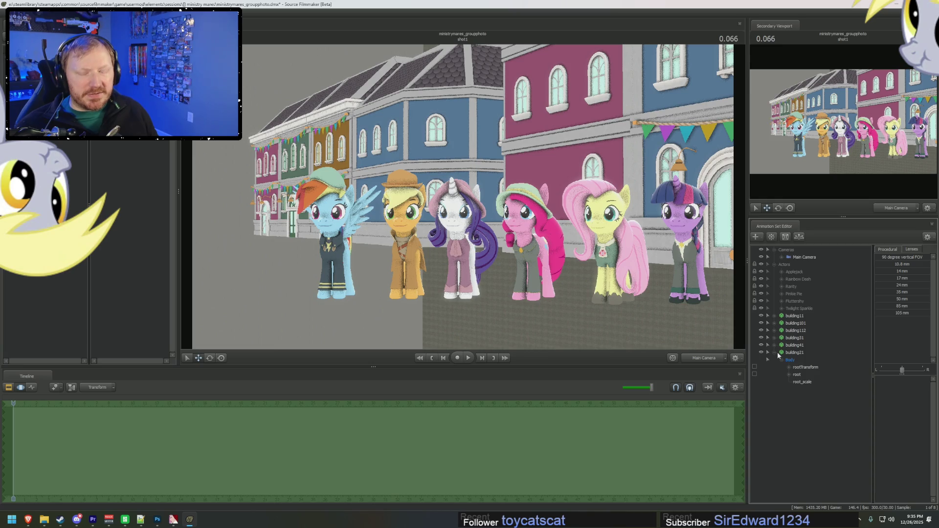
# Open the model browser and step through the maretimebay building previews, including building3, the pink and red buildings
pyautogui.rightClick(816, 437)
pyautogui.click(861, 453)
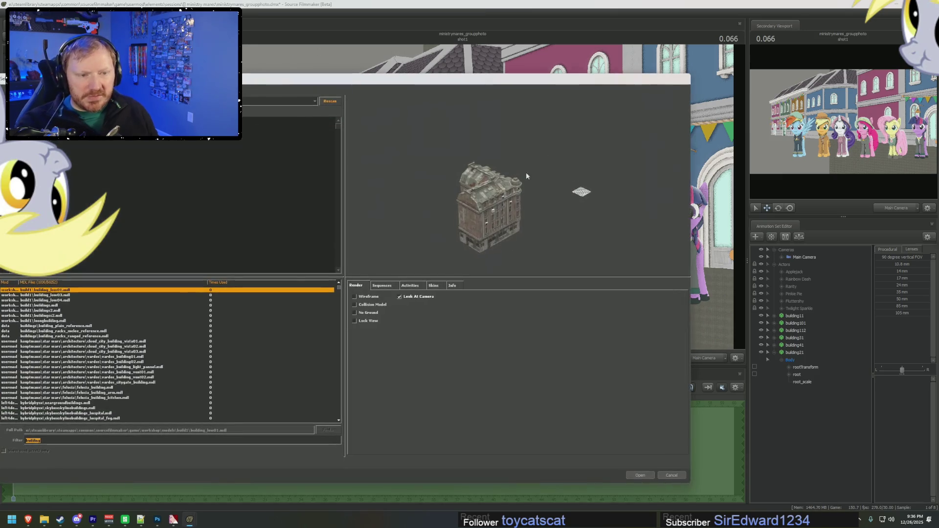
pyautogui.click(98, 360)
pyautogui.scroll(-3, 101, 372)
pyautogui.click(88, 382)
pyautogui.press('Down')
pyautogui.press('Down')
pyautogui.press('Down')
pyautogui.press('Down')
pyautogui.press('Down')
pyautogui.press('Down')
pyautogui.press('Down')
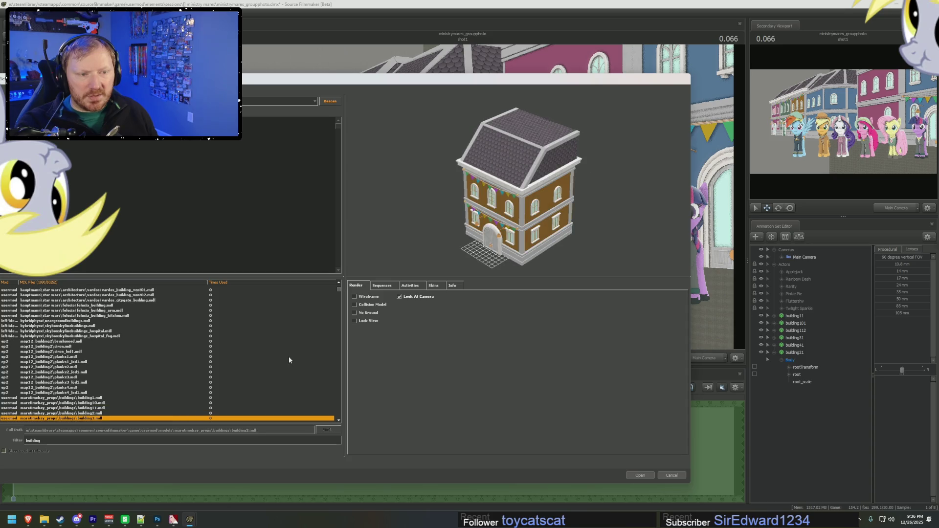
pyautogui.press('Up')
pyautogui.press('Up')
pyautogui.press('Up')
pyautogui.press('Up')
pyautogui.press('Up')
pyautogui.press('Down')
pyautogui.press('Down')
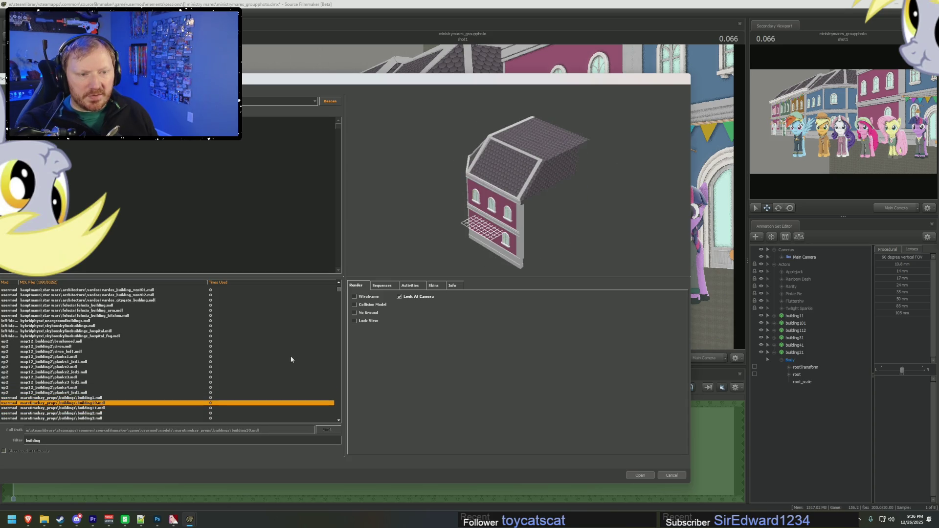
pyautogui.press('Down')
pyautogui.press('Down')
pyautogui.press('Down')
pyautogui.press('Down')
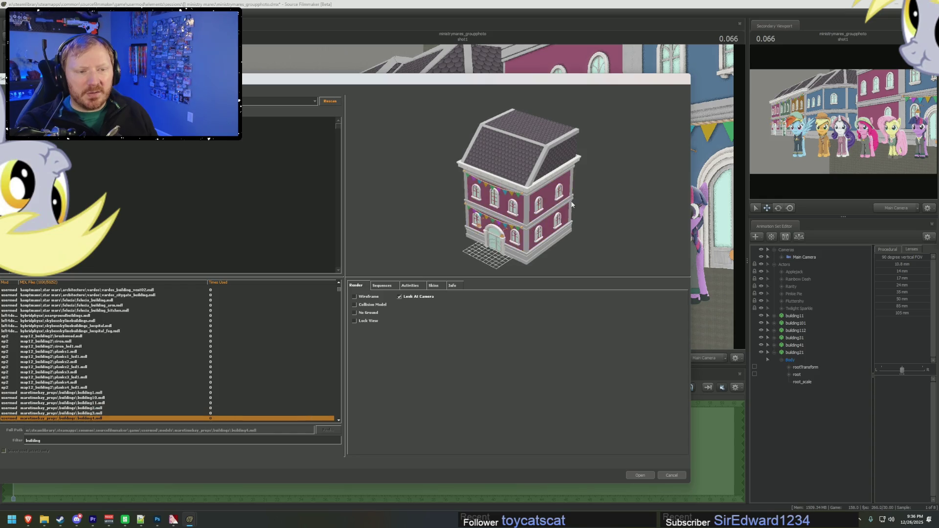
pyautogui.press('Down')
pyautogui.press('Down')
pyautogui.press('Down')
pyautogui.press('Down')
pyautogui.press('Up')
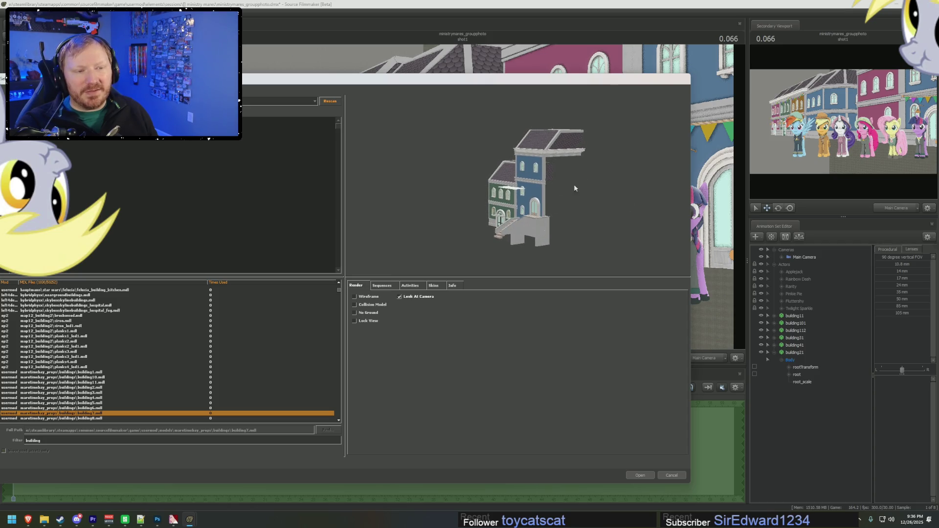
pyautogui.press('Down')
pyautogui.press('Up')
pyautogui.press('Down')
pyautogui.press('Down')
pyautogui.press('Up')
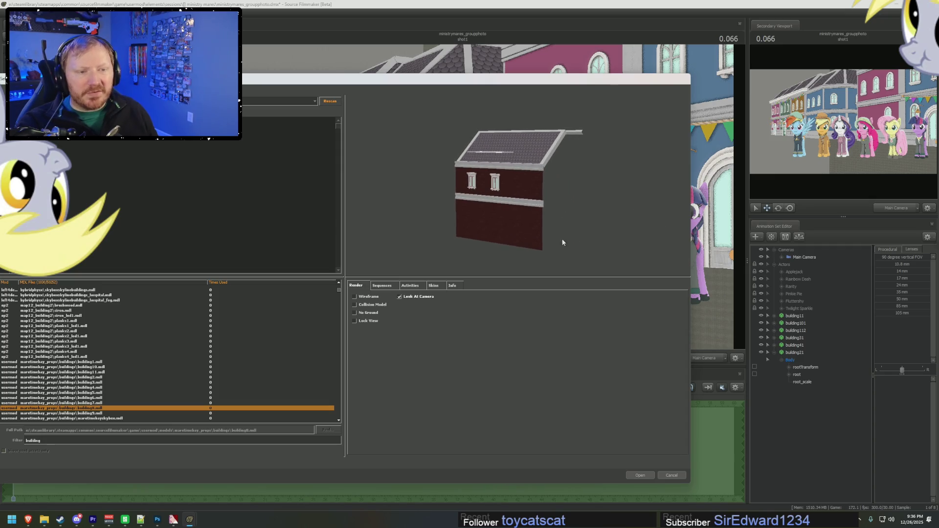
# Compare the flat, short and long road previews and add roadlong.mdl to the scene
pyautogui.press('Down')
pyautogui.press('Down')
pyautogui.press('Down')
pyautogui.press('Down')
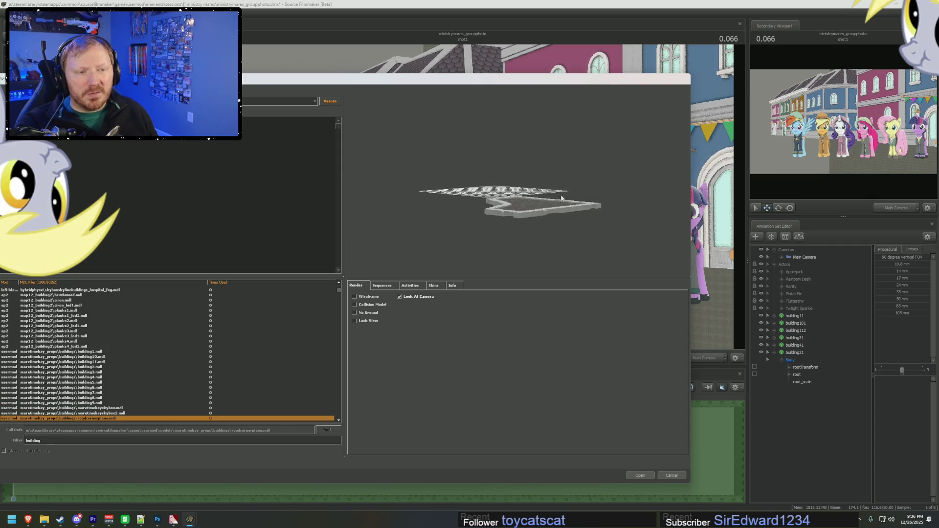
pyautogui.press('Up')
pyautogui.press('Up')
pyautogui.press('Up')
pyautogui.press('Up')
pyautogui.press('Down')
pyautogui.press('Down')
pyautogui.press('Down')
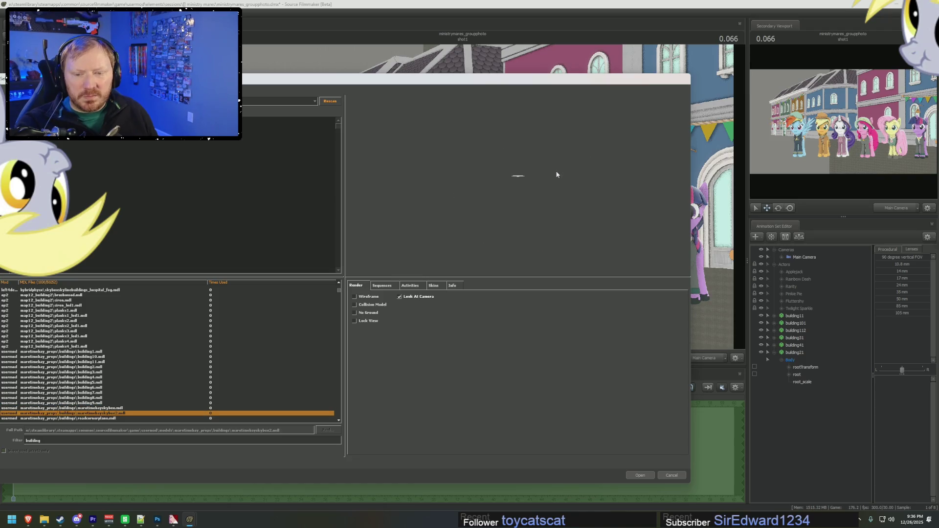
pyautogui.press('Down')
pyautogui.press('Down')
pyautogui.press('Down')
pyautogui.press('Up')
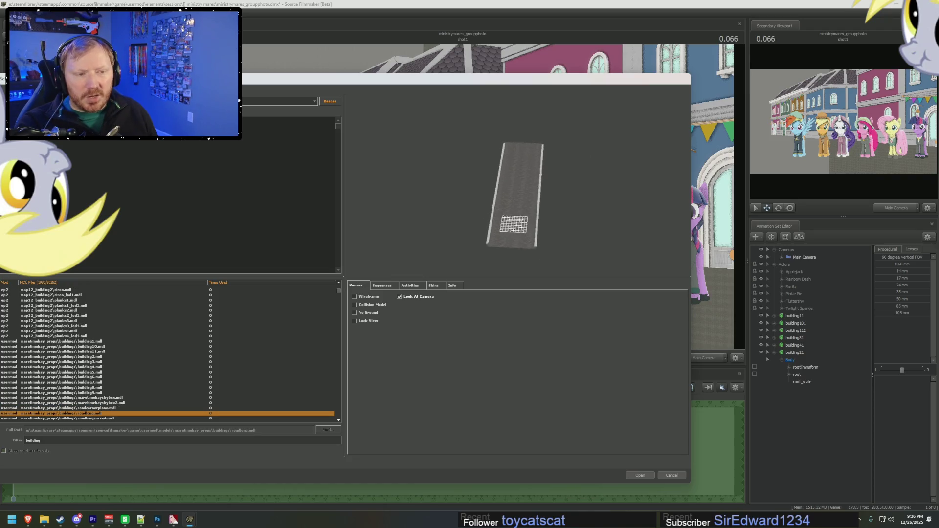
pyautogui.scroll(3, 551, 180)
pyautogui.moveTo(552, 180); pyautogui.dragTo(551, 193)
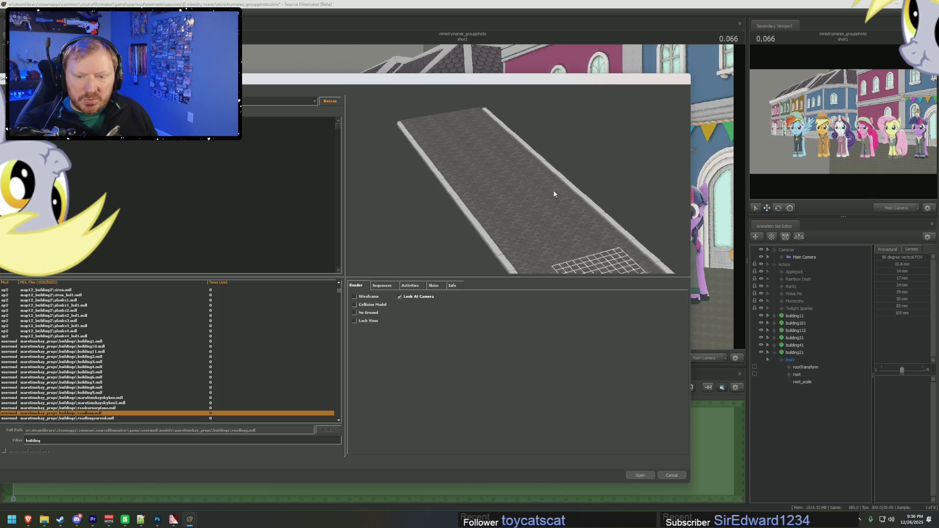
pyautogui.press('Down')
pyautogui.press('Down')
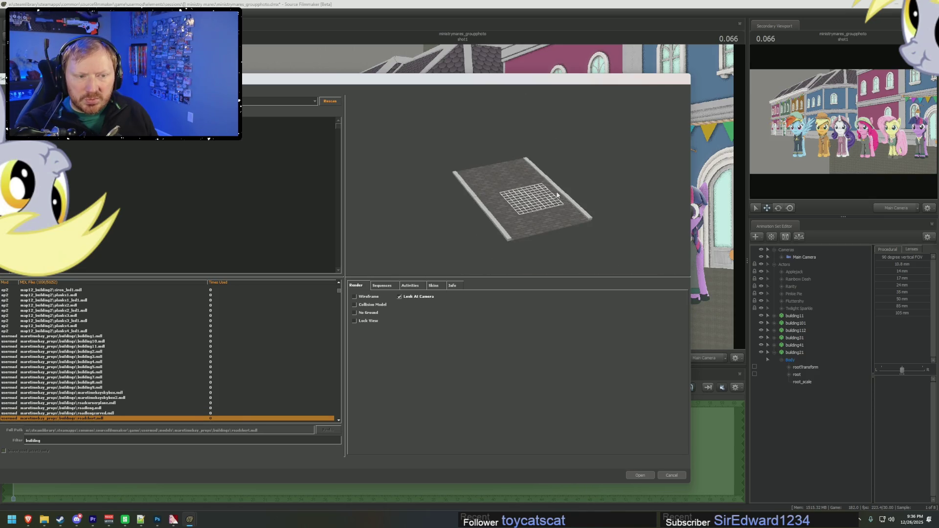
pyautogui.press('Up')
pyautogui.press('Up')
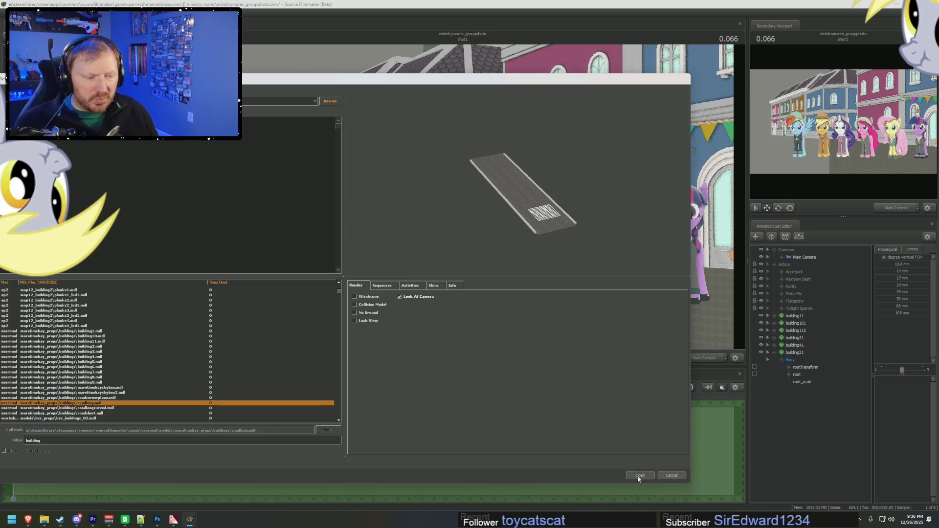
pyautogui.click(640, 475)
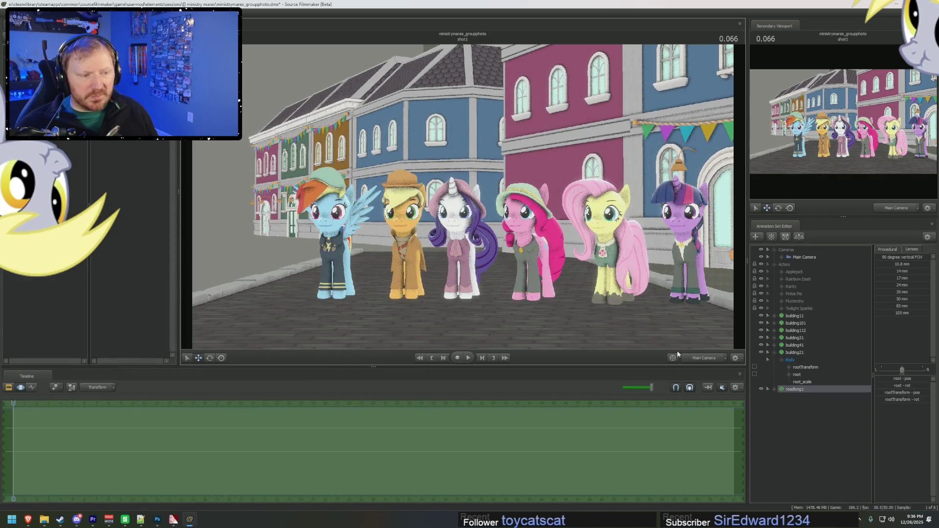
# Expand roadlong1, select its root control and reset its position to 0 0 0
pyautogui.moveTo(463, 195); pyautogui.dragTo(463, 195, button='right')
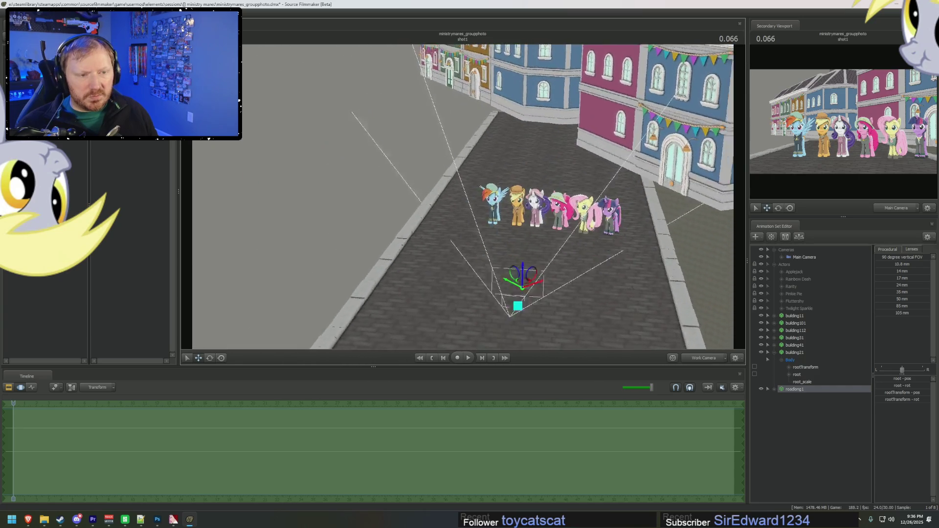
pyautogui.moveTo(570, 255); pyautogui.dragTo(570, 255)
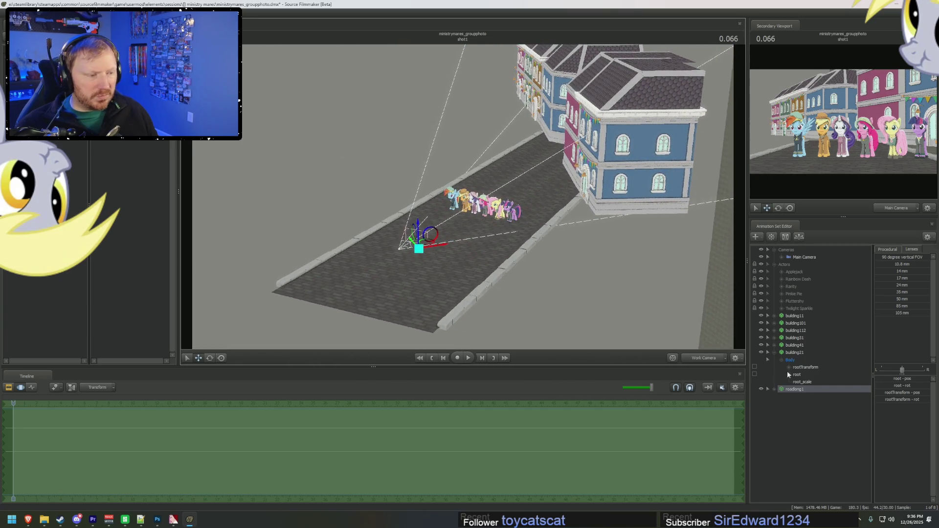
pyautogui.press('F2')
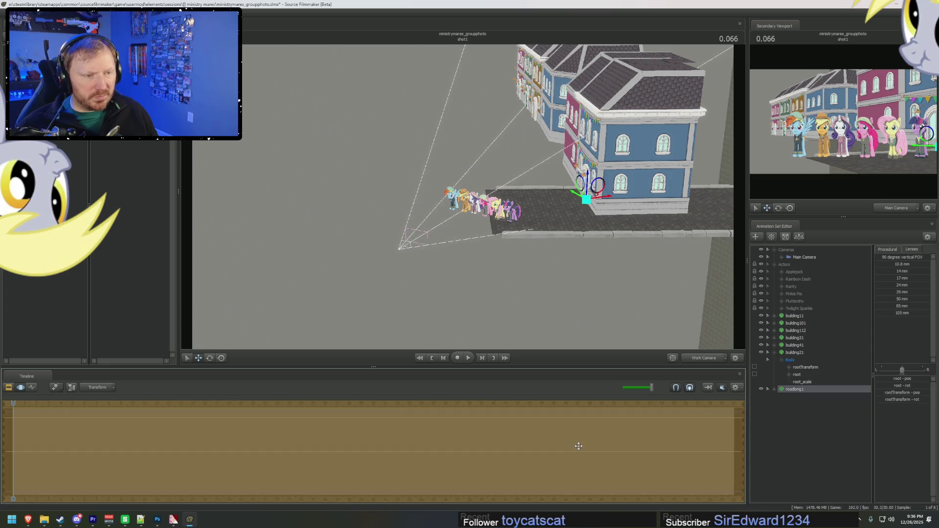
pyautogui.press('F3')
pyautogui.click(776, 390)
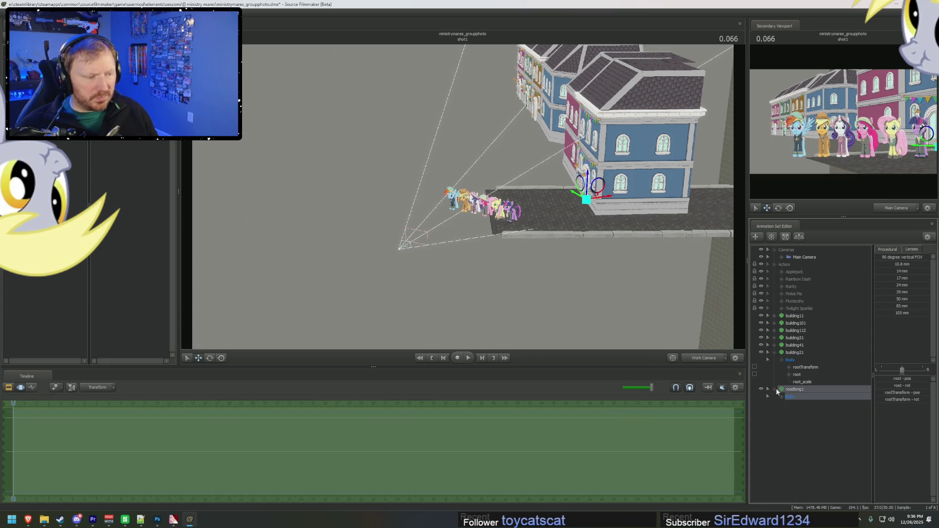
pyautogui.click(802, 411)
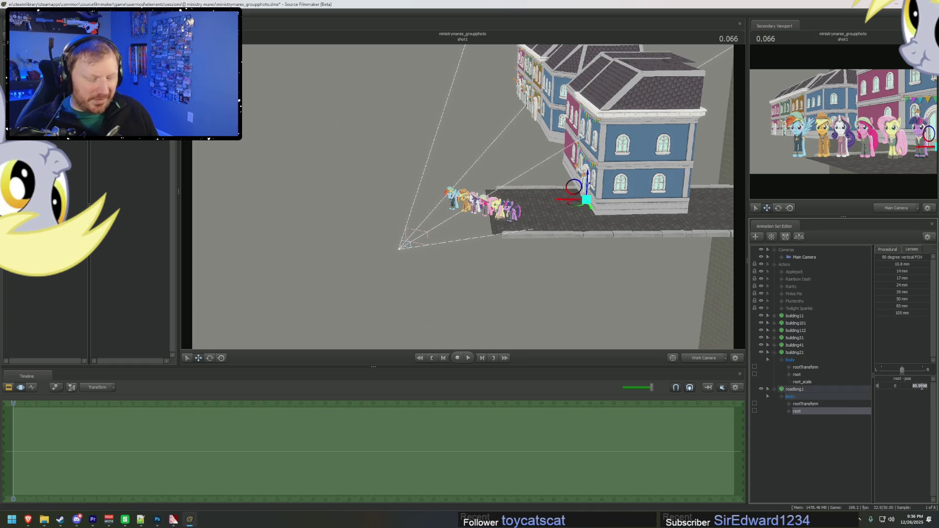
pyautogui.press('Return')
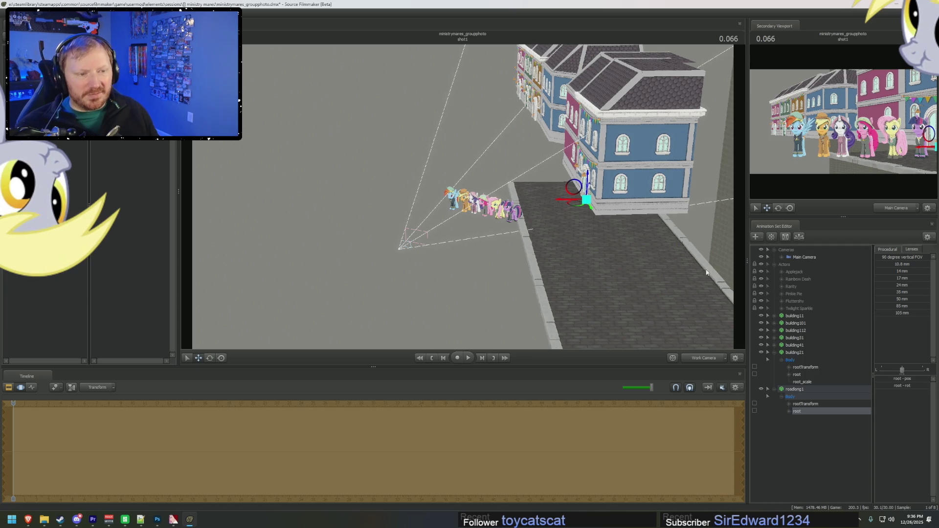
# Drag the road with the move gizmo so it lies beneath the ponies
pyautogui.moveTo(575, 207); pyautogui.dragTo(460, 123)
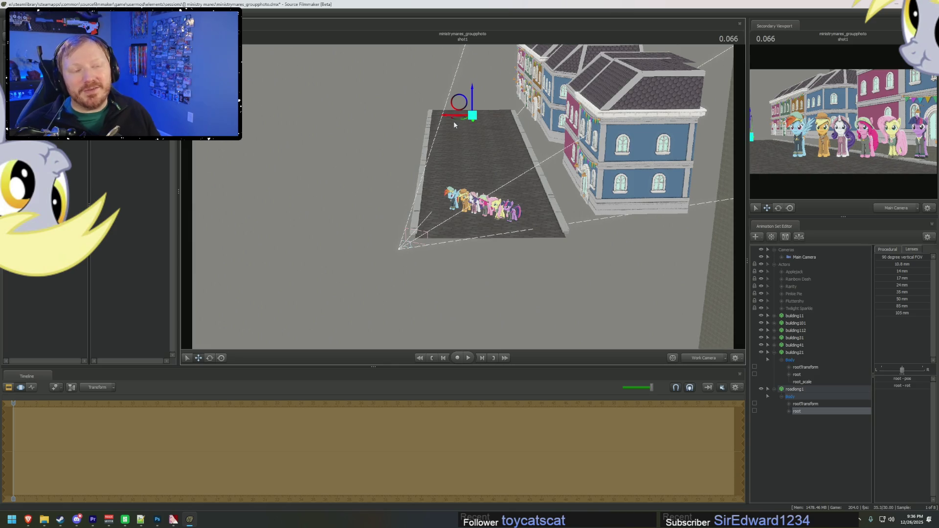
pyautogui.moveTo(445, 148)
pyautogui.mouseDown()
pyautogui.moveTo(430, 152)
pyautogui.moveTo(460, 155)
pyautogui.moveTo(460, 200)
pyautogui.mouseUp()
pyautogui.press('w')
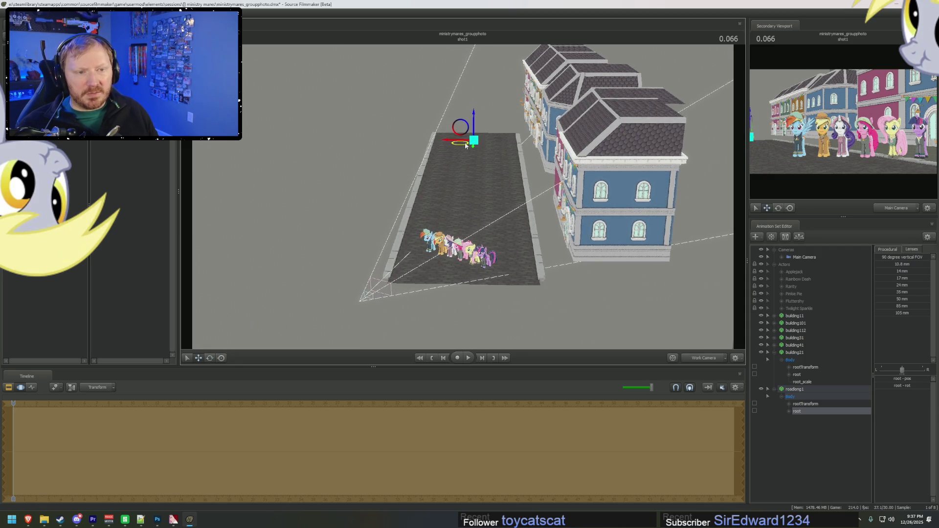
pyautogui.moveTo(465, 145); pyautogui.dragTo(466, 149)
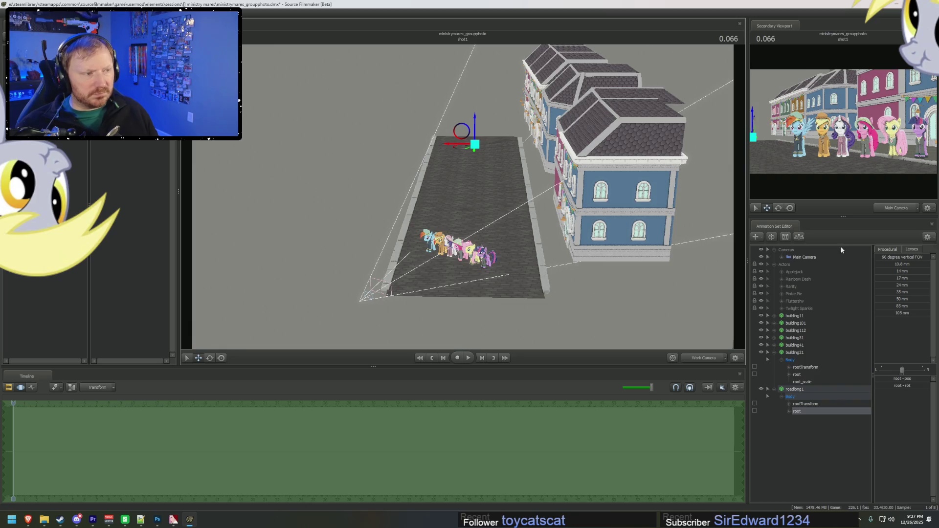
# Raise the road under the ponies and slide it sideways so the curb follows the buildings
pyautogui.moveTo(636, 244); pyautogui.dragTo(611, 172)
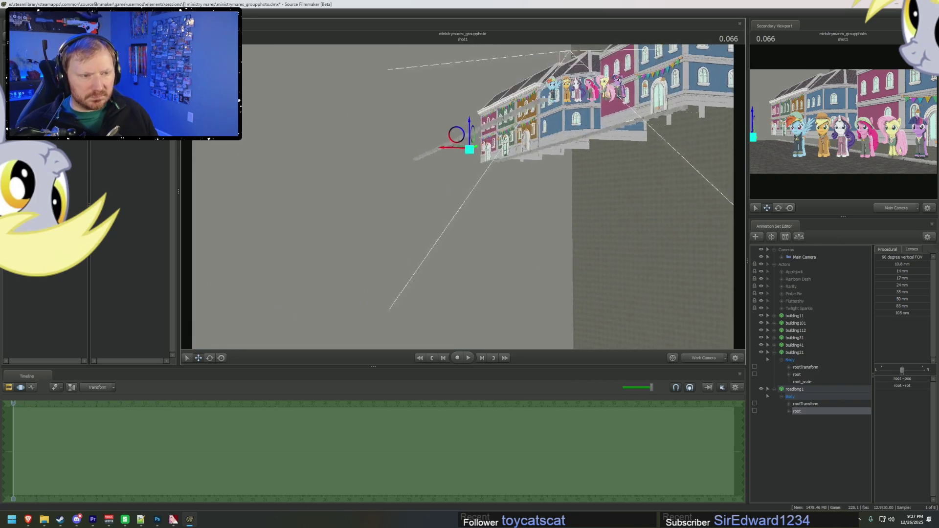
pyautogui.moveTo(465, 196)
pyautogui.mouseDown()
pyautogui.moveTo(490, 195)
pyautogui.moveTo(429, 168)
pyautogui.mouseUp()
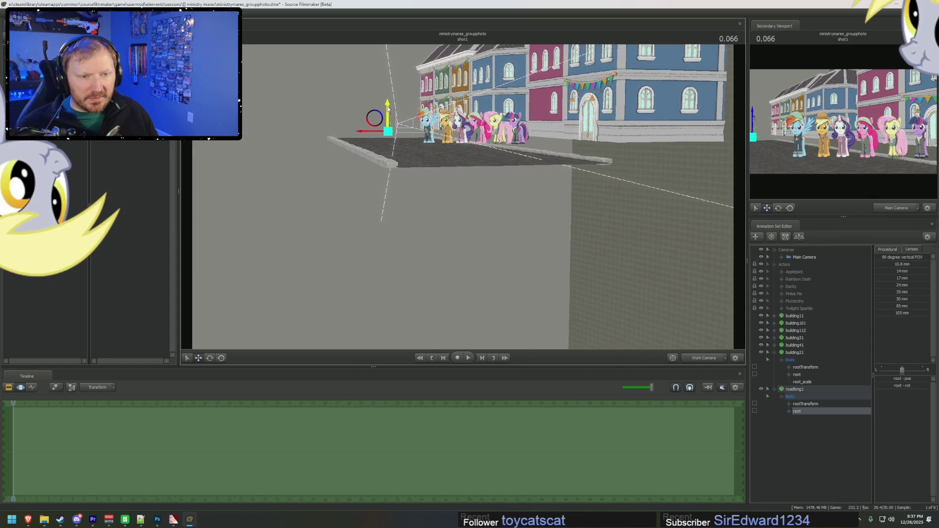
pyautogui.moveTo(388, 109); pyautogui.dragTo(390, 101)
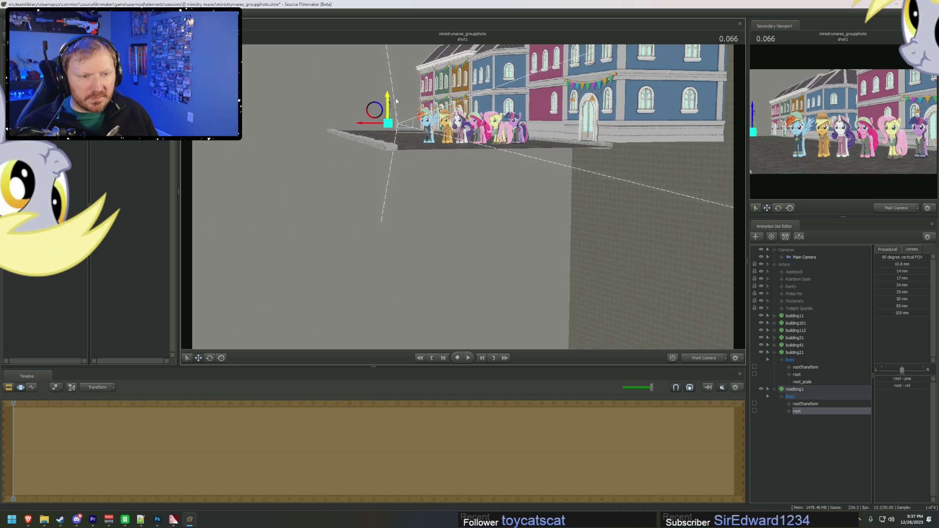
pyautogui.moveTo(465, 195)
pyautogui.mouseDown()
pyautogui.moveTo(440, 195)
pyautogui.moveTo(463, 196)
pyautogui.mouseUp()
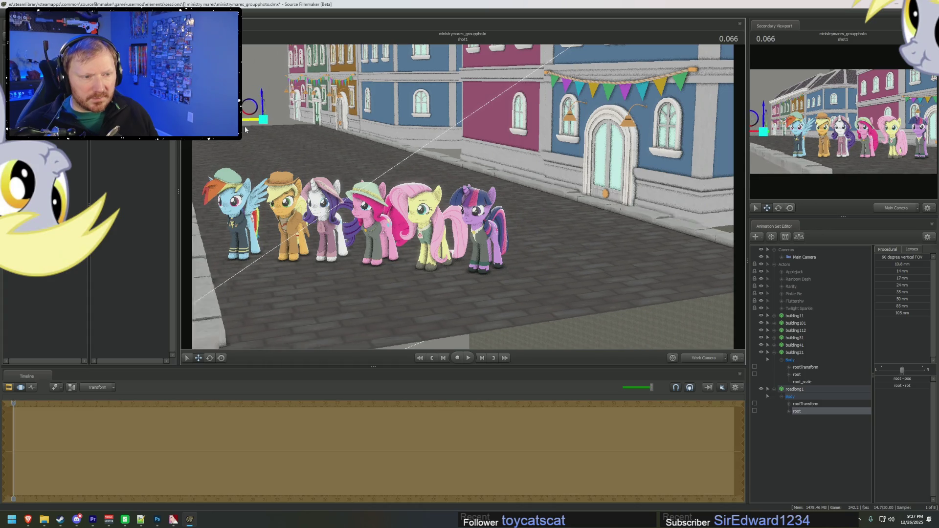
pyautogui.moveTo(244, 138); pyautogui.dragTo(263, 138)
pyautogui.moveTo(282, 96); pyautogui.dragTo(300, 96)
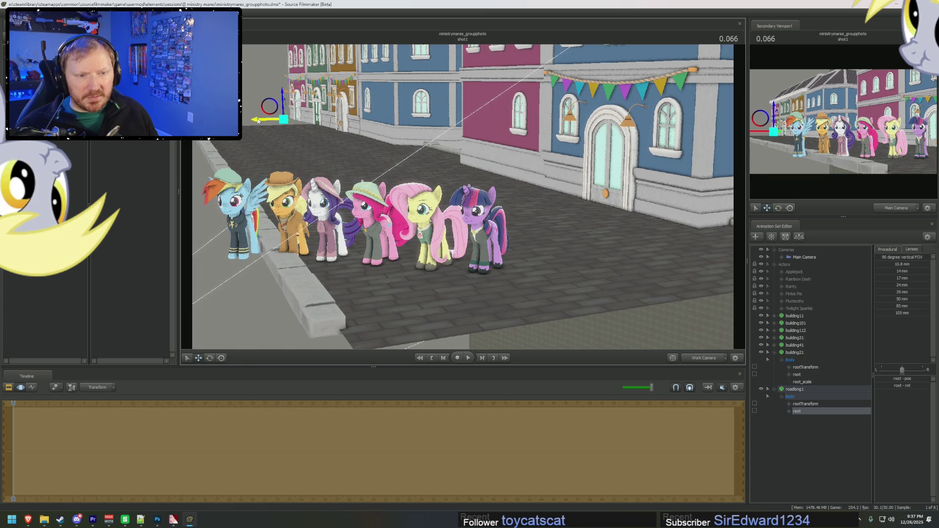
pyautogui.moveTo(258, 121); pyautogui.dragTo(191, 142)
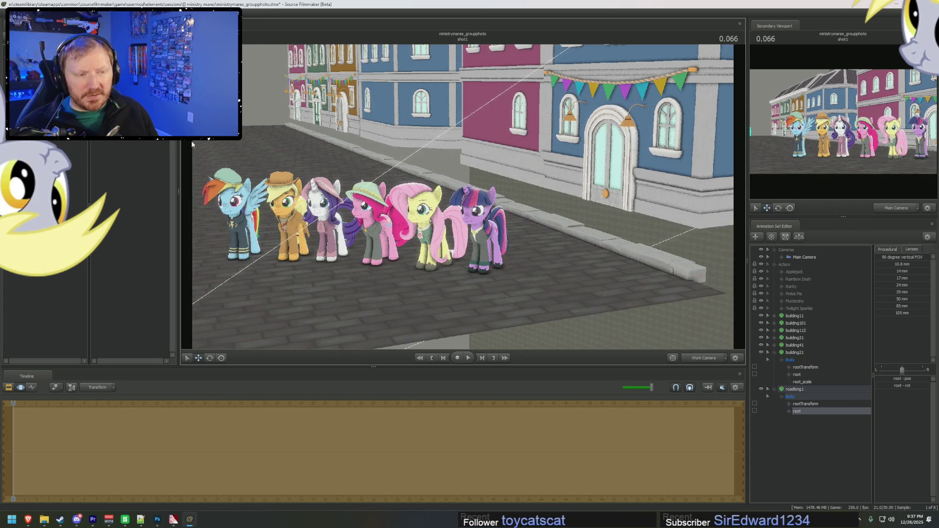
pyautogui.moveTo(192, 140); pyautogui.dragTo(191, 139, button='right')
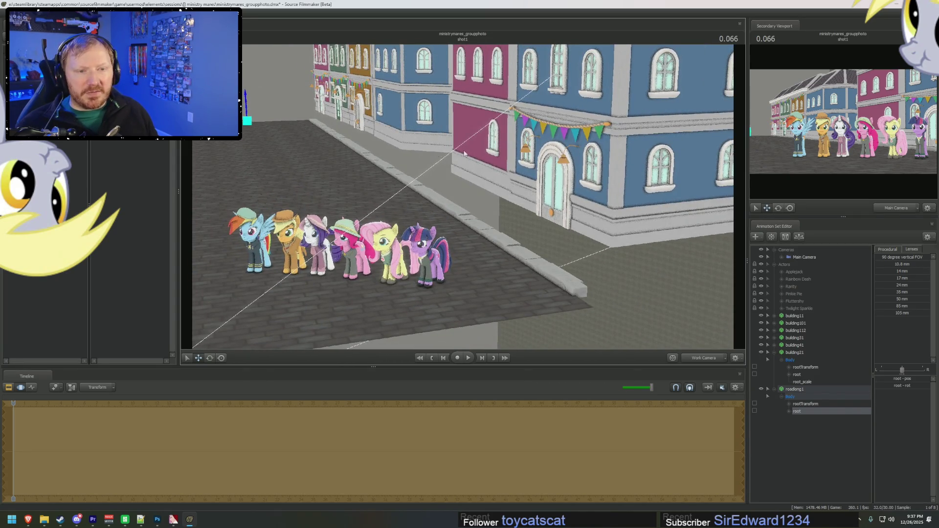
pyautogui.rightClick(798, 480)
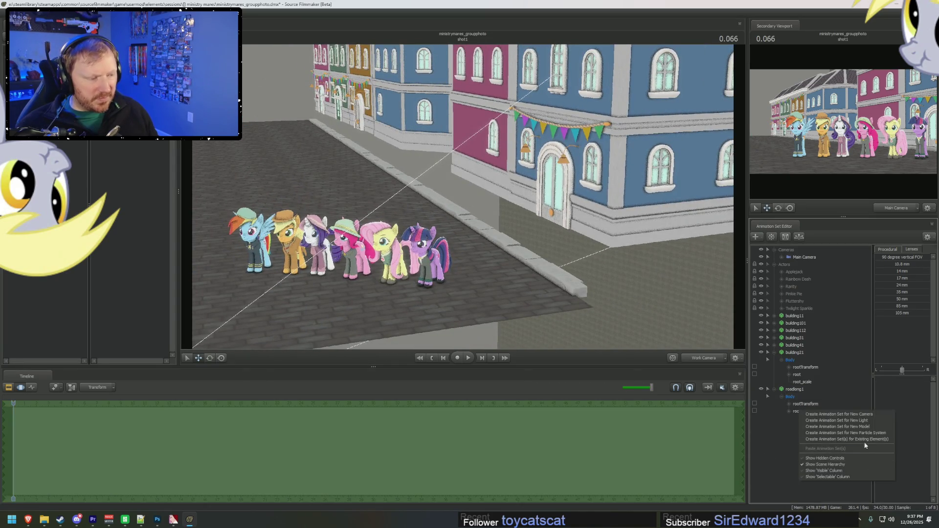
# Open the model browser and preview the skybox, roadcornerplane, roadshort, roadlongcurved and roadlong models
pyautogui.click(846, 427)
pyautogui.scroll(-4, 104, 396)
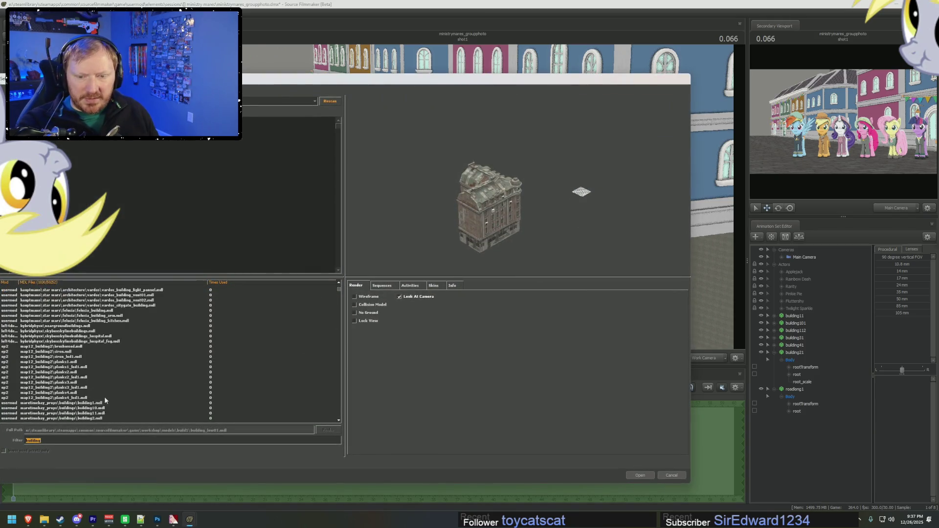
pyautogui.click(70, 357)
pyautogui.press('Down')
pyautogui.press('Down')
pyautogui.press('Down')
pyautogui.press('Down')
pyautogui.press('Down')
pyautogui.press('Down')
pyautogui.press('Down')
pyautogui.press('Down')
pyautogui.press('Down')
pyautogui.press('Up')
pyautogui.press('Up')
pyautogui.press('Up')
pyautogui.press('Up')
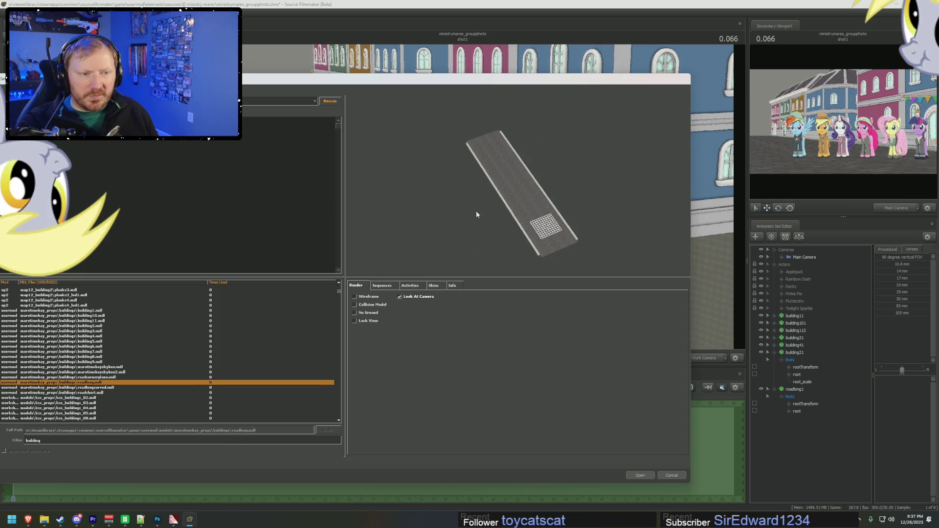
pyautogui.press('Up')
pyautogui.press('Up')
pyautogui.press('Down')
pyautogui.moveTo(509, 210); pyautogui.dragTo(542, 207)
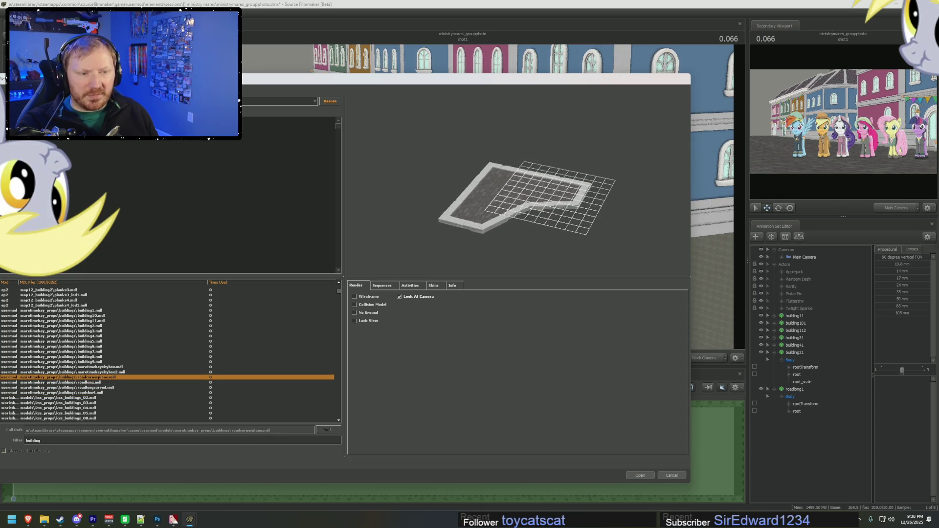
pyautogui.press('Down')
pyautogui.press('Down')
pyautogui.press('Down')
pyautogui.moveTo(498, 228)
pyautogui.mouseDown()
pyautogui.moveTo(482, 196)
pyautogui.moveTo(400, 148)
pyautogui.mouseUp()
pyautogui.press('Up')
pyautogui.press('Up')
pyautogui.press('Down')
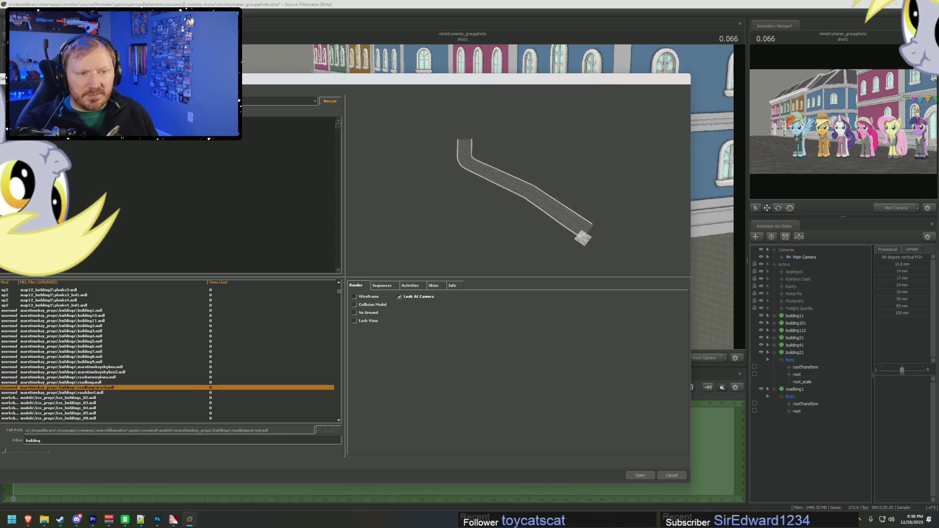
pyautogui.press('Down')
pyautogui.press('Up')
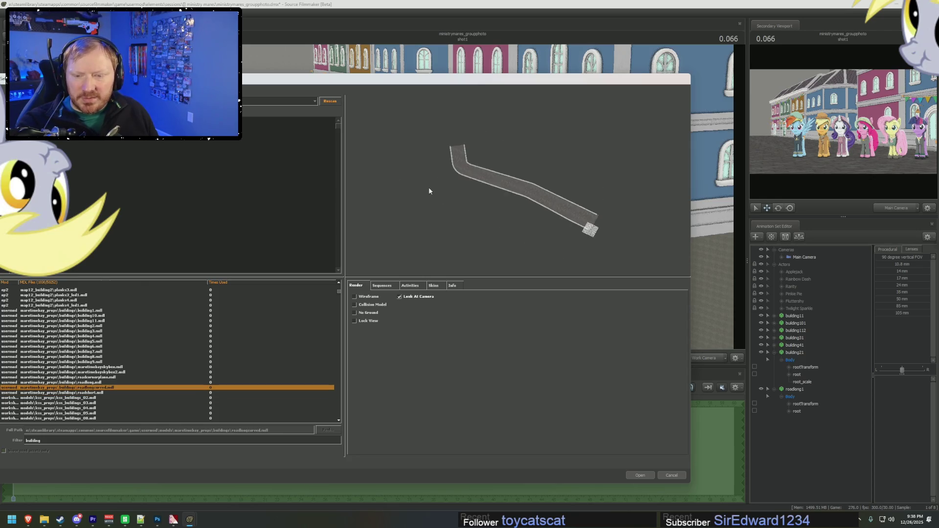
pyautogui.press('Up')
pyautogui.press('Up')
pyautogui.press('Down')
pyautogui.press('Up')
pyautogui.press('Up')
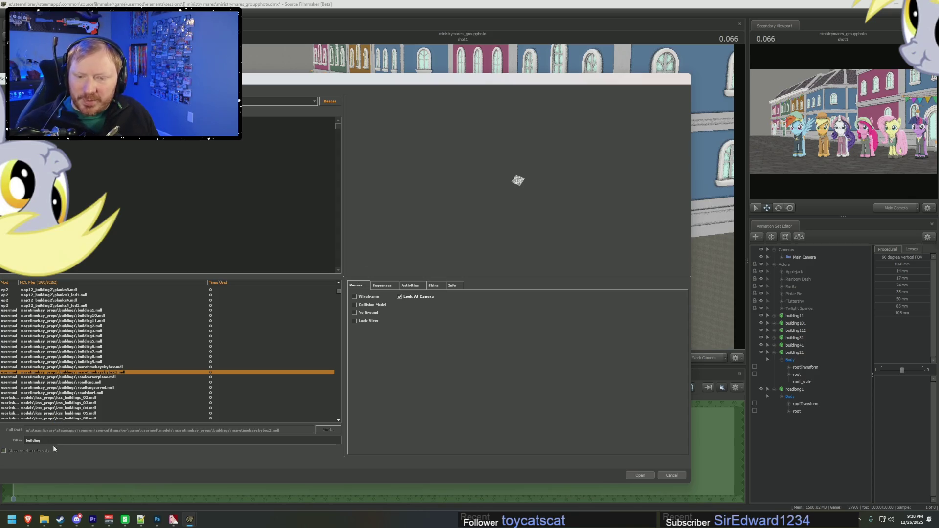
# Filter the model list by 'maretimeb' to show all maretimebay models and preview building1
pyautogui.write('maretimeb')
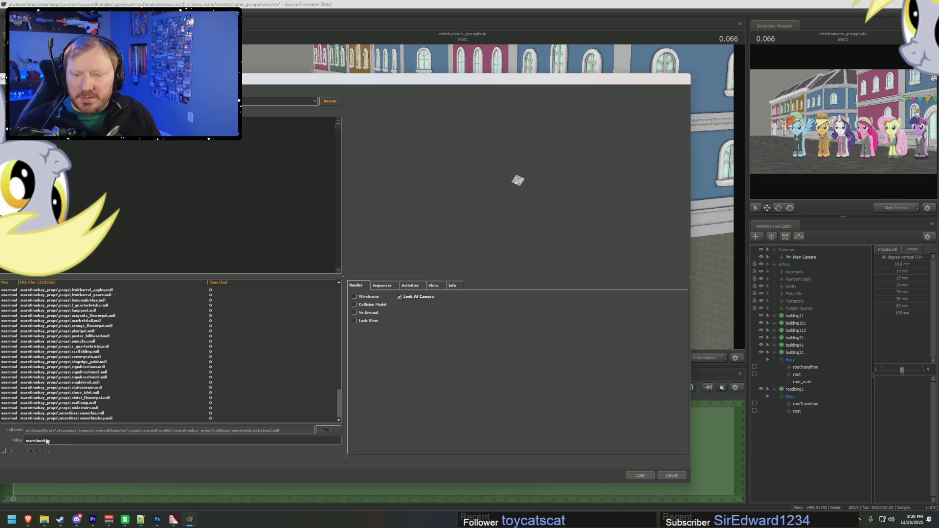
pyautogui.scroll(3, 86, 329)
pyautogui.scroll(5, 86, 329)
pyautogui.scroll(5, 86, 329)
pyautogui.scroll(5, 86, 328)
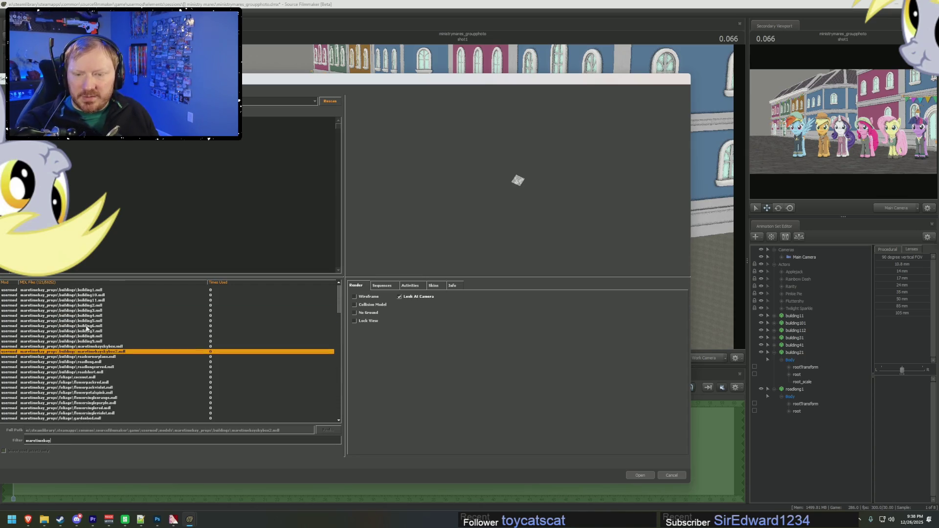
pyautogui.click(84, 290)
pyautogui.press('Down')
pyautogui.press('Down')
pyautogui.press('Down')
pyautogui.press('Down')
pyautogui.press('Down')
pyautogui.press('Down')
pyautogui.press('Down')
pyautogui.press('Down')
pyautogui.press('Down')
pyautogui.press('Down')
pyautogui.press('Down')
pyautogui.press('Down')
pyautogui.press('Down')
pyautogui.press('Down')
pyautogui.press('Down')
pyautogui.press('Down')
pyautogui.press('Down')
pyautogui.press('Down')
pyautogui.press('Down')
pyautogui.press('Down')
pyautogui.press('Down')
pyautogui.press('Down')
pyautogui.press('Down')
pyautogui.press('Down')
pyautogui.press('Down')
pyautogui.press('Down')
pyautogui.press('Down')
pyautogui.press('Down')
pyautogui.press('Down')
pyautogui.press('Down')
# Browse the maretimebay props, previewing the balcony, barrel, concreteplane1 and crate models
pyautogui.press('Down')
pyautogui.press('Down')
pyautogui.press('Down')
pyautogui.press('Down')
pyautogui.press('Down')
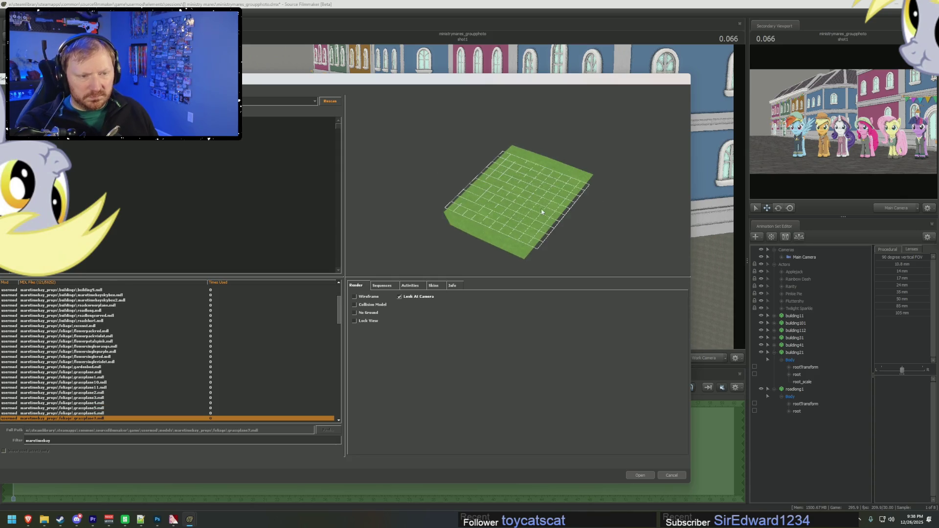
pyautogui.press('Down')
pyautogui.press('Down')
pyautogui.press('Down')
pyautogui.press('Down')
pyautogui.press('Down')
pyautogui.press('Down')
pyautogui.press('Down')
pyautogui.press('Down')
pyautogui.press('Down')
pyautogui.press('Down')
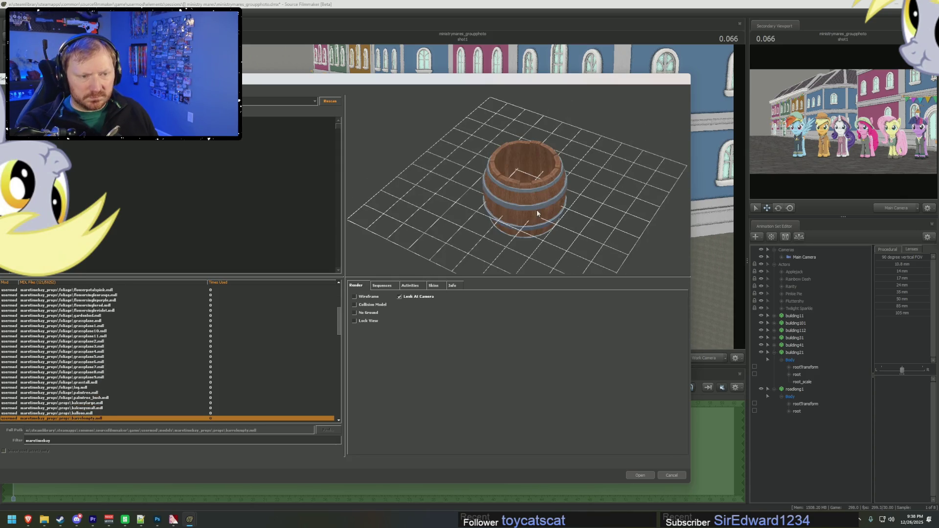
pyautogui.press('Up')
pyautogui.press('Up')
pyautogui.press('Up')
pyautogui.press('Down')
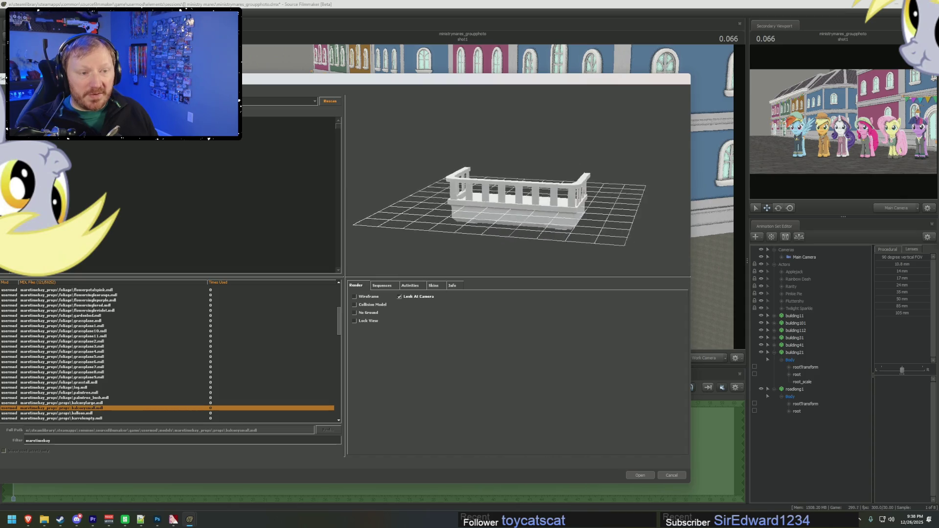
pyautogui.press('Up')
pyautogui.press('Down')
pyautogui.press('Down')
pyautogui.press('Up')
pyautogui.moveTo(518, 196); pyautogui.dragTo(567, 194)
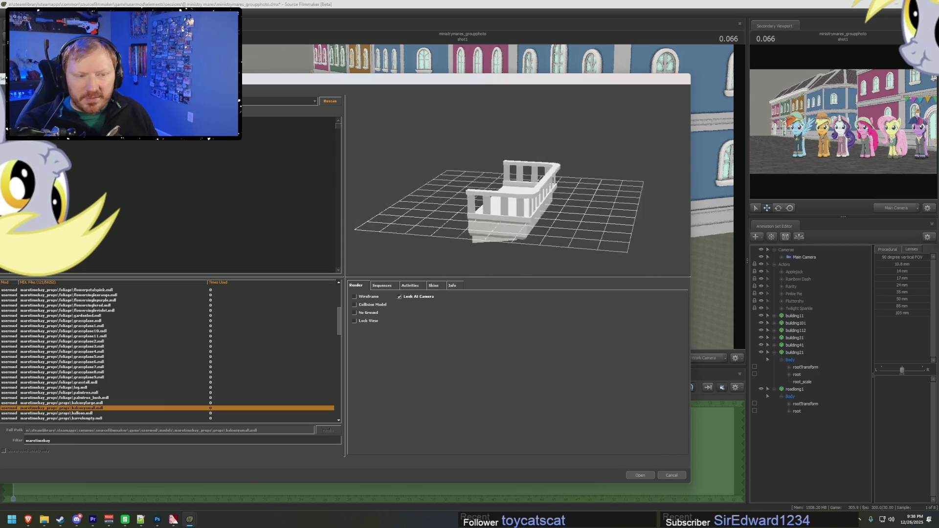
pyautogui.press('Down')
pyautogui.press('Down')
pyautogui.press('Down')
pyautogui.press('Down')
pyautogui.press('Down')
pyautogui.press('Down')
pyautogui.press('Down')
pyautogui.press('Down')
pyautogui.press('Down')
pyautogui.press('Down')
pyautogui.press('Down')
pyautogui.press('Down')
pyautogui.press('Up')
pyautogui.press('Up')
pyautogui.press('Up')
pyautogui.press('Down')
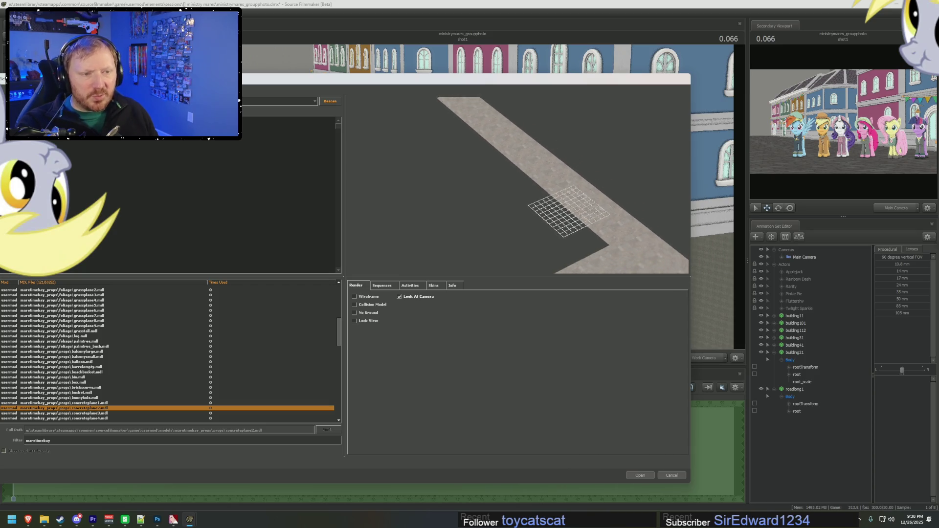
# Preview concreteplane4.mdl from several angles and add it to the scene
pyautogui.moveTo(582, 203); pyautogui.dragTo(581, 203, button='right')
pyautogui.press('Down')
pyautogui.press('Down')
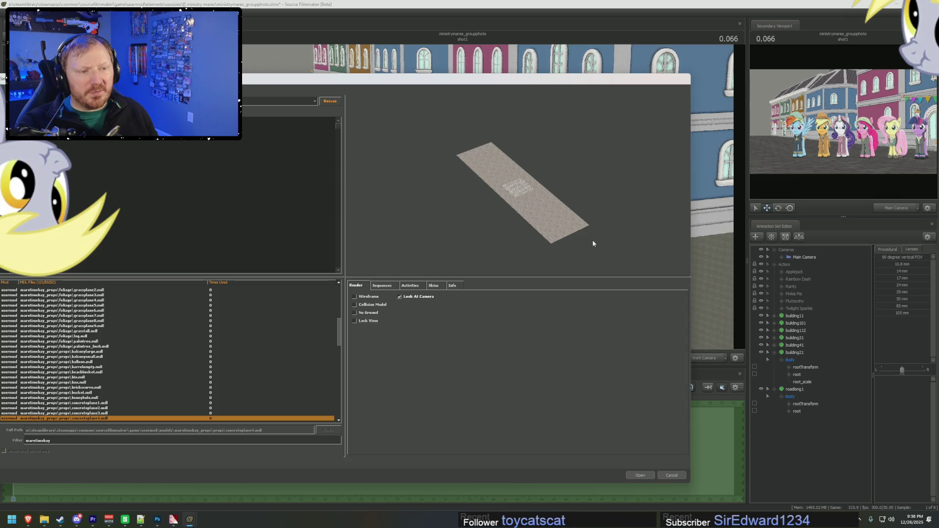
pyautogui.moveTo(542, 220); pyautogui.dragTo(538, 211)
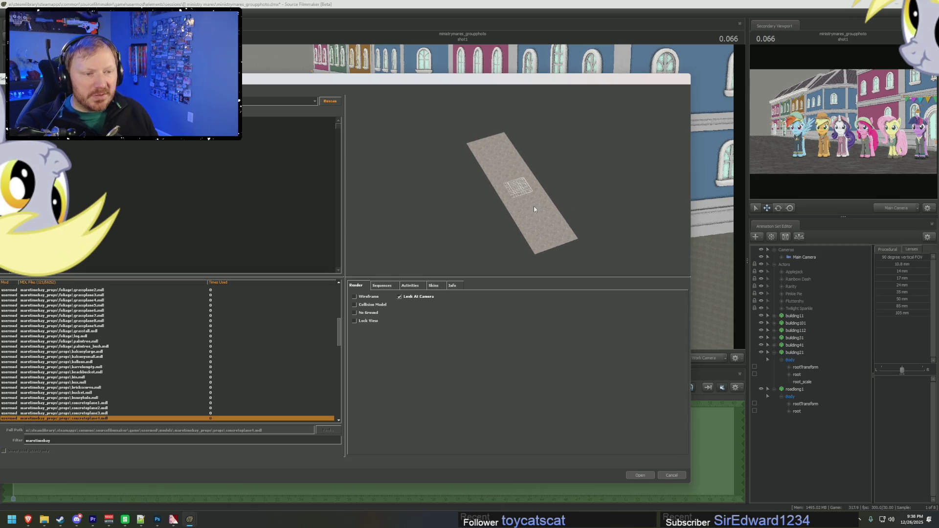
pyautogui.moveTo(537, 211)
pyautogui.mouseDown(button='right')
pyautogui.moveTo(538, 255)
pyautogui.moveTo(564, 242)
pyautogui.mouseUp(button='right')
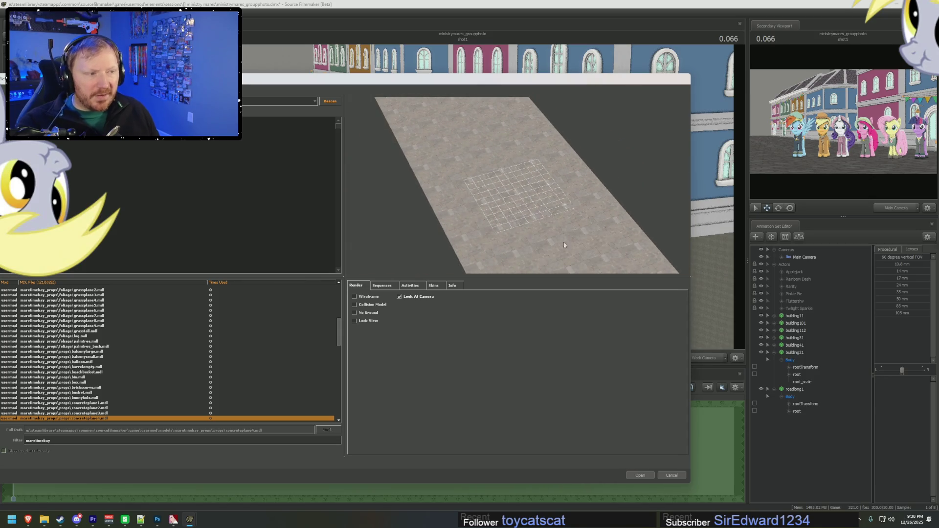
pyautogui.click(640, 475)
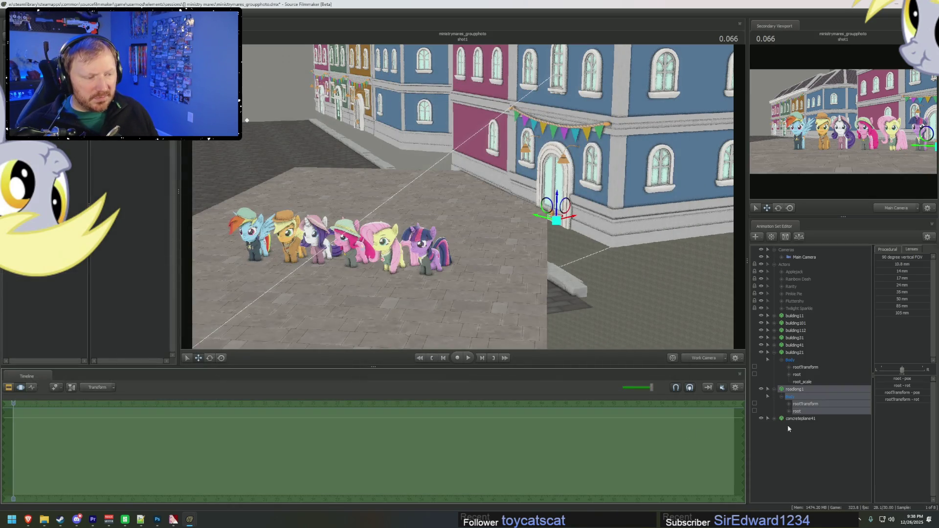
# Select concreteplane41's root and lower the pavement below the road curbs
pyautogui.moveTo(469, 206); pyautogui.dragTo(463, 198)
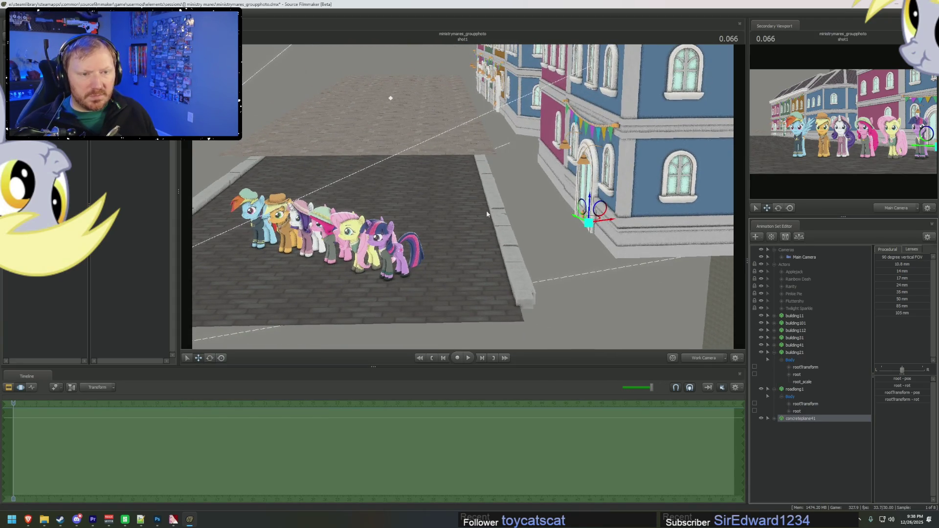
pyautogui.click(775, 418)
pyautogui.click(782, 425)
pyautogui.click(797, 440)
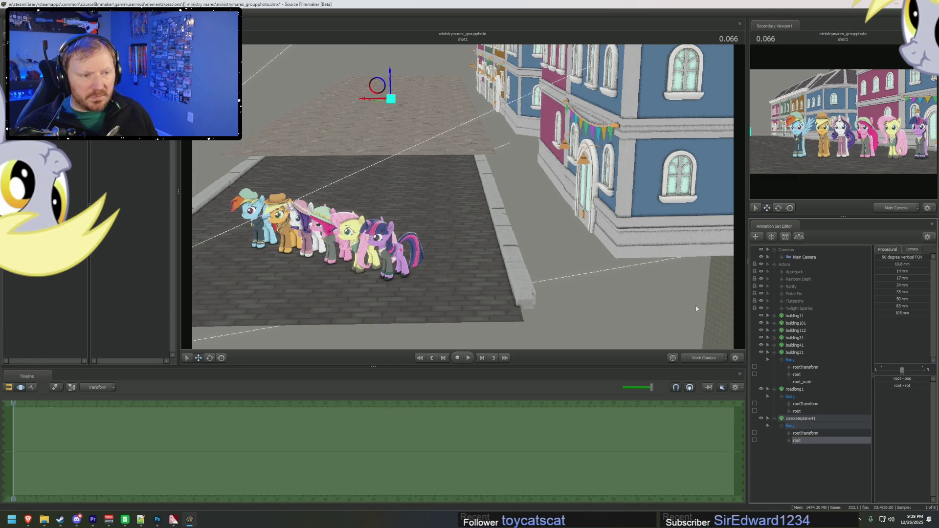
pyautogui.click(798, 397)
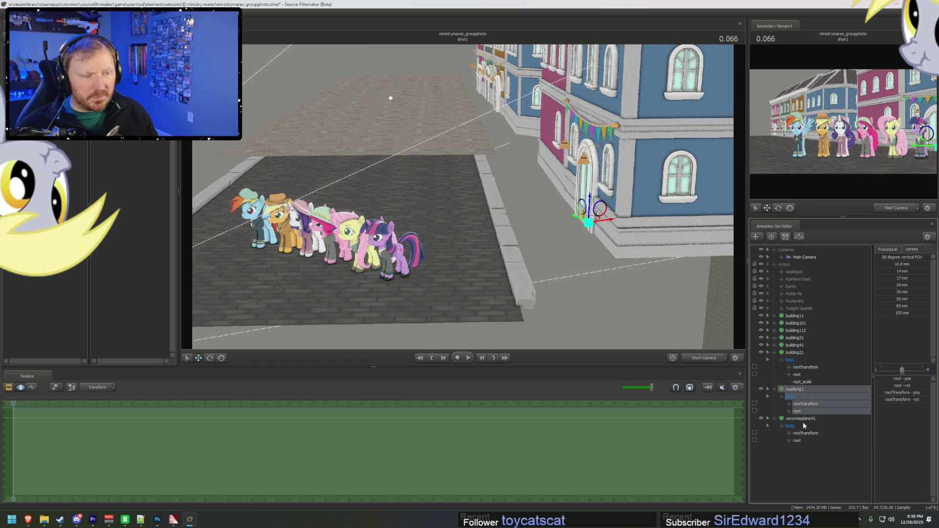
pyautogui.click(798, 440)
pyautogui.moveTo(391, 83)
pyautogui.mouseDown()
pyautogui.moveTo(394, 92)
pyautogui.moveTo(492, 116)
pyautogui.moveTo(538, 149)
pyautogui.mouseUp()
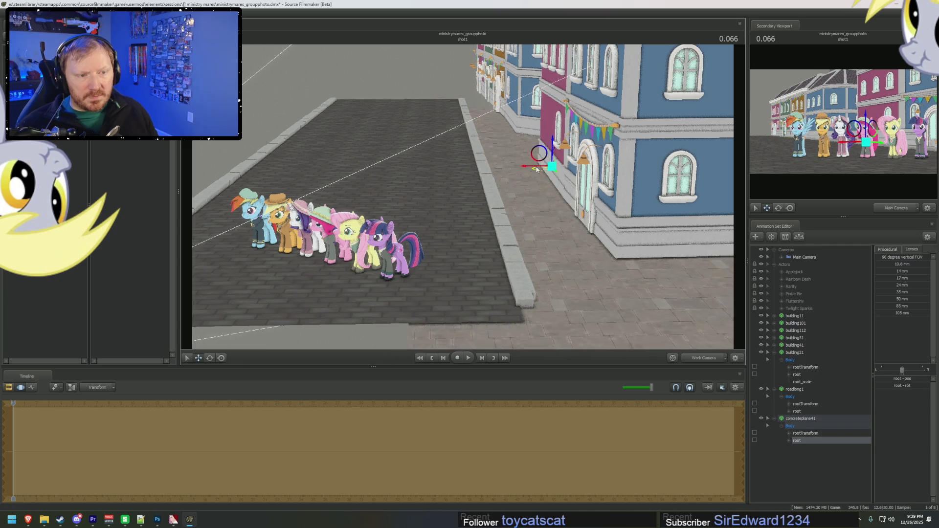
# Inspect the lowered pavement from above the roofs and down the street toward the ponies
pyautogui.press('F2')
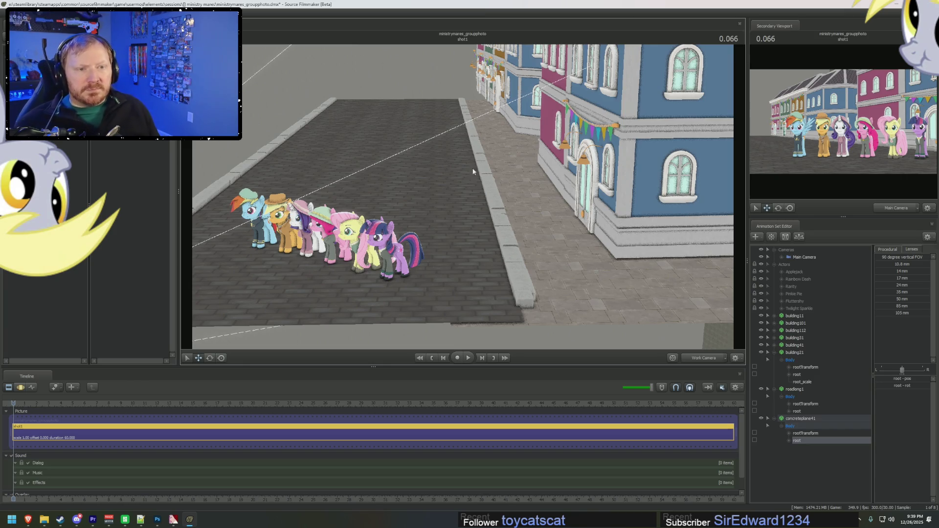
pyautogui.moveTo(509, 230); pyautogui.dragTo(509, 230)
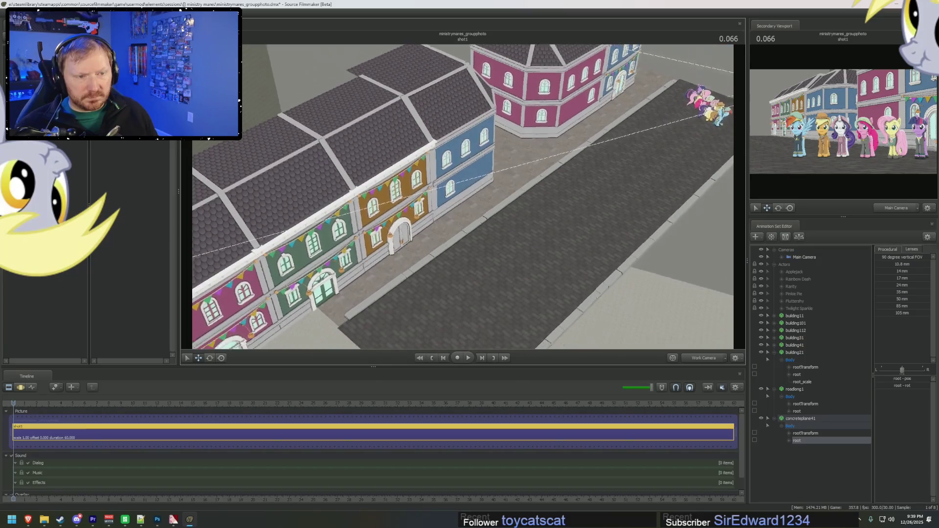
pyautogui.moveTo(473, 205); pyautogui.dragTo(471, 199)
pyautogui.hotkey('ctrl', '2')
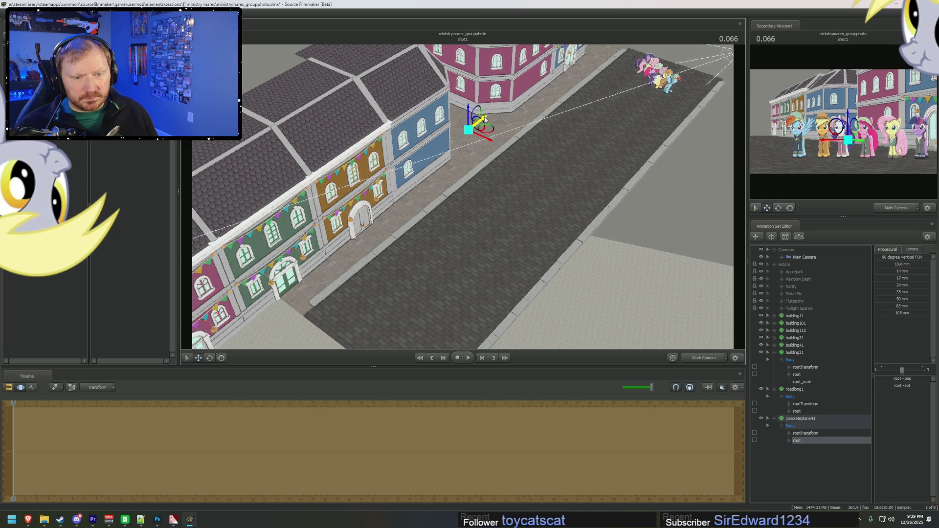
pyautogui.click(795, 389)
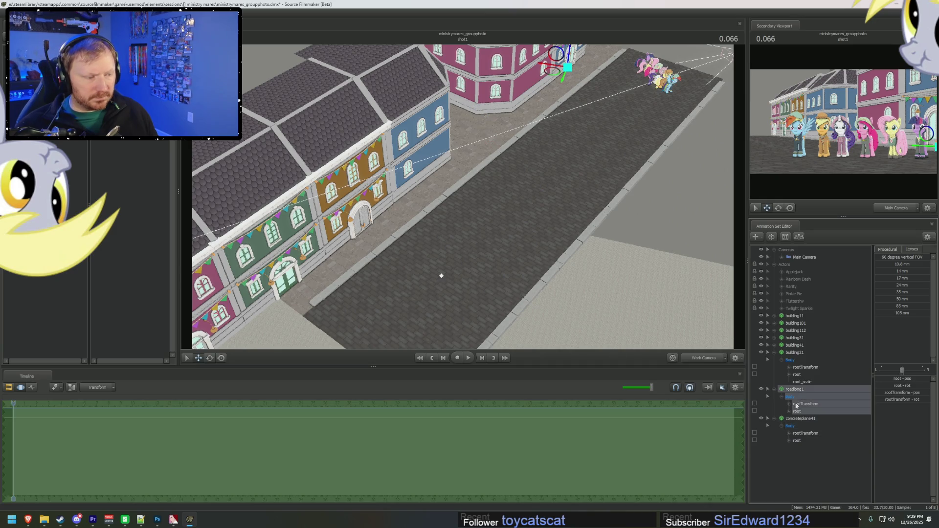
# Copy the roadlong1 road and concreteplane41 pavement and paste duplicates into the scene
pyautogui.rightClick(801, 418)
pyautogui.click(810, 428)
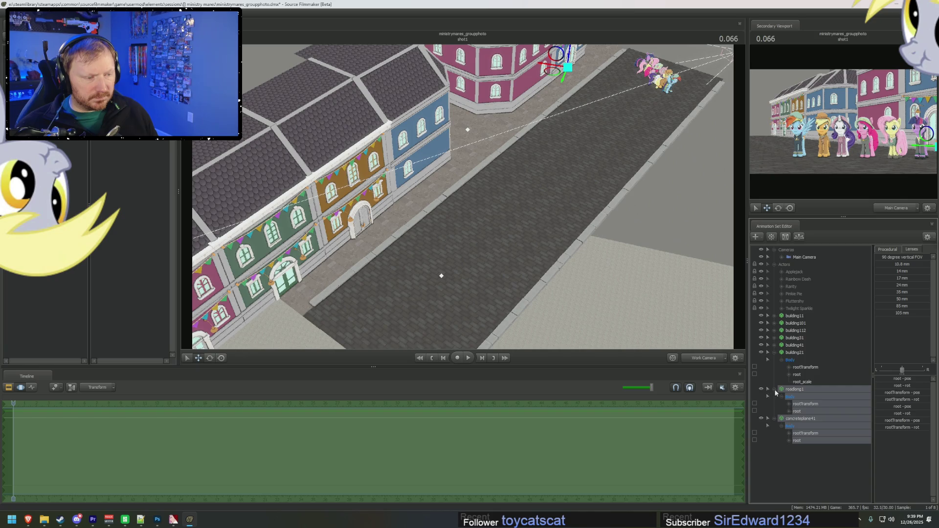
pyautogui.click(774, 389)
pyautogui.click(775, 396)
pyautogui.click(774, 353)
pyautogui.rightClick(790, 401)
pyautogui.click(822, 439)
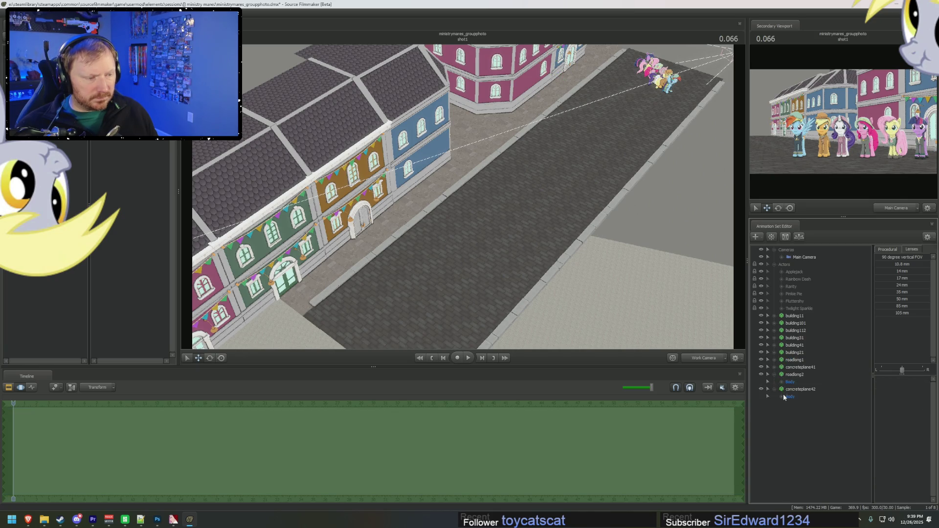
# Move the copied road and pavement, roadlong2 and concreteplane42, further down the street
pyautogui.click(797, 397)
pyautogui.keyDown('ctrl'); pyautogui.click(797, 426); pyautogui.keyUp('ctrl')
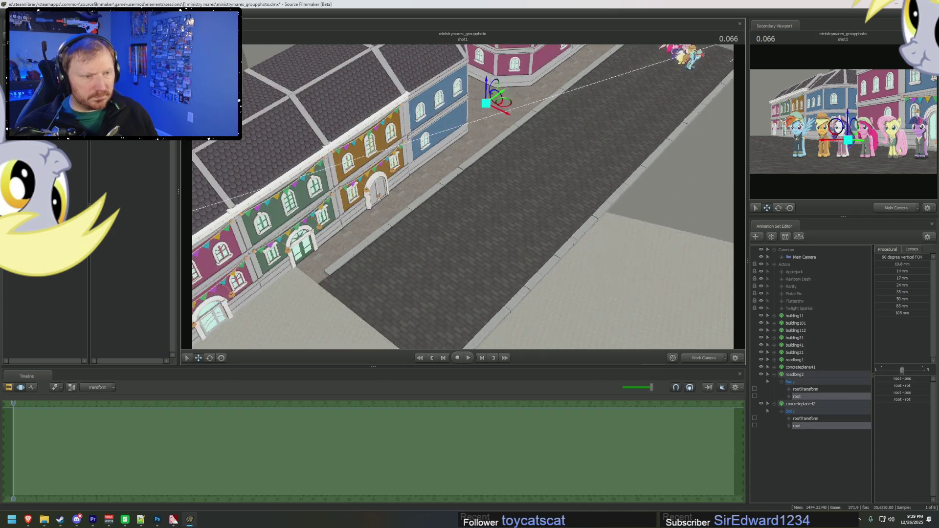
pyautogui.moveTo(470, 154); pyautogui.dragTo(514, 129, button='middle')
pyautogui.moveTo(519, 88); pyautogui.dragTo(97, 351)
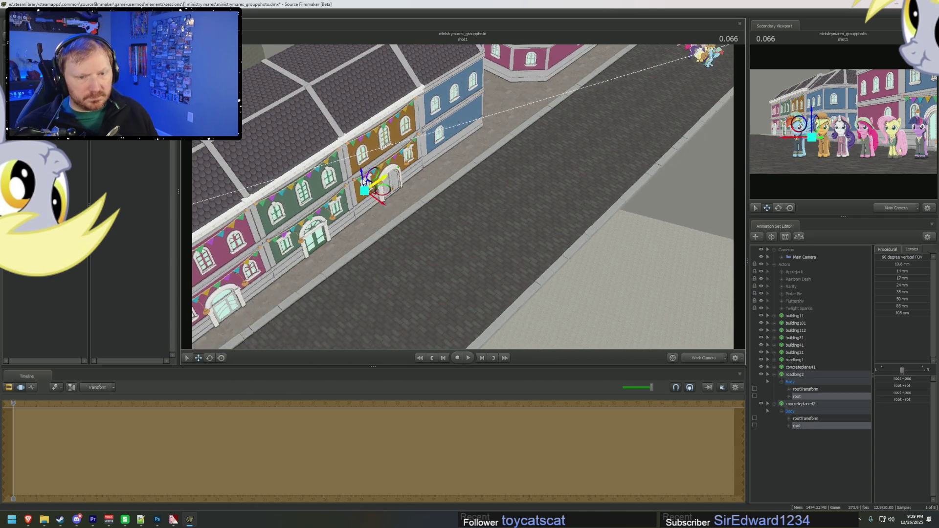
pyautogui.moveTo(402, 211)
pyautogui.mouseDown()
pyautogui.moveTo(430, 197)
pyautogui.moveTo(272, 224)
pyautogui.moveTo(284, 228)
pyautogui.mouseUp()
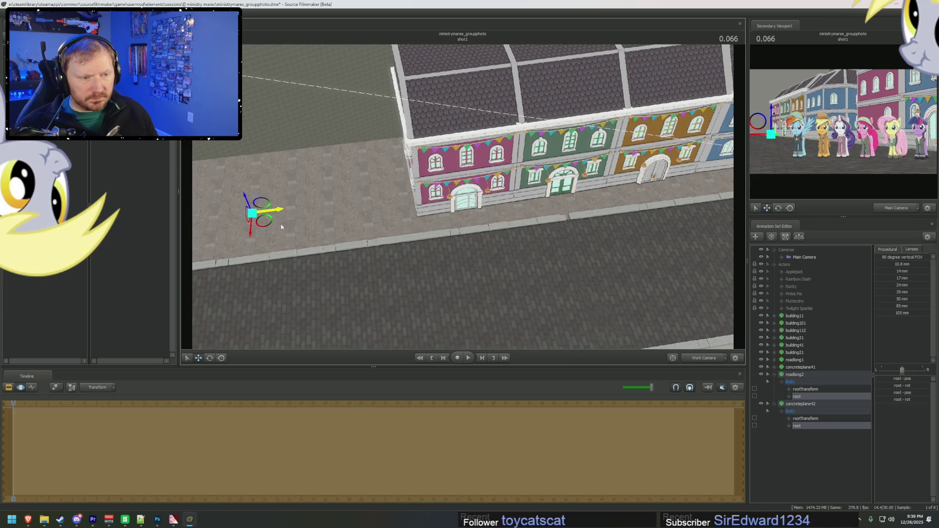
# Slide the copied pavement sideways along X, then view the shot through the main camera
pyautogui.click(812, 427)
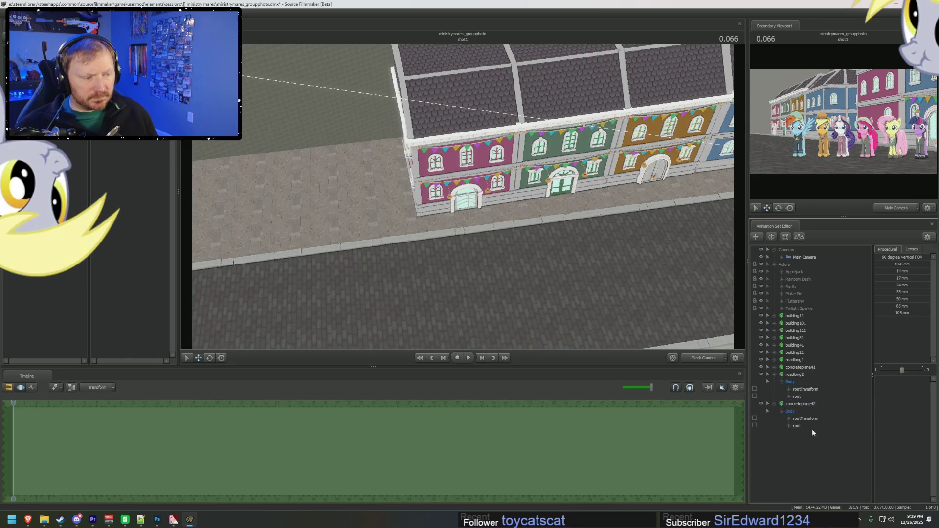
pyautogui.moveTo(284, 211); pyautogui.dragTo(260, 220)
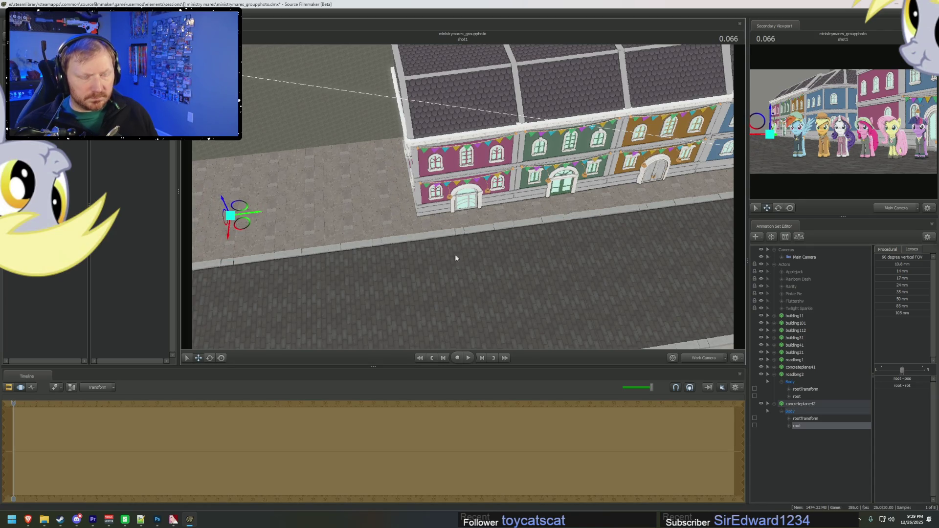
pyautogui.moveTo(456, 258); pyautogui.dragTo(469, 245)
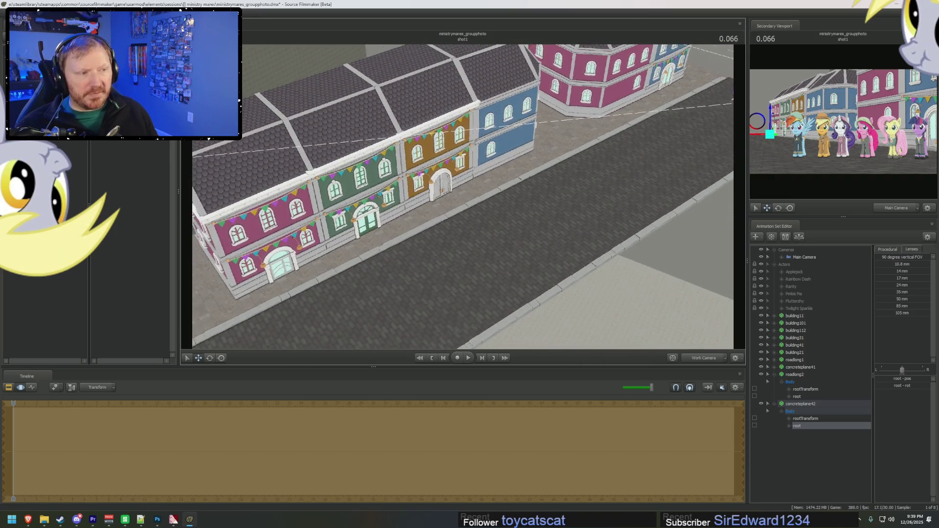
pyautogui.moveTo(470, 245); pyautogui.dragTo(490, 235)
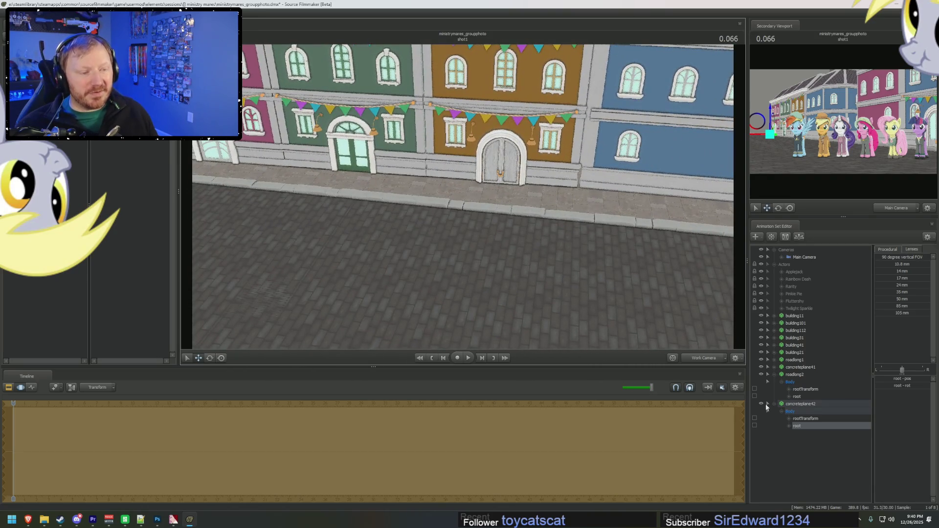
pyautogui.press('F2')
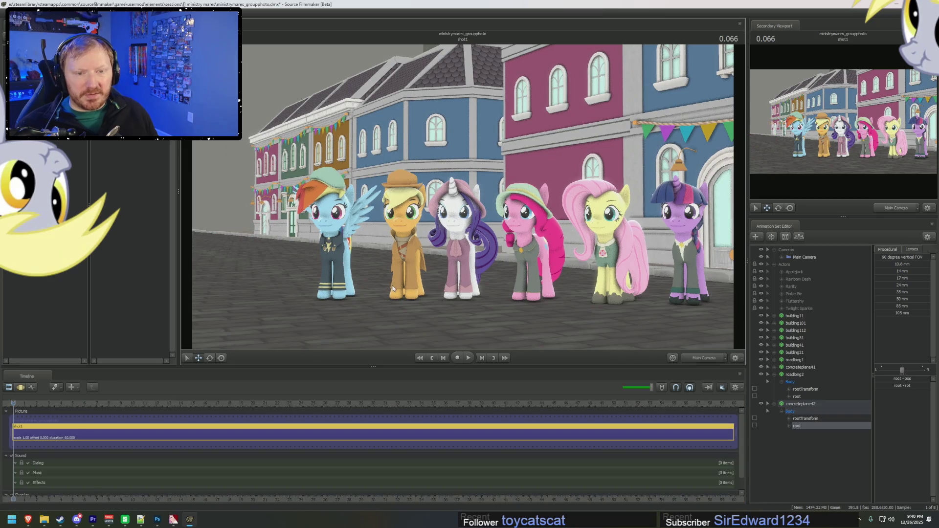
# In the Work Camera, select the road and pavement planes and rotate them into alignment
pyautogui.click(692, 359)
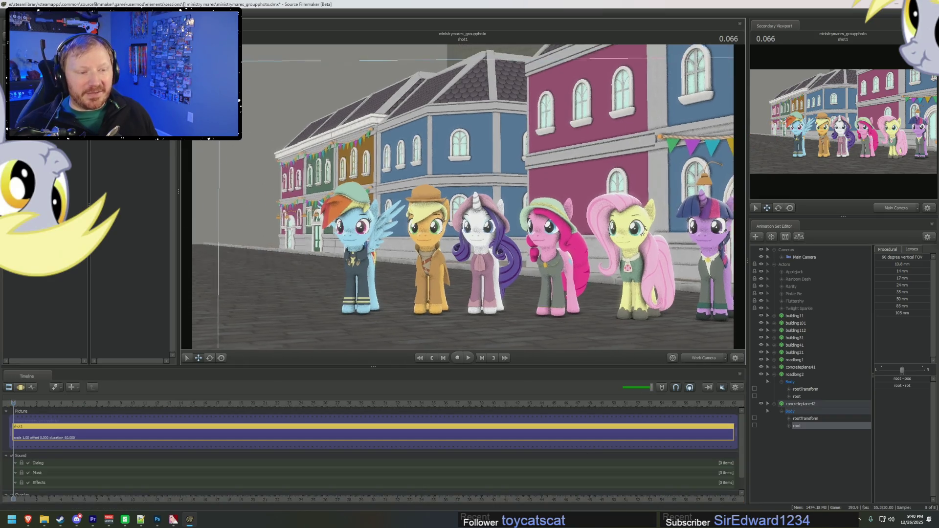
pyautogui.moveTo(463, 196); pyautogui.dragTo(463, 162)
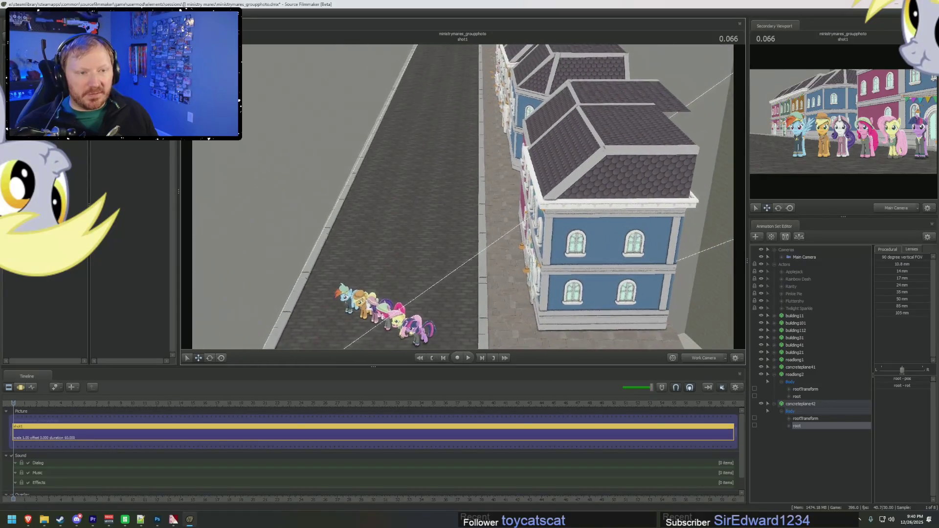
pyautogui.moveTo(462, 195); pyautogui.dragTo(521, 176, button='middle')
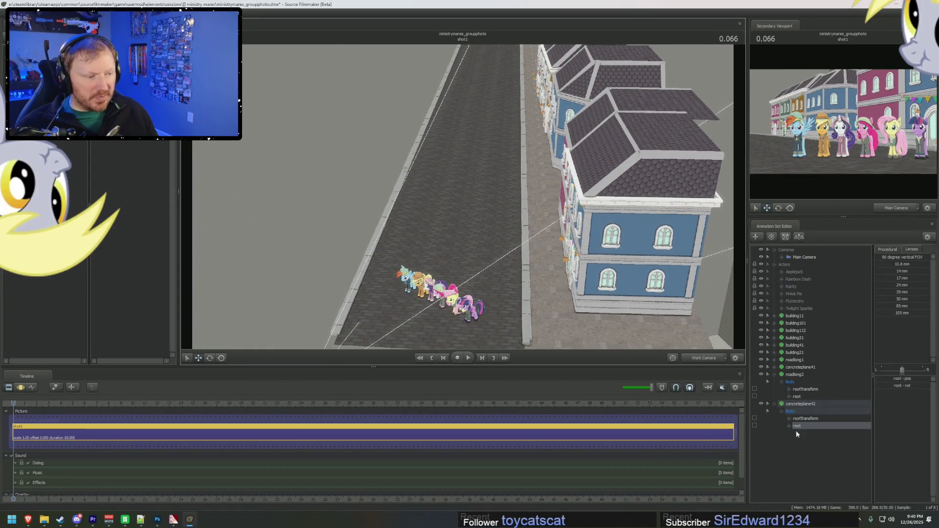
pyautogui.moveTo(803, 411); pyautogui.dragTo(802, 360)
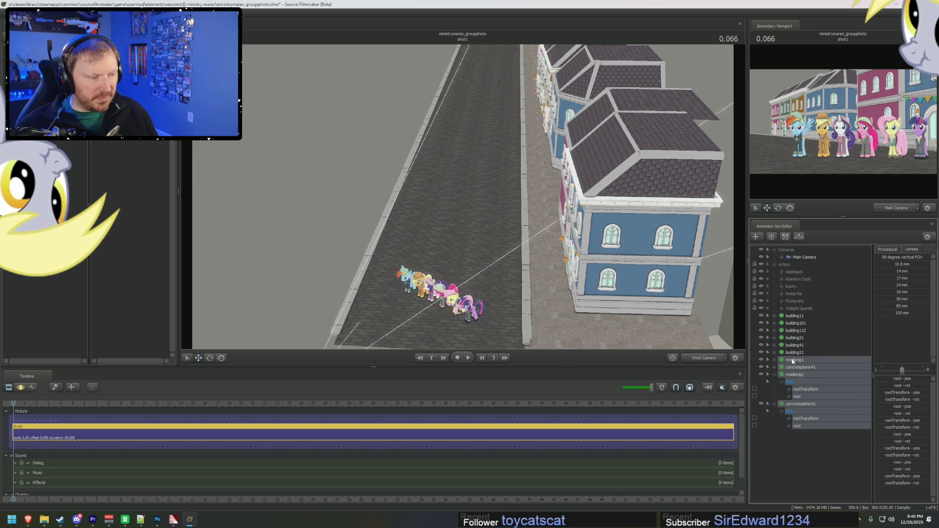
pyautogui.press('e')
pyautogui.moveTo(568, 293); pyautogui.dragTo(552, 328)
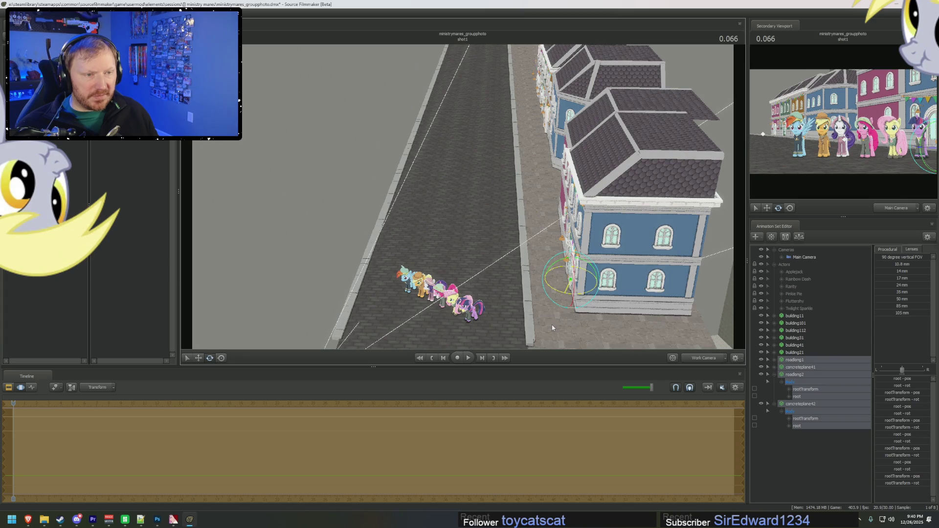
# Slide the road and pavement planes left along the buildings and check through the Main Camera
pyautogui.press('w')
pyautogui.moveTo(576, 278); pyautogui.dragTo(569, 280)
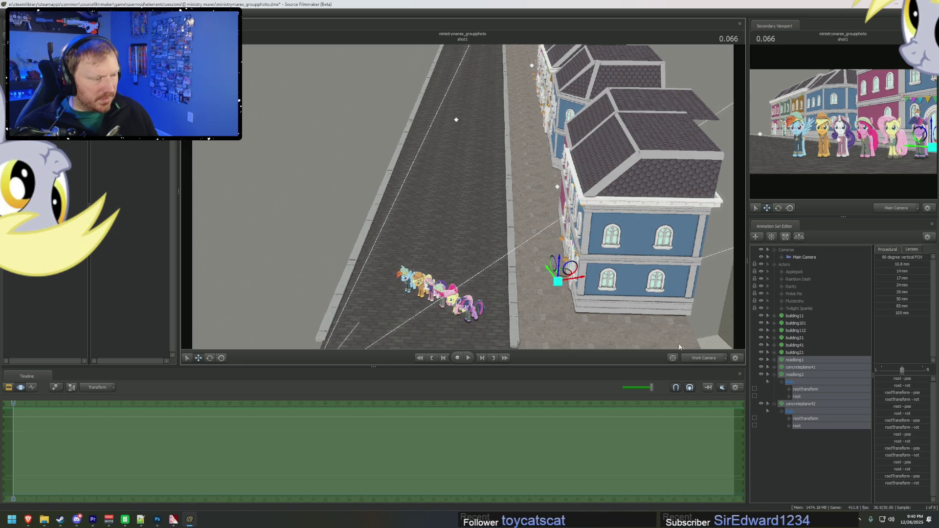
pyautogui.click(704, 359)
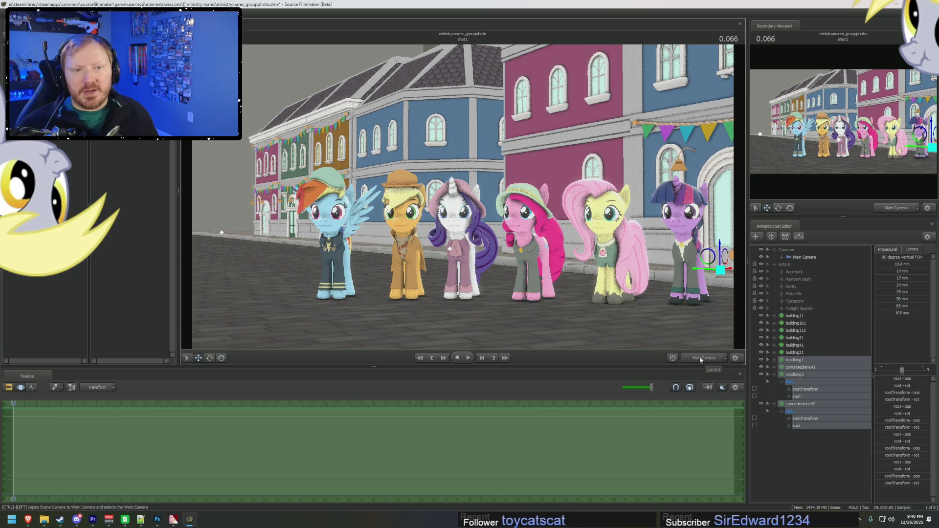
pyautogui.click(545, 308)
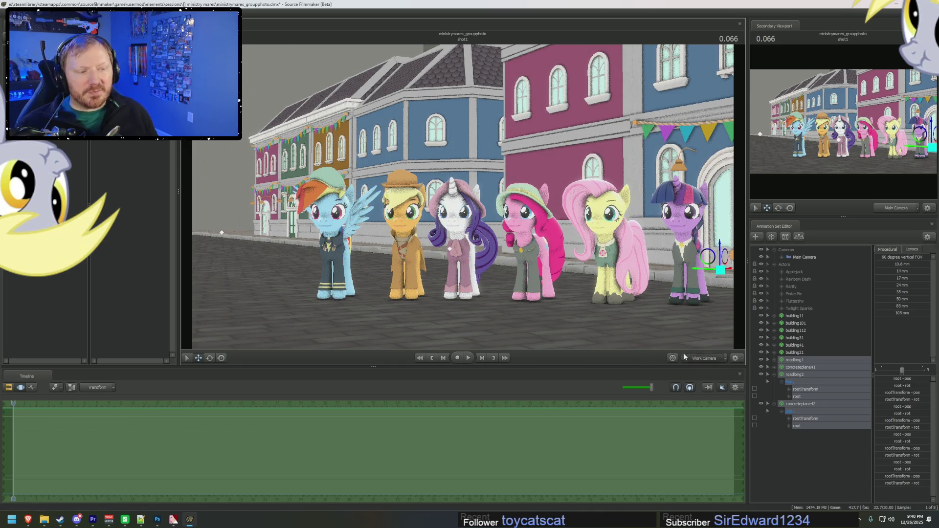
pyautogui.click(704, 358)
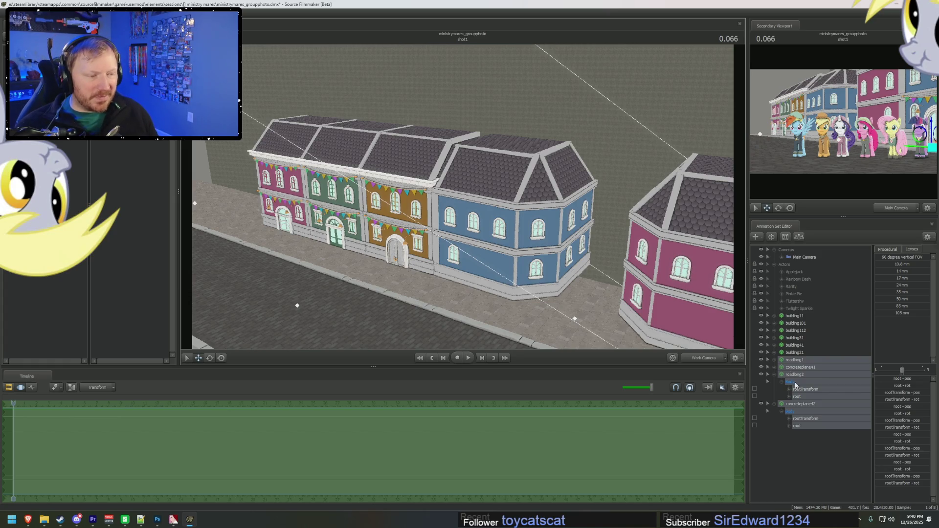
pyautogui.click(775, 375)
# Inspect the buildings in the list and delete building41 from the scene
pyautogui.click(794, 338)
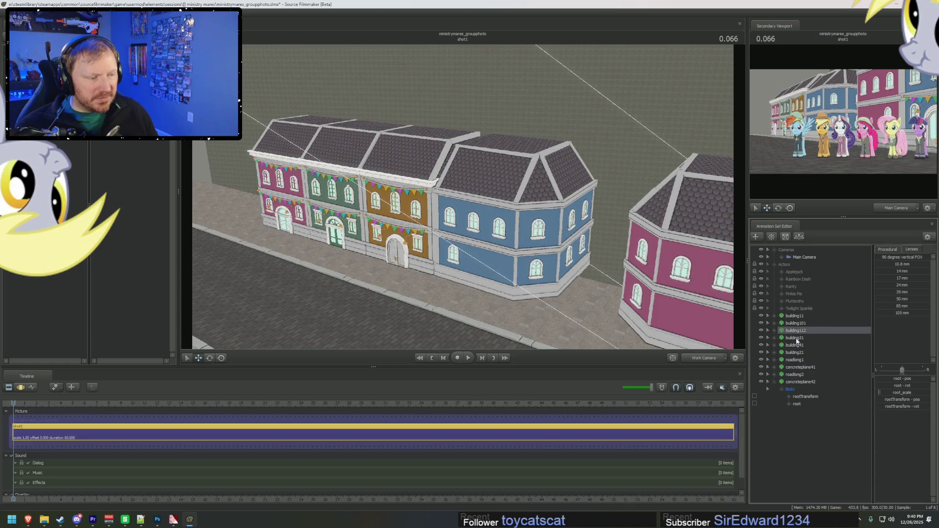
pyautogui.click(799, 319)
pyautogui.doubleClick(796, 331)
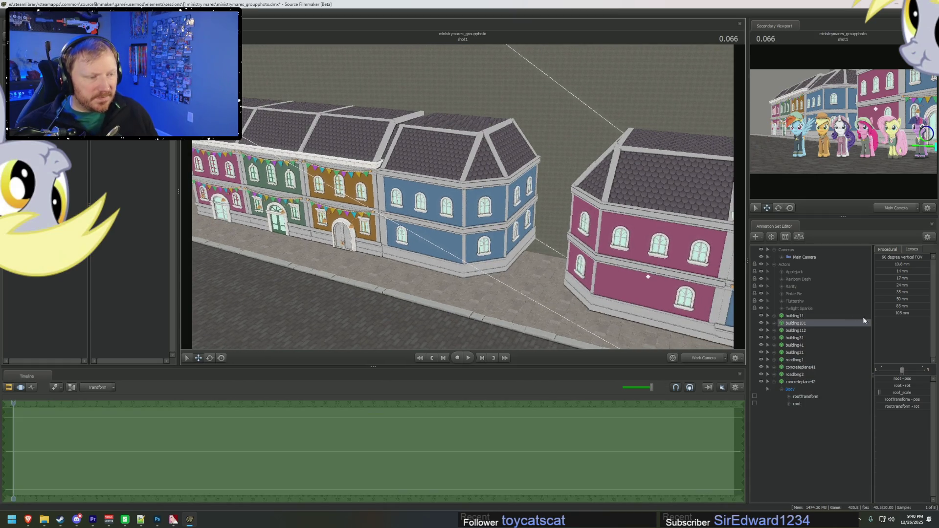
pyautogui.click(796, 324)
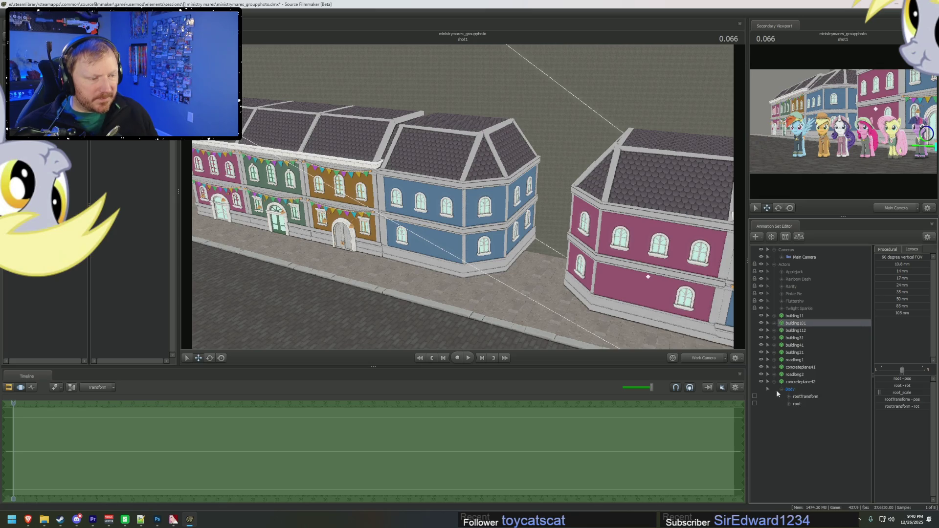
pyautogui.doubleClick(795, 353)
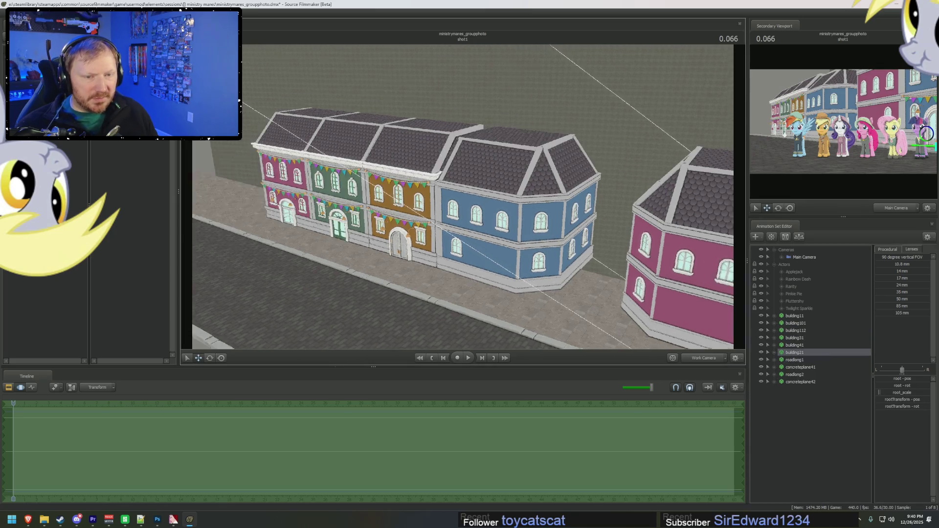
pyautogui.click(793, 346)
pyautogui.rightClick(793, 347)
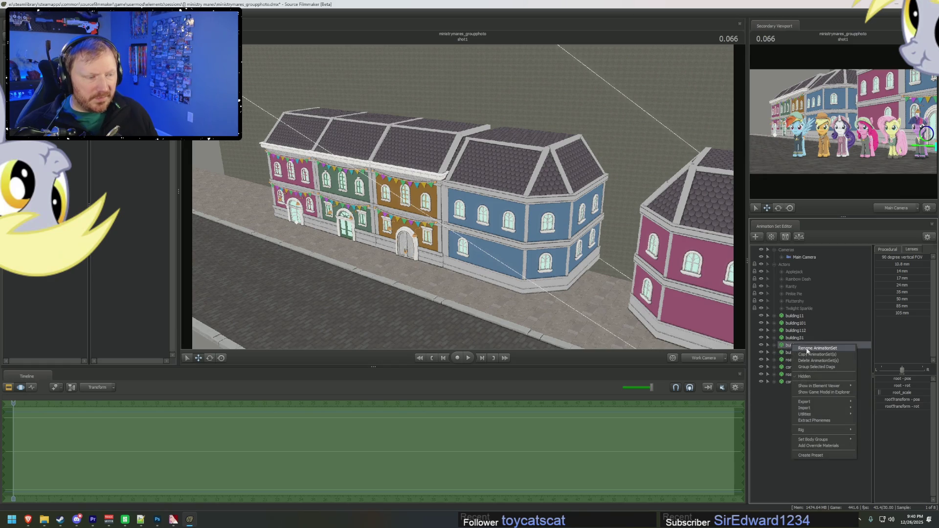
pyautogui.click(812, 361)
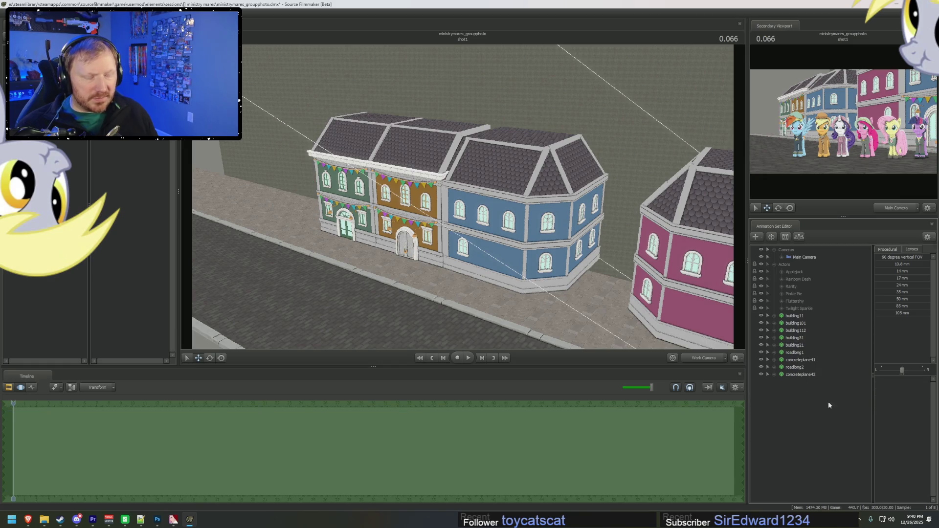
# Paste a building copy as building113 and select its root control
pyautogui.rightClick(828, 426)
pyautogui.click(836, 461)
pyautogui.click(772, 382)
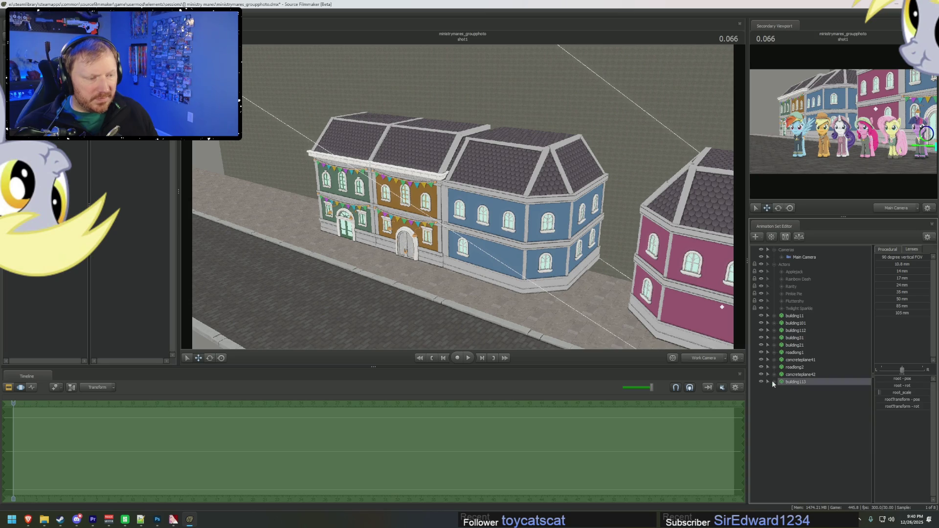
pyautogui.click(782, 390)
pyautogui.click(803, 405)
# Move the pink building113 left along the street flush against the green building
pyautogui.moveTo(740, 313); pyautogui.dragTo(272, 193)
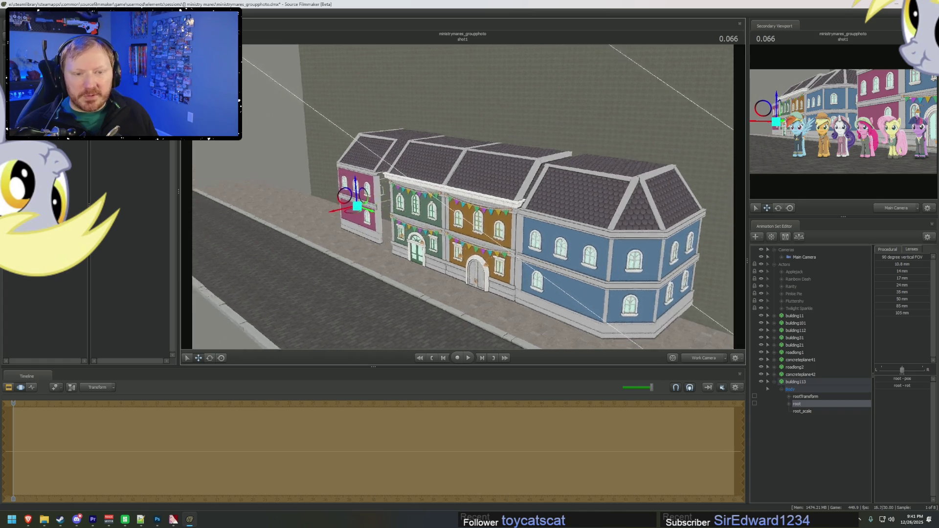
pyautogui.scroll(5, 476, 181)
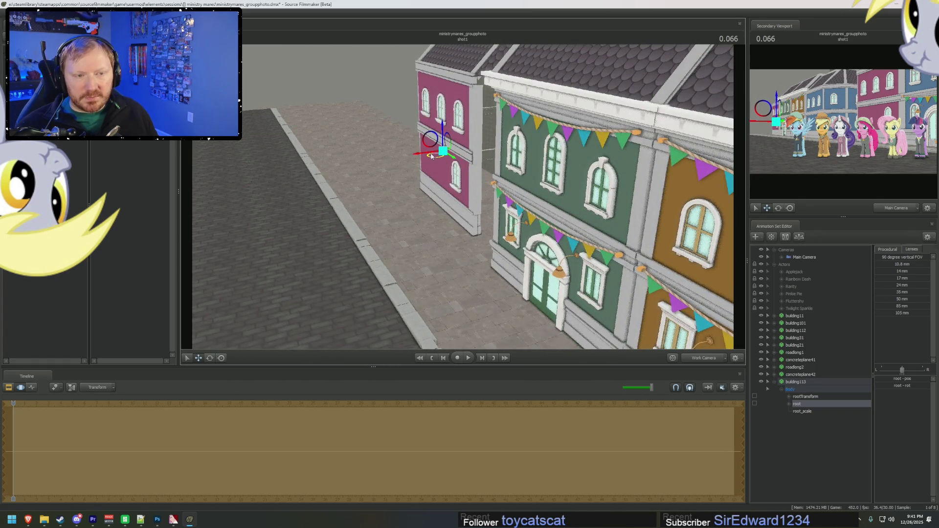
pyautogui.moveTo(431, 156); pyautogui.dragTo(441, 172)
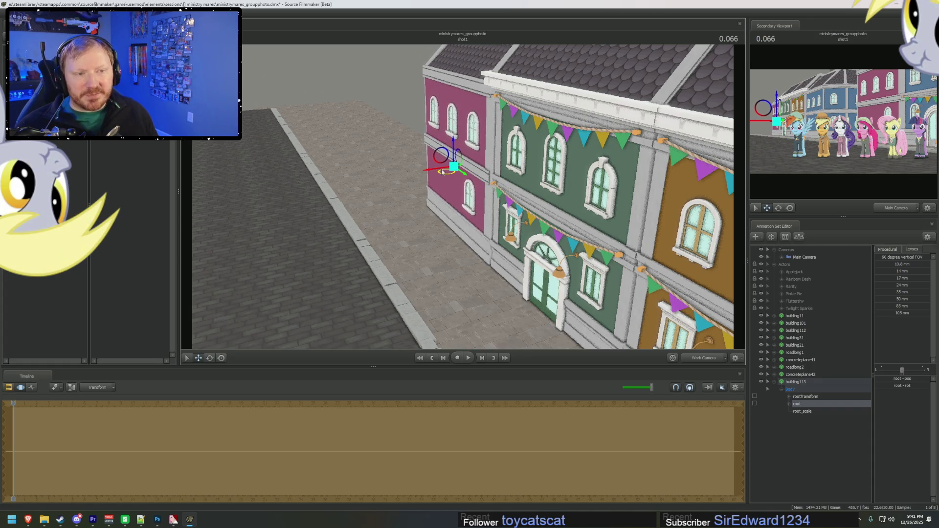
pyautogui.moveTo(442, 172)
pyautogui.mouseDown()
pyautogui.moveTo(425, 196)
pyautogui.moveTo(458, 193)
pyautogui.moveTo(473, 181)
pyautogui.mouseUp()
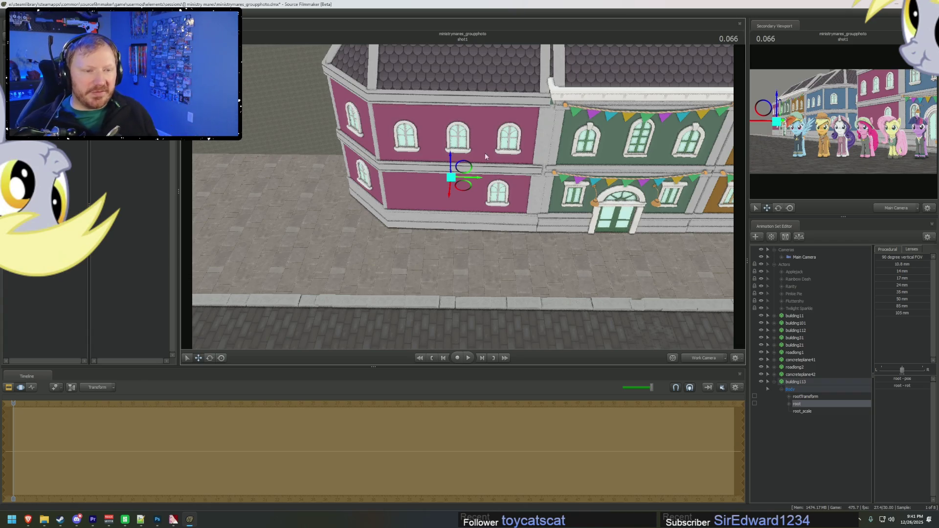
pyautogui.moveTo(472, 177)
pyautogui.mouseDown(button='middle')
pyautogui.moveTo(463, 200)
pyautogui.moveTo(462, 180)
pyautogui.mouseUp(button='middle')
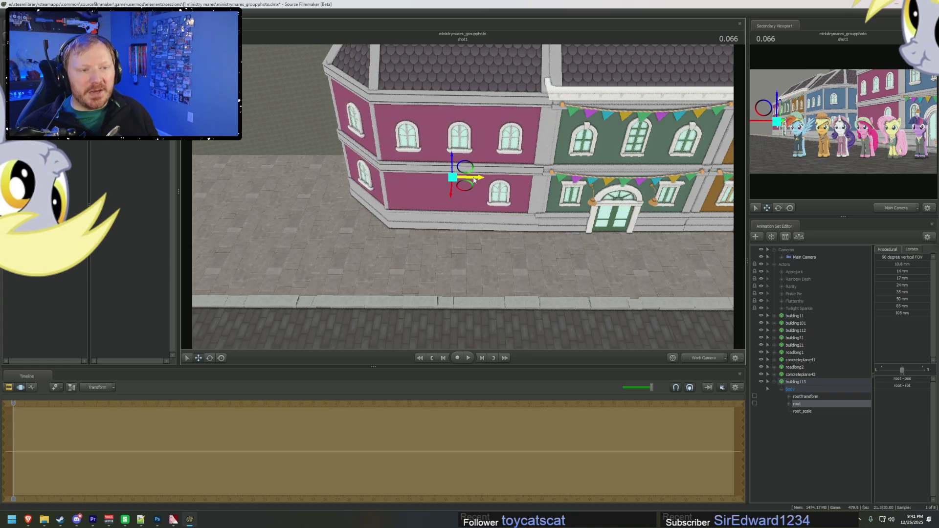
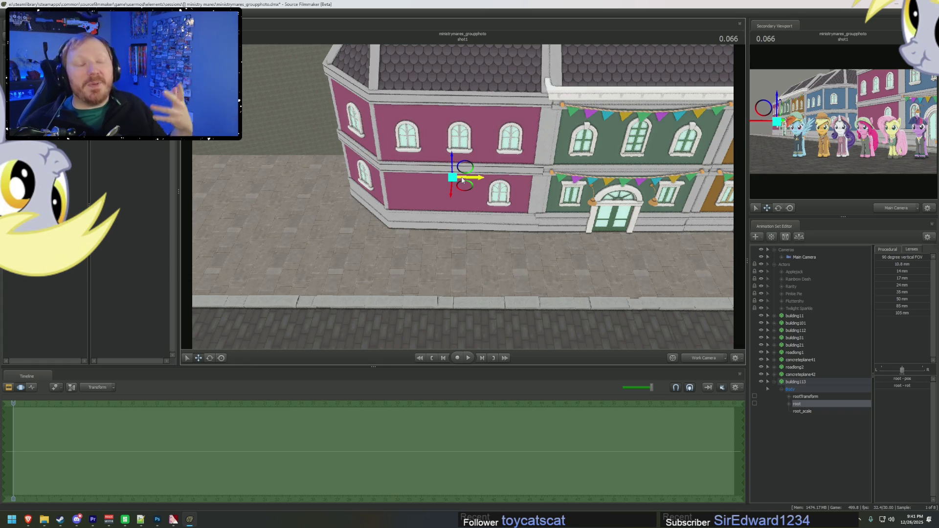
# Orbit the view around the pink and green building and open the Animation Set Editor context menu
pyautogui.moveTo(445, 192); pyautogui.dragTo(445, 193)
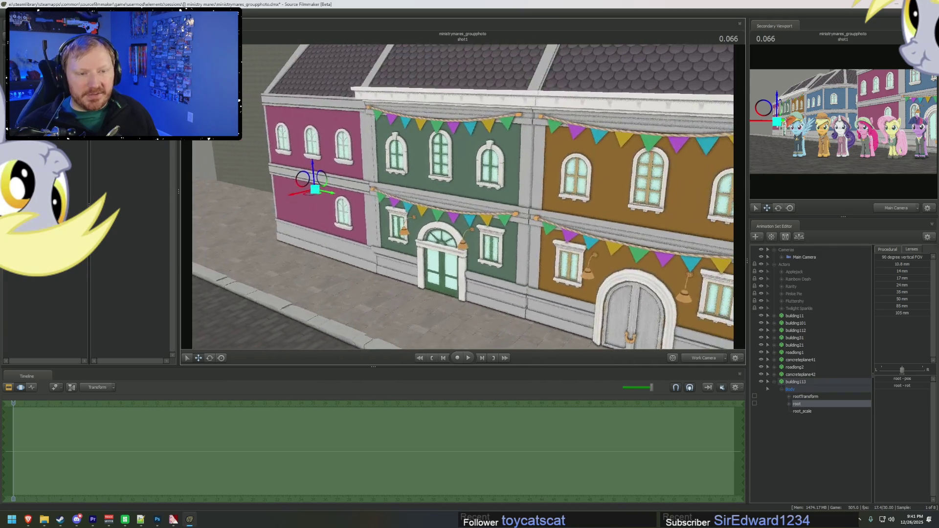
pyautogui.moveTo(479, 207); pyautogui.dragTo(479, 207)
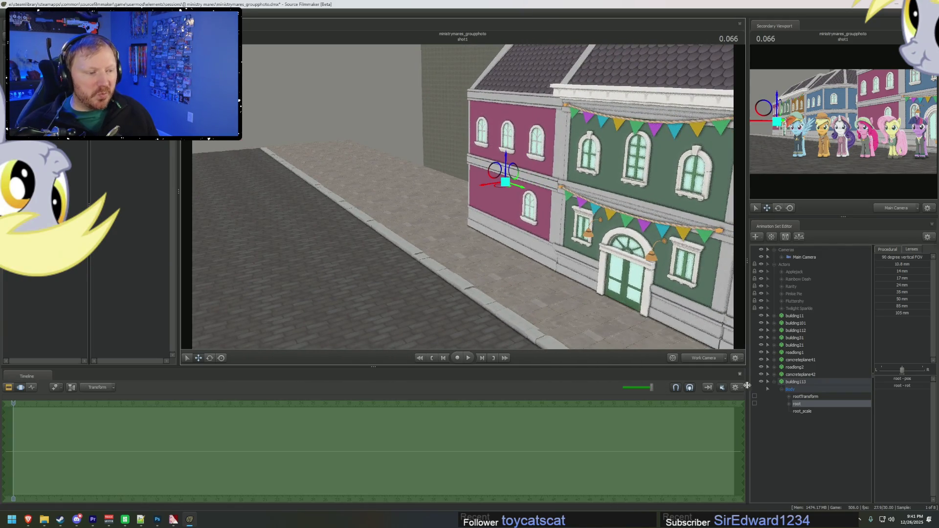
pyautogui.rightClick(796, 404)
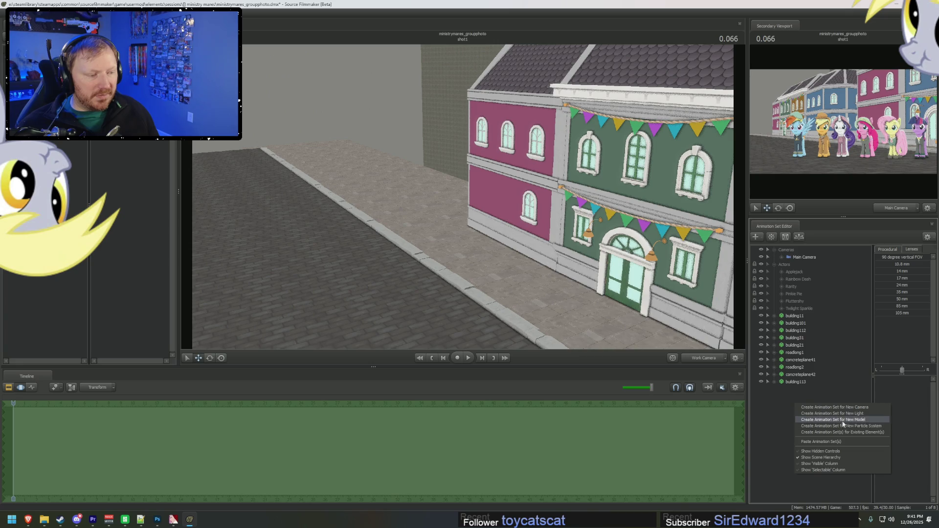
# Preview the palm tree and building4 models, then load building5.mdl as a new animation set
pyautogui.click(844, 422)
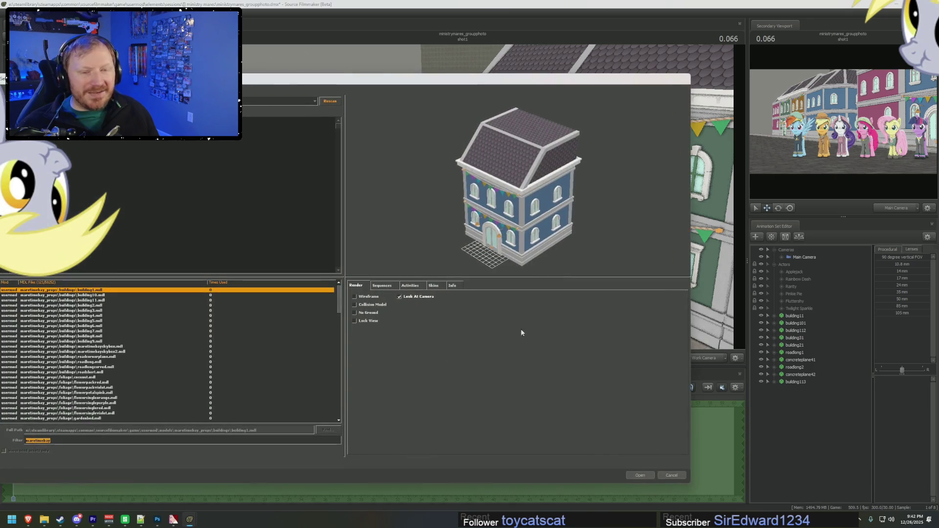
pyautogui.scroll(-7, 103, 353)
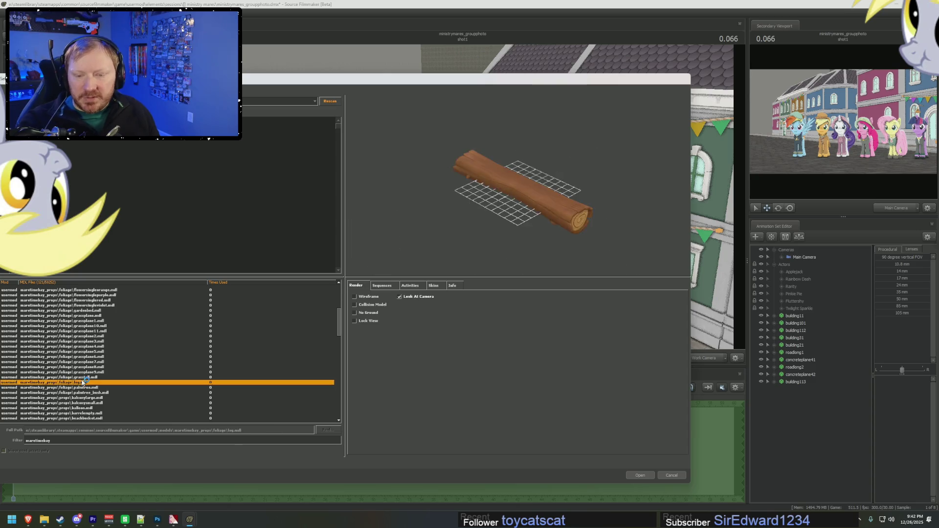
pyautogui.click(123, 388)
pyautogui.press('Up')
pyautogui.press('Up')
pyautogui.scroll(-10, 109, 364)
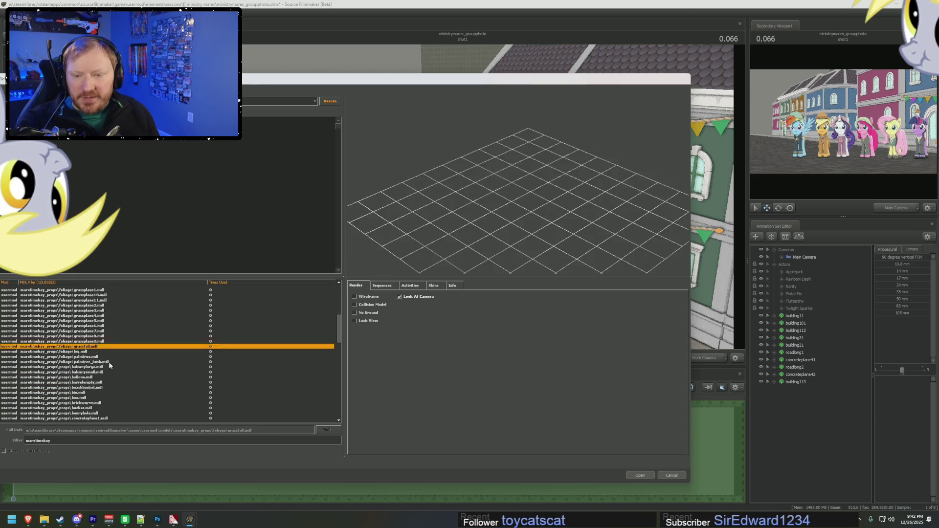
pyautogui.scroll(5, 105, 369)
pyautogui.scroll(5, 99, 374)
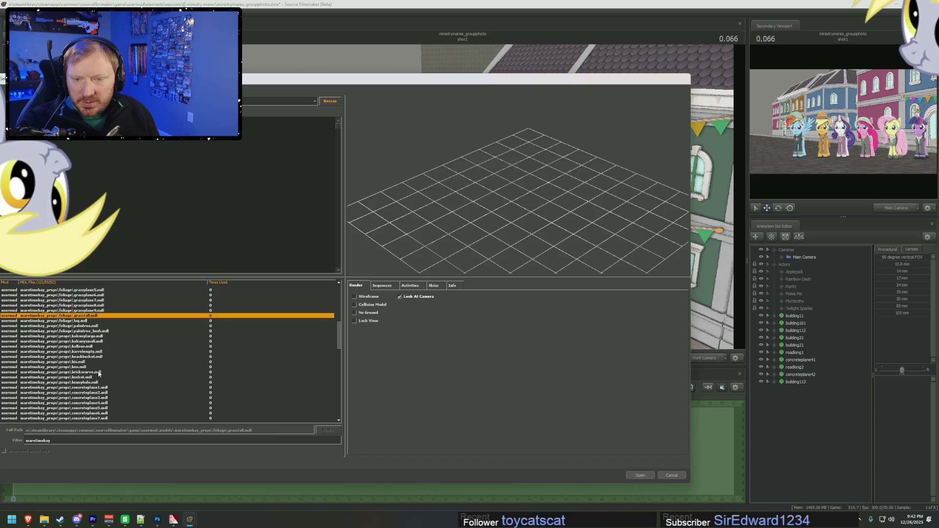
pyautogui.click(91, 398)
pyautogui.scroll(5, 122, 366)
pyautogui.click(179, 326)
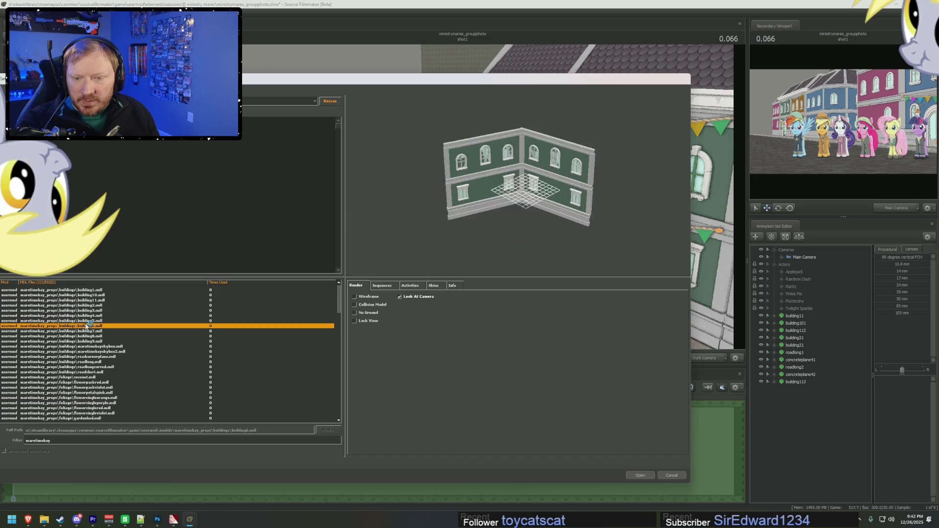
pyautogui.press('Up')
pyautogui.press('Up')
pyautogui.press('Down')
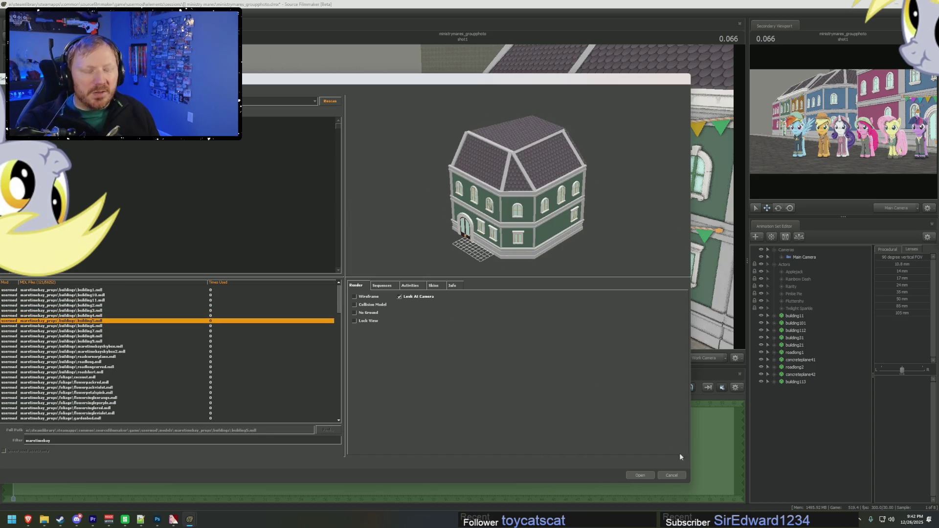
pyautogui.click(648, 474)
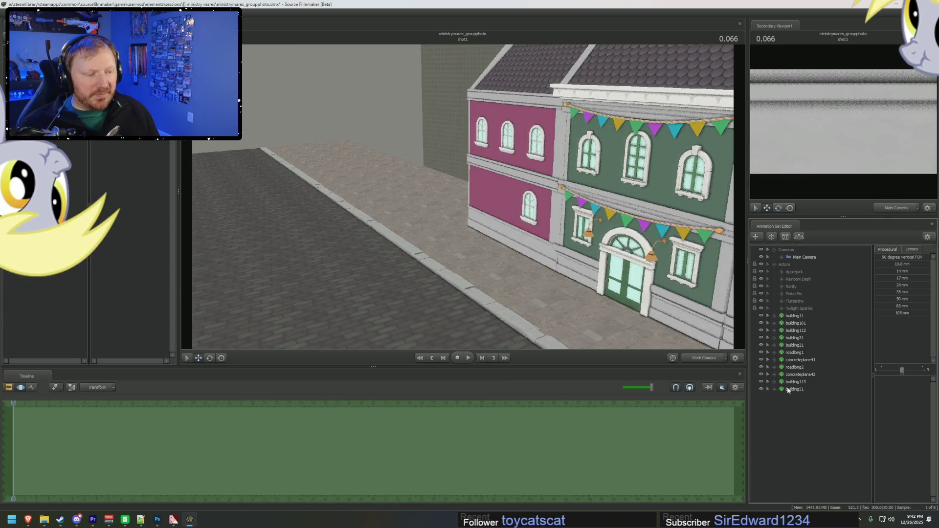
# Expand building51, select its root control and frame it in the viewport
pyautogui.click(797, 315)
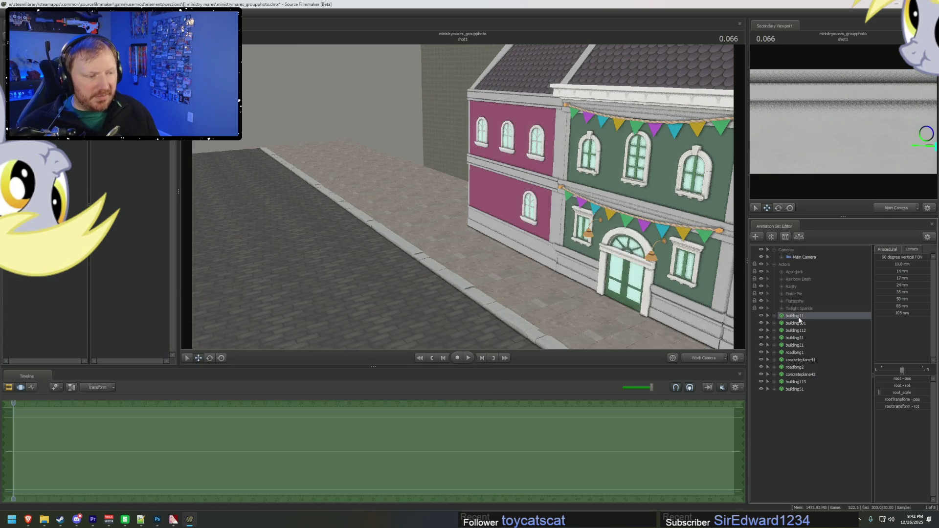
pyautogui.click(795, 389)
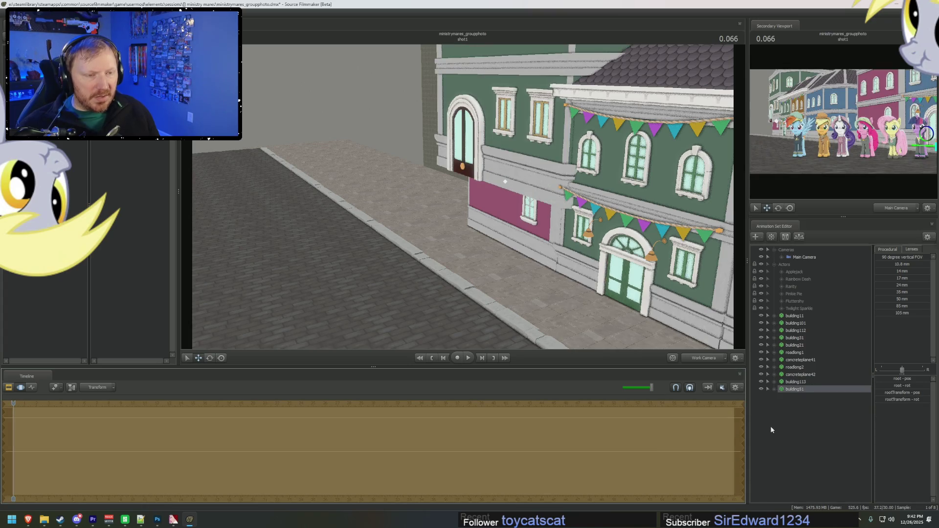
pyautogui.click(788, 390)
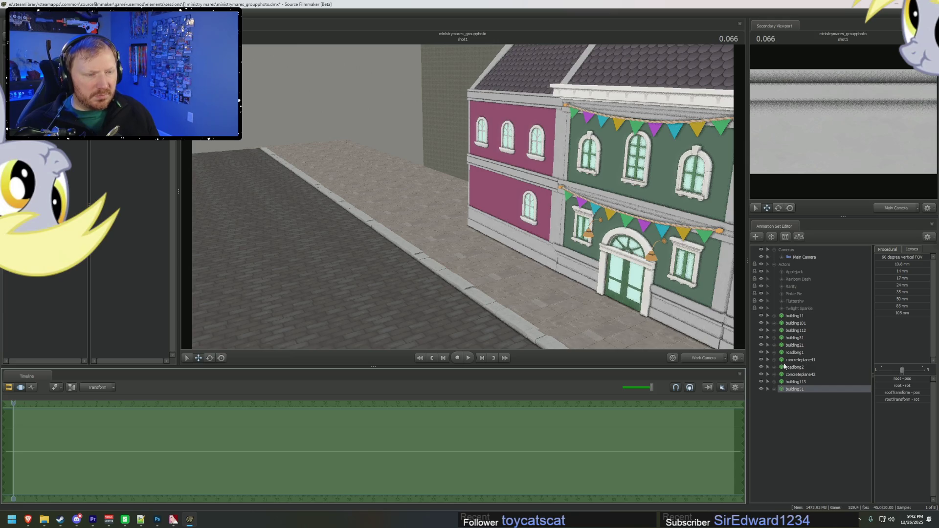
pyautogui.click(803, 317)
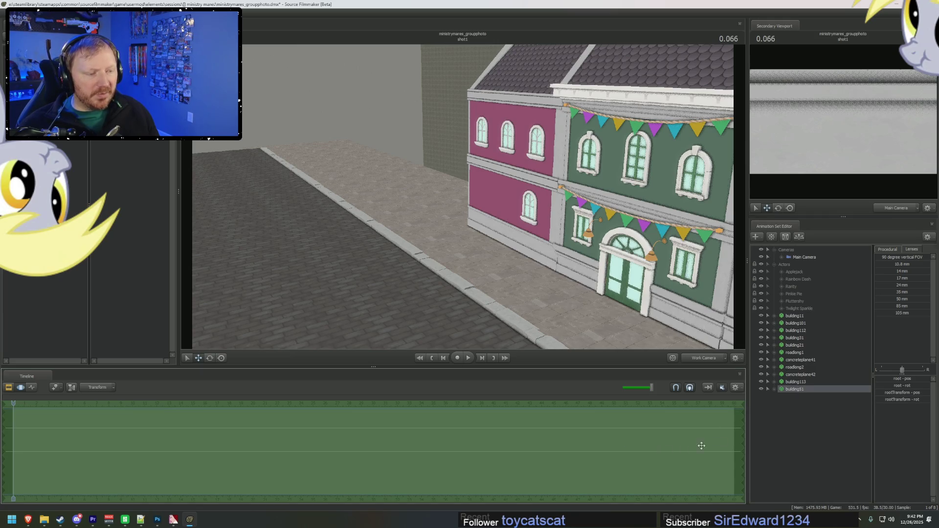
pyautogui.click(776, 390)
pyautogui.click(796, 412)
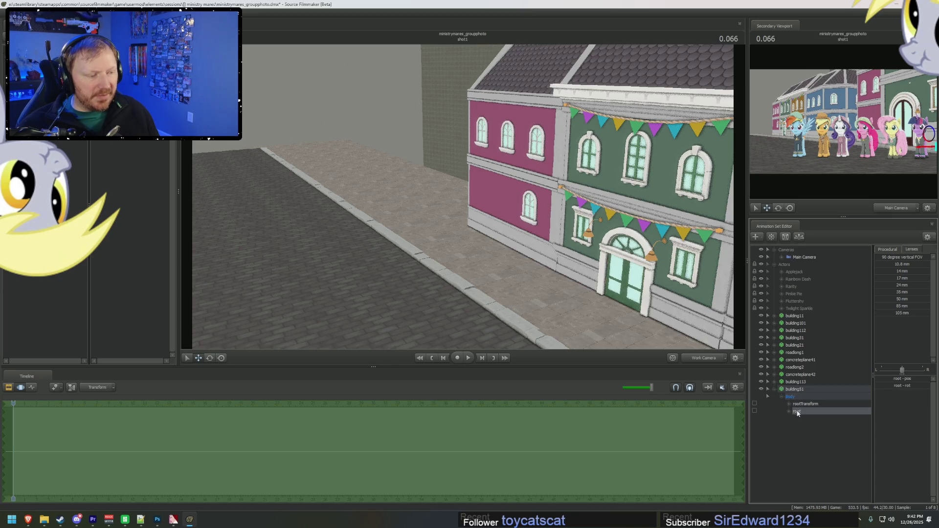
pyautogui.click(775, 383)
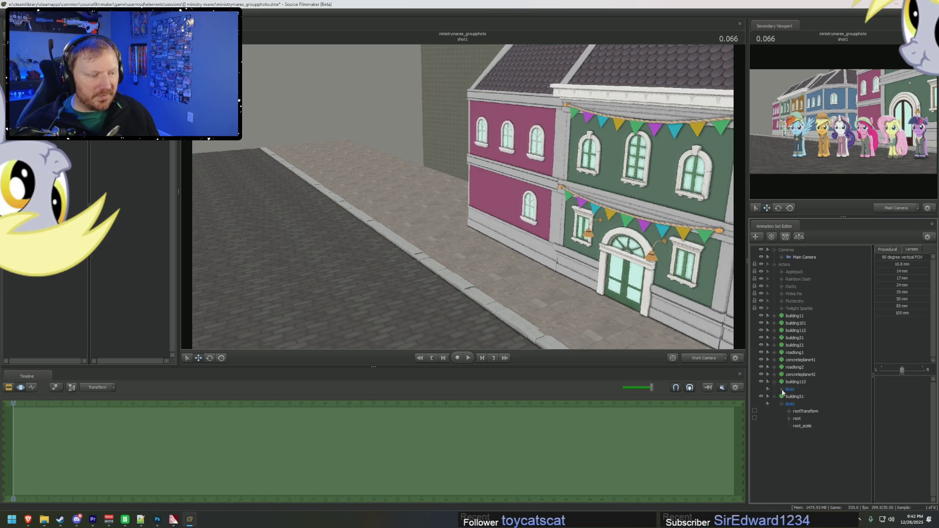
pyautogui.click(822, 411)
pyautogui.click(795, 419)
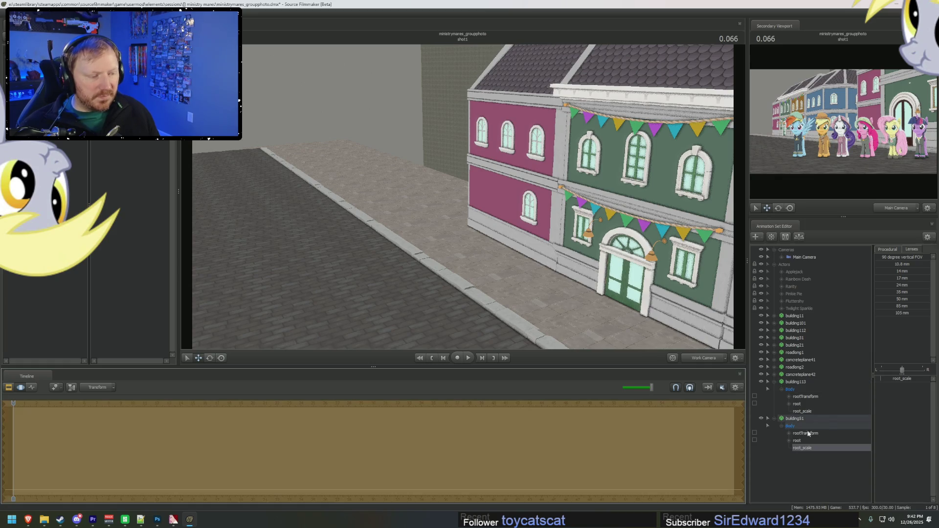
pyautogui.click(774, 382)
pyautogui.click(774, 389)
pyautogui.click(774, 390)
pyautogui.click(797, 412)
pyautogui.press('f')
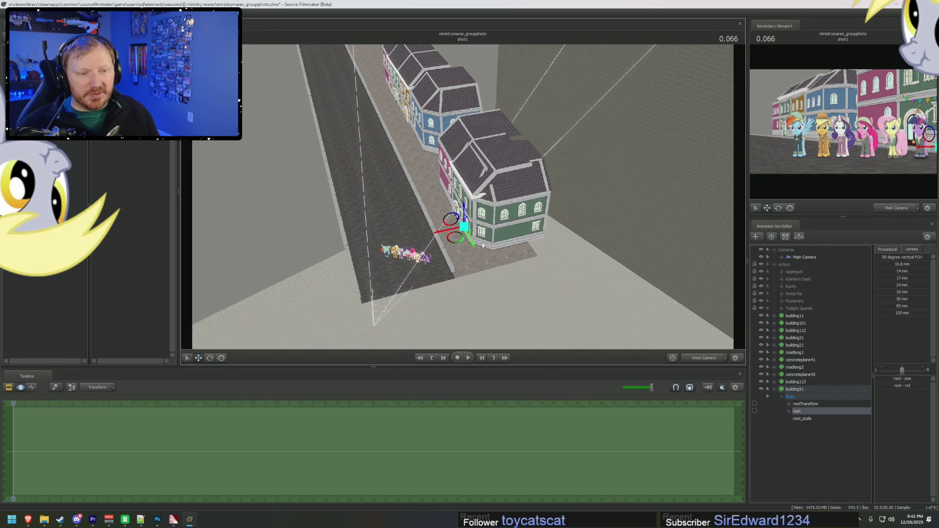
# Drag building51 up the street beside the row, then collapse its controls in the Clip Editor
pyautogui.moveTo(473, 242); pyautogui.dragTo(392, 93)
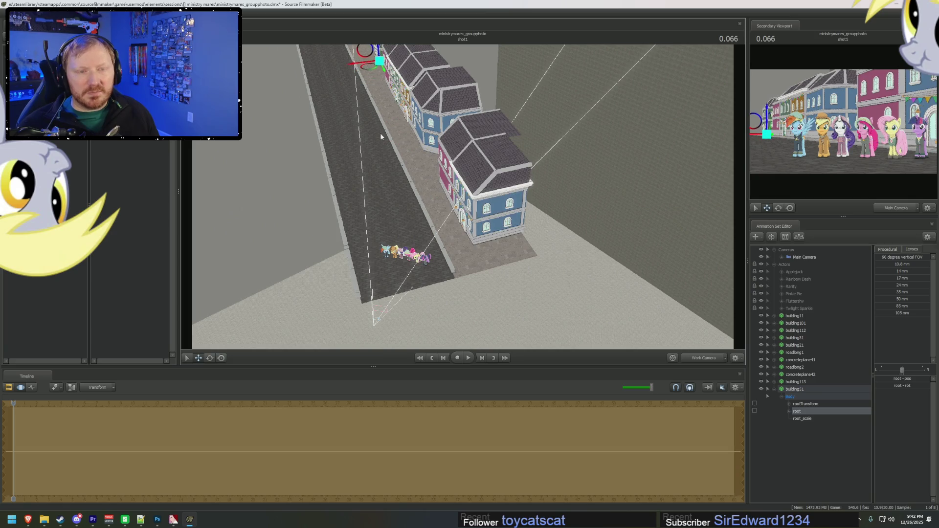
pyautogui.press('f')
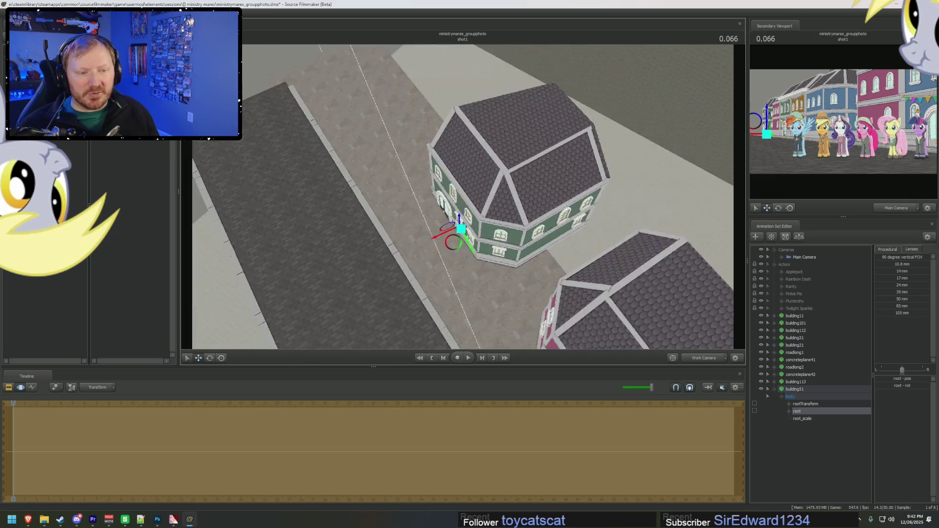
pyautogui.moveTo(464, 235); pyautogui.dragTo(464, 200, button='middle')
pyautogui.moveTo(467, 245); pyautogui.dragTo(557, 315)
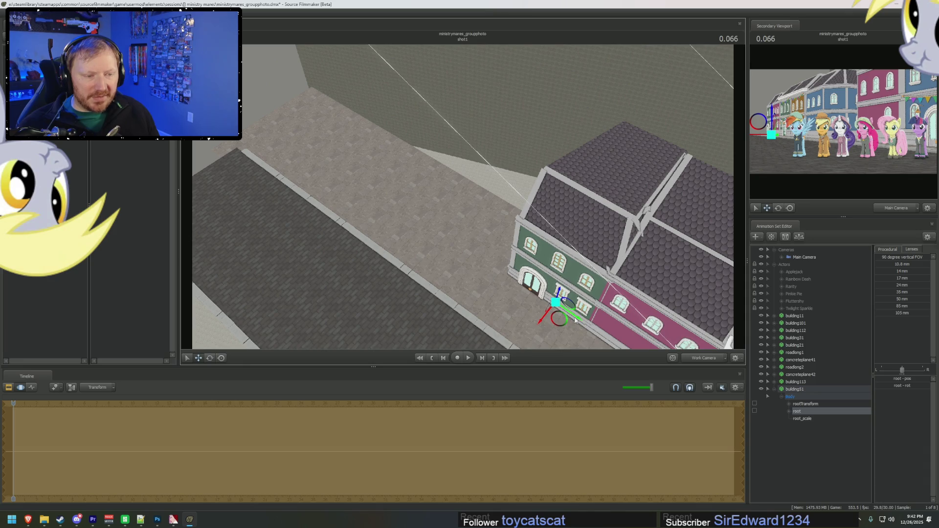
pyautogui.moveTo(577, 320)
pyautogui.mouseDown()
pyautogui.moveTo(460, 266)
pyautogui.moveTo(420, 274)
pyautogui.moveTo(489, 207)
pyautogui.mouseUp()
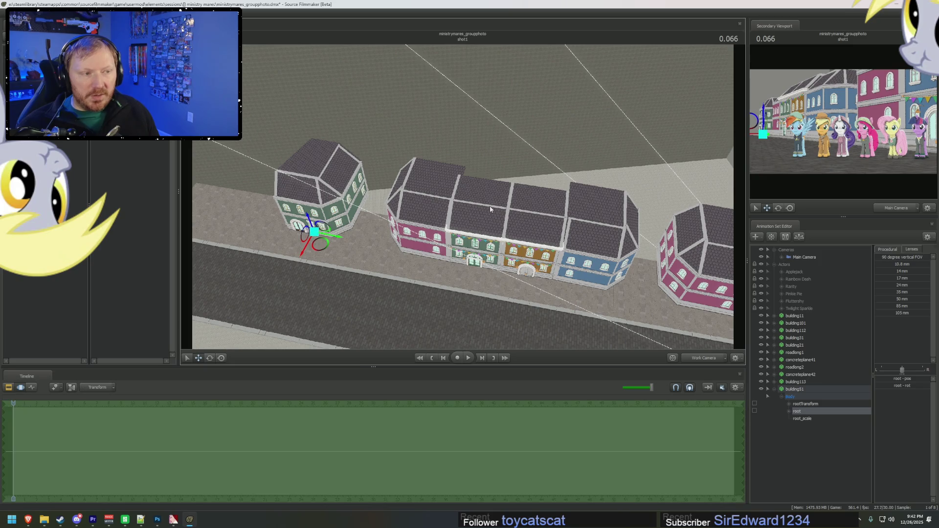
pyautogui.press('F1')
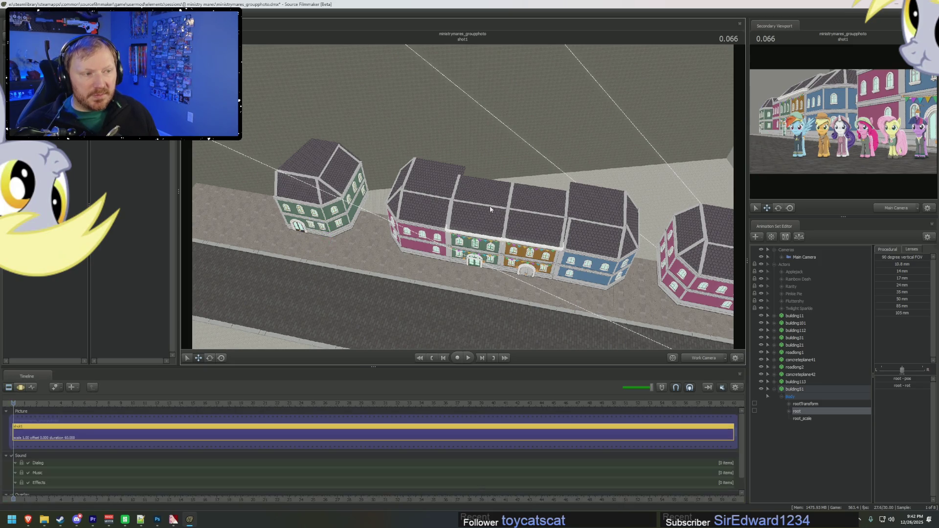
pyautogui.click(775, 389)
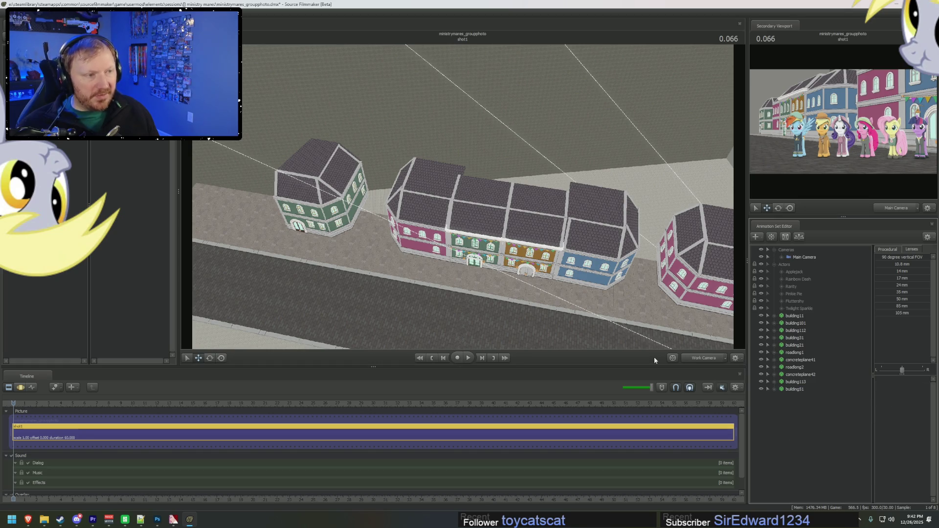
pyautogui.hotkey('ctrl', 'shift', 'm')
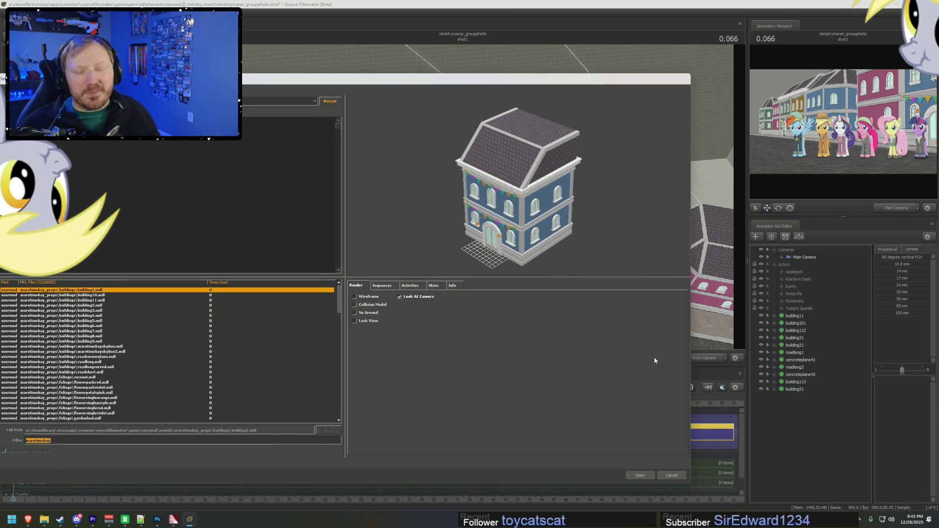
# Preview the skybox and building models, then load the blue building_building1.mdl as building114
pyautogui.click(67, 382)
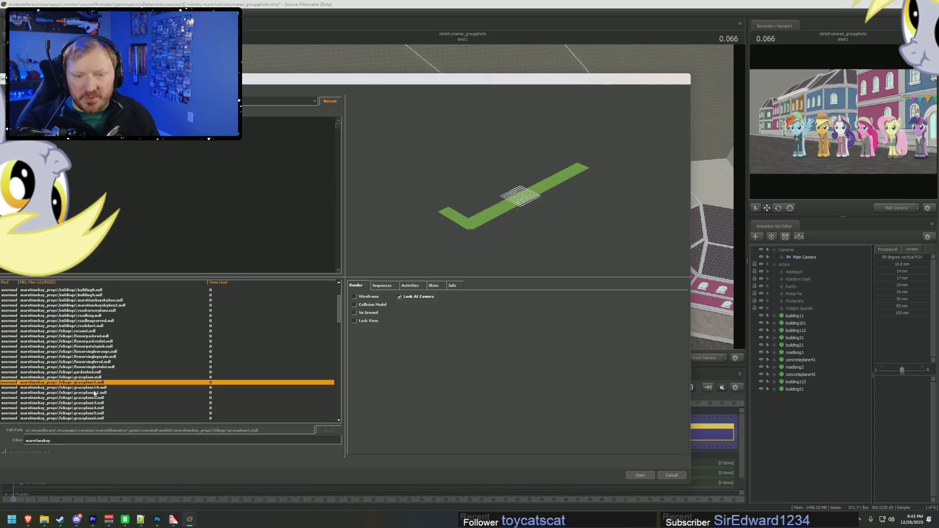
pyautogui.click(93, 352)
pyautogui.click(92, 321)
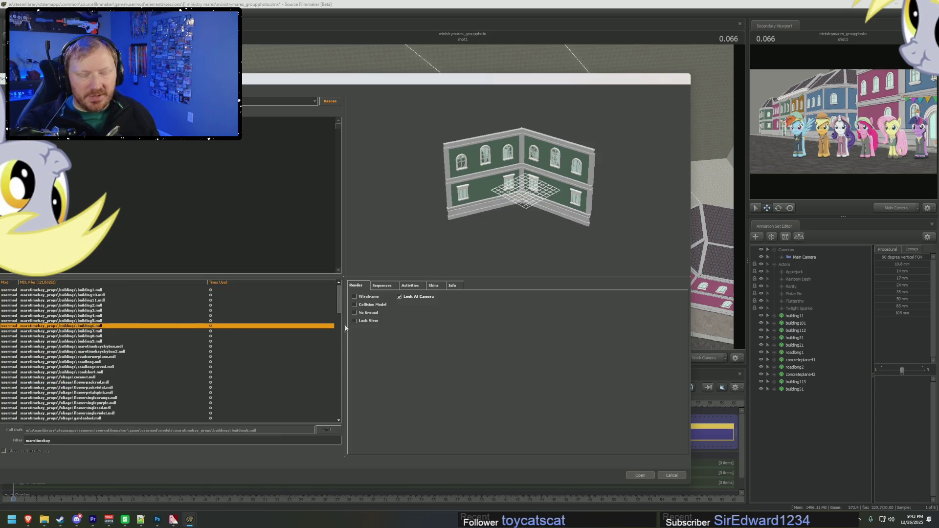
pyautogui.press('Up')
pyautogui.press('Up')
pyautogui.press('Up')
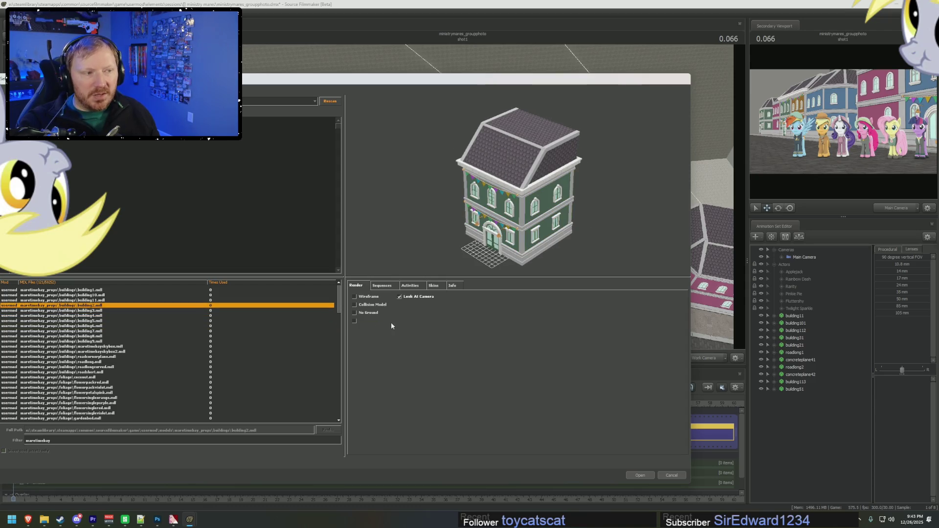
pyautogui.press('Down')
pyautogui.press('Up')
pyautogui.press('Up')
pyautogui.press('Up')
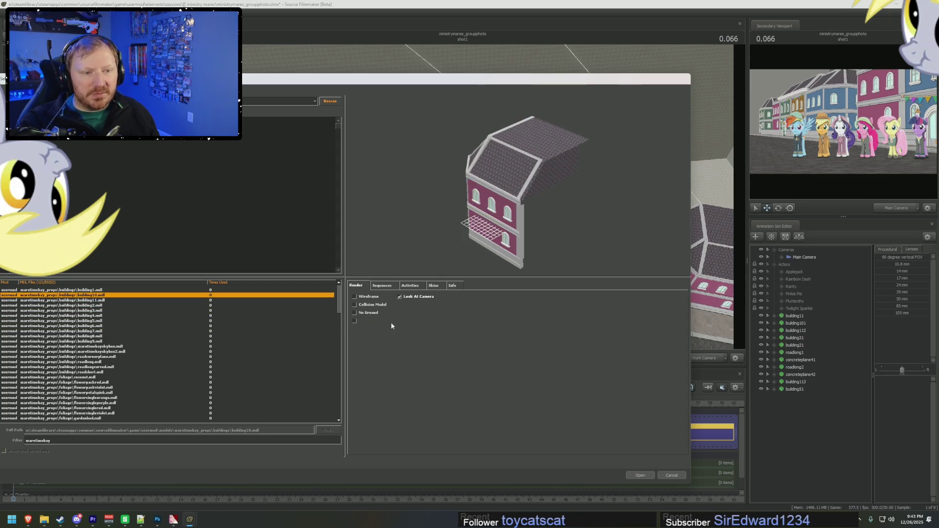
pyautogui.press('Up')
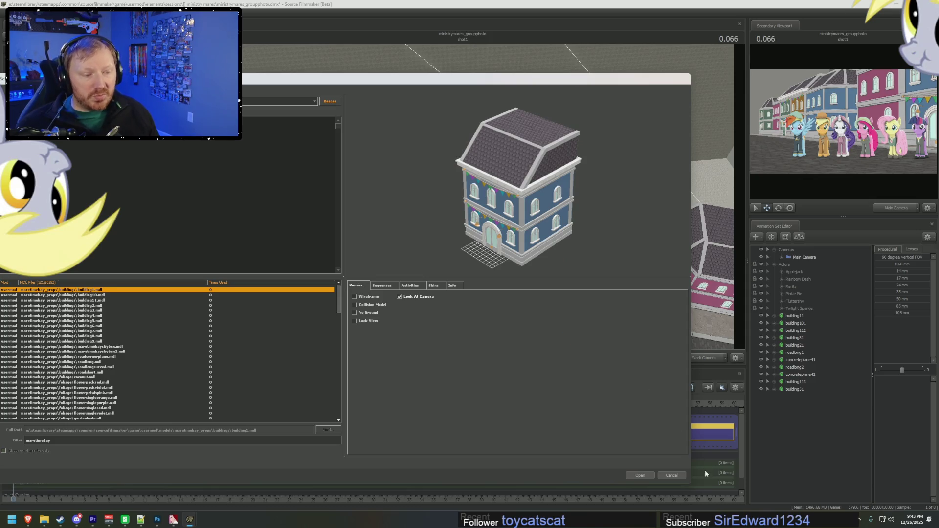
pyautogui.click(642, 475)
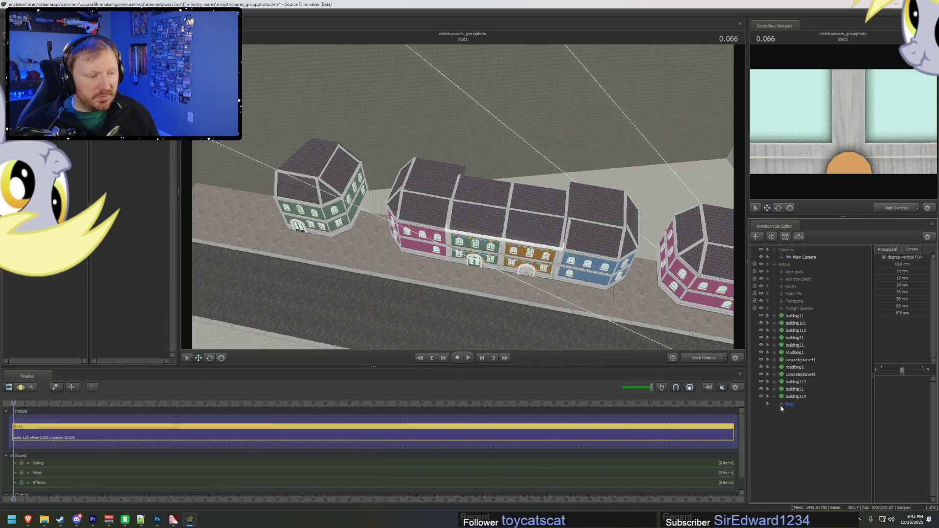
# Expand building114's controls and select its root transform control
pyautogui.rightClick(800, 418)
pyautogui.click(831, 433)
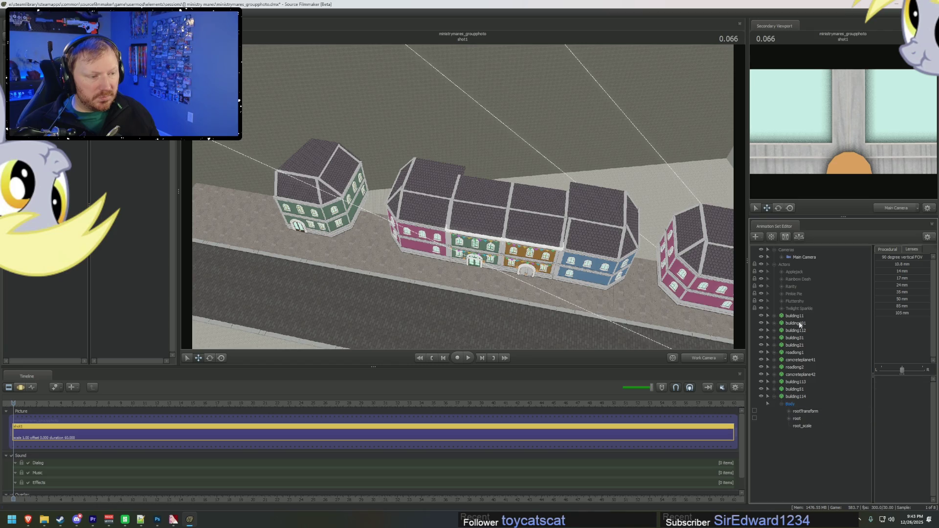
pyautogui.press('F3')
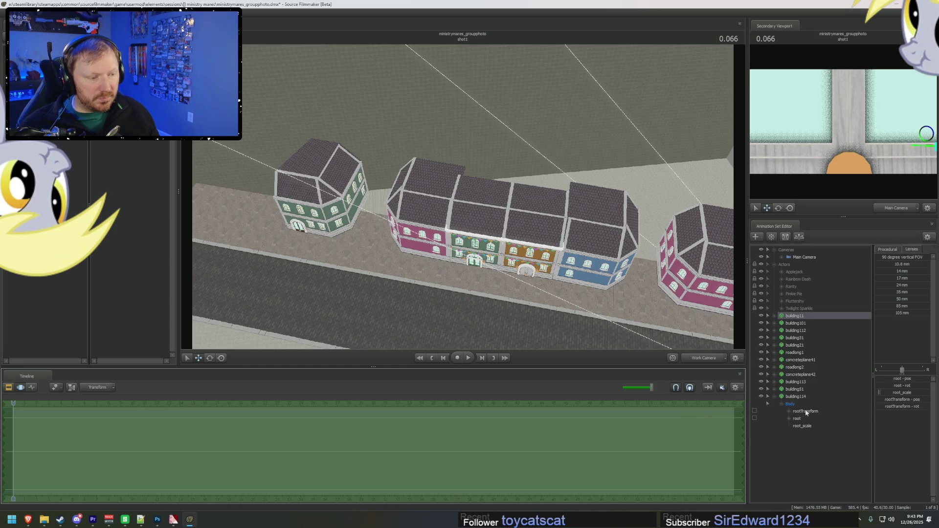
pyautogui.moveTo(806, 413); pyautogui.dragTo(799, 437)
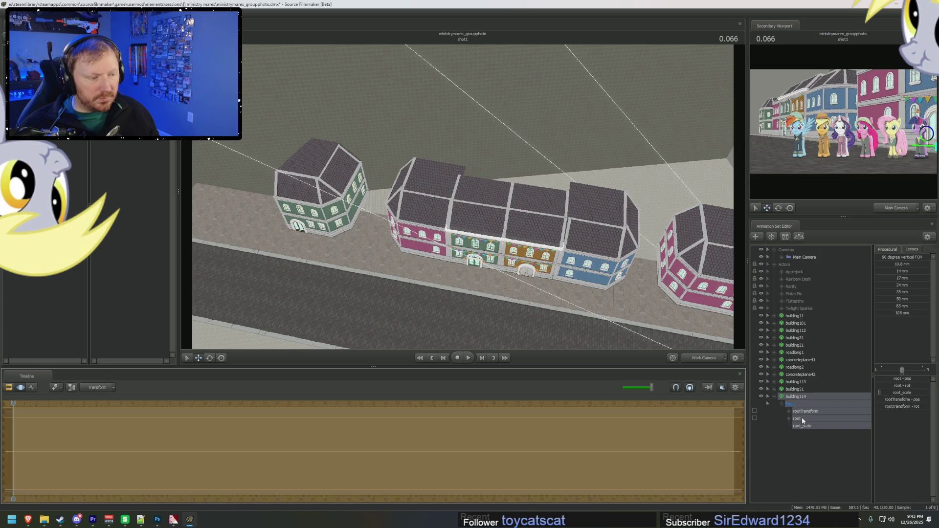
pyautogui.click(775, 389)
pyautogui.click(797, 411)
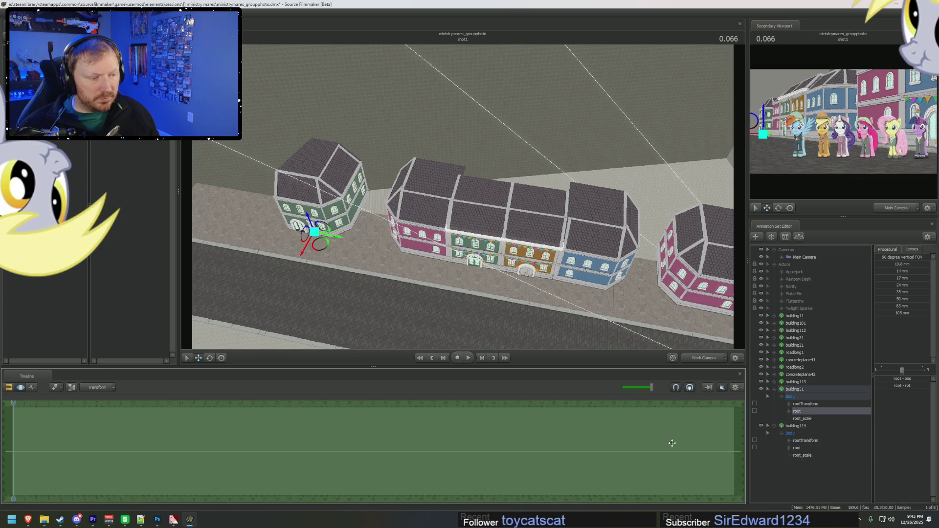
pyautogui.click(798, 448)
pyautogui.click(805, 455)
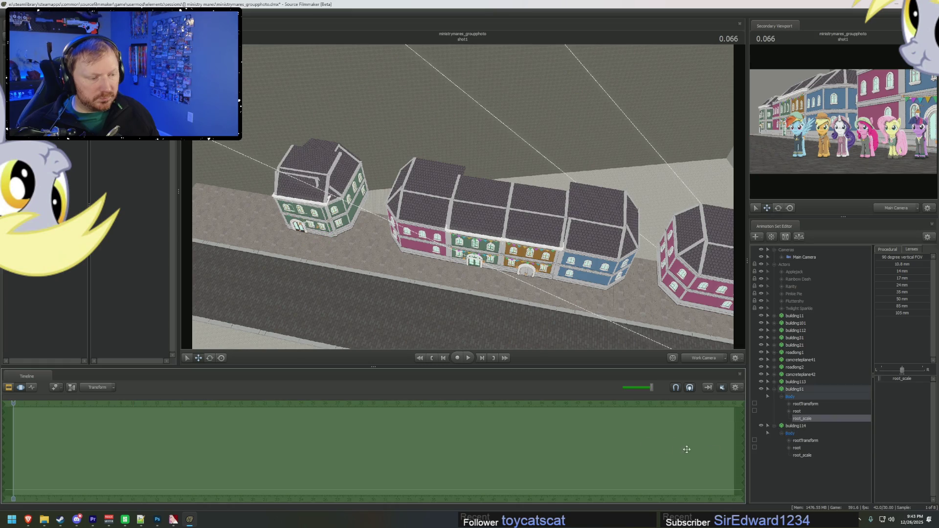
pyautogui.click(790, 433)
pyautogui.click(797, 448)
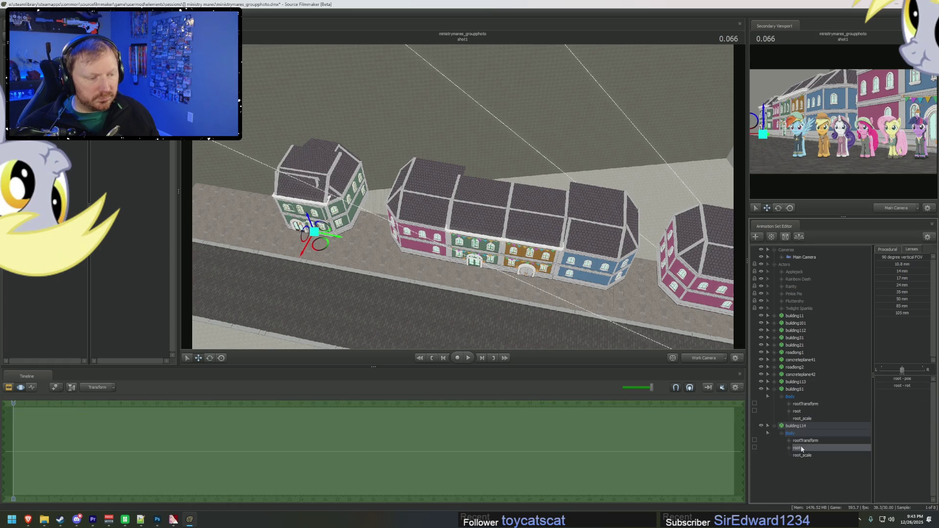
# Slide building114 left against the green building and check the placement up close
pyautogui.moveTo(338, 239); pyautogui.dragTo(293, 232)
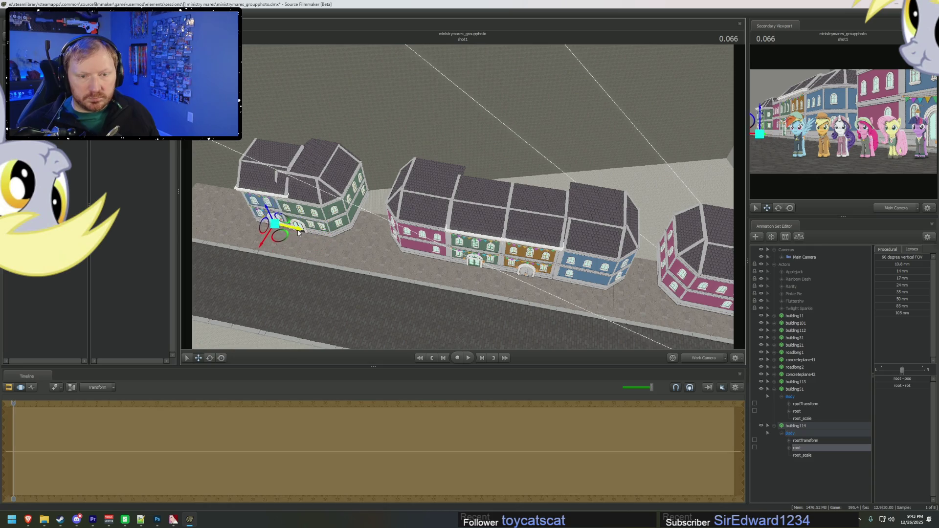
pyautogui.press('f')
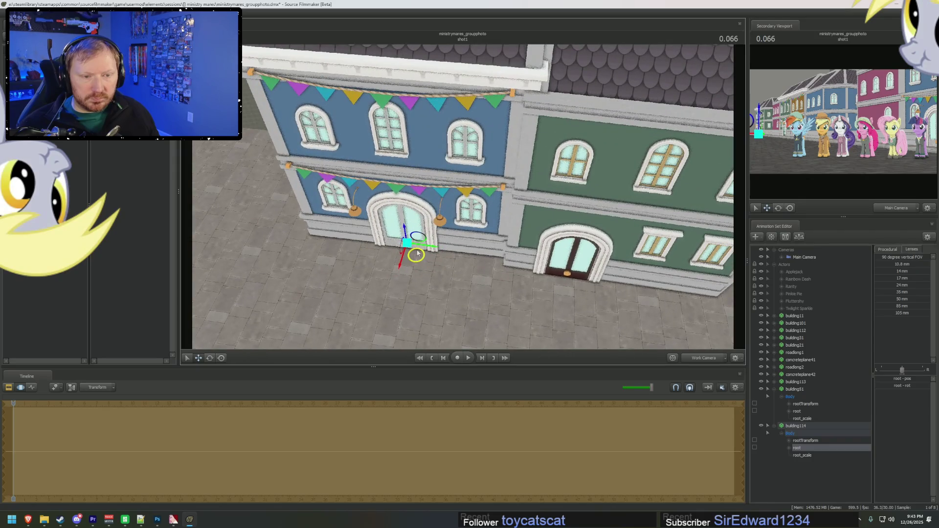
pyautogui.moveTo(417, 253); pyautogui.dragTo(411, 265, button='middle')
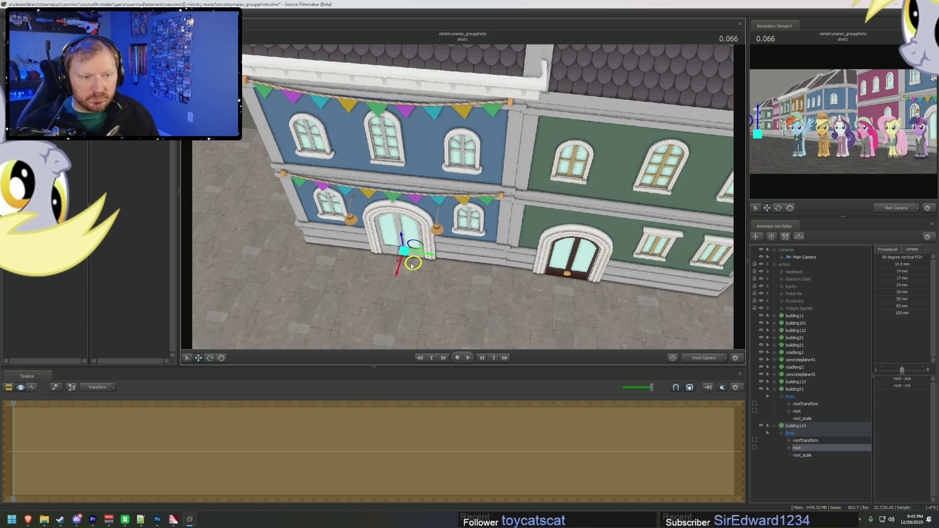
pyautogui.moveTo(412, 265); pyautogui.dragTo(463, 199, button='right')
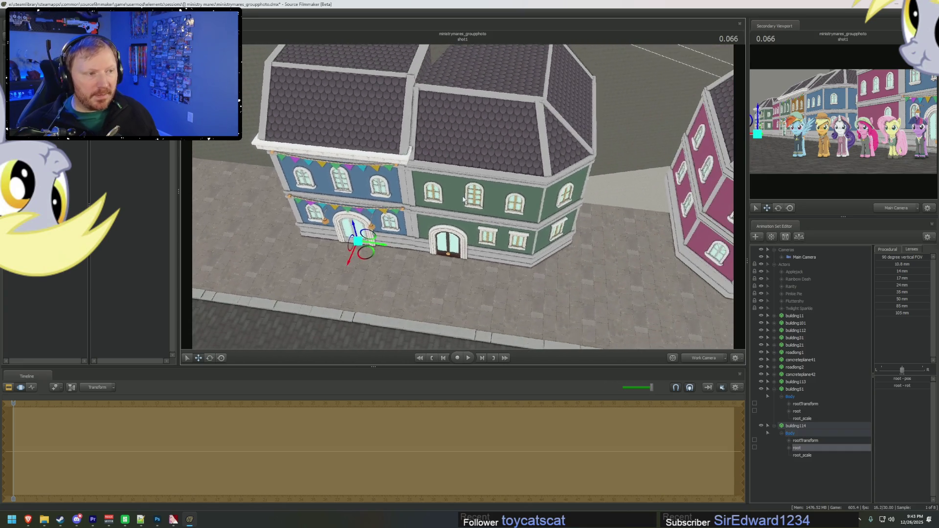
pyautogui.press('F3')
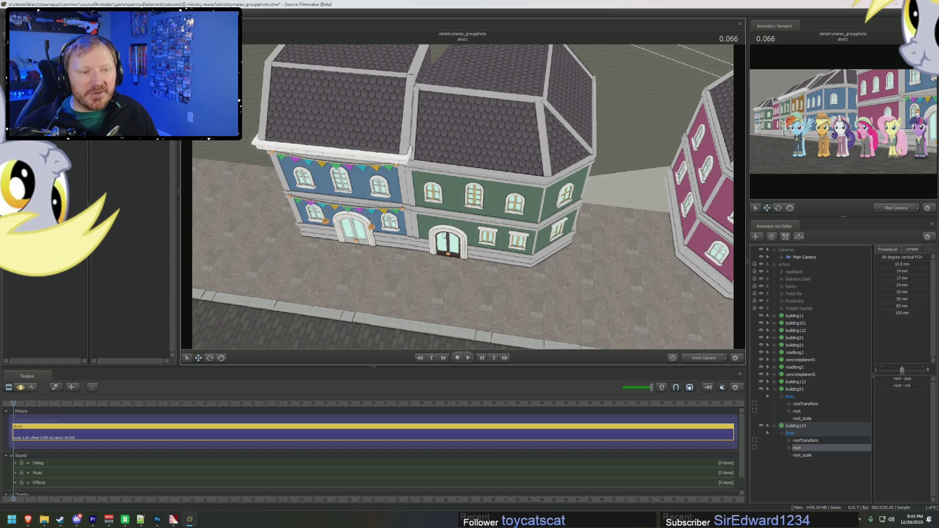
# Orbit out over the street and collapse the Cameras and Actors groups in the Animation Set Editor
pyautogui.moveTo(443, 235); pyautogui.dragTo(372, 210)
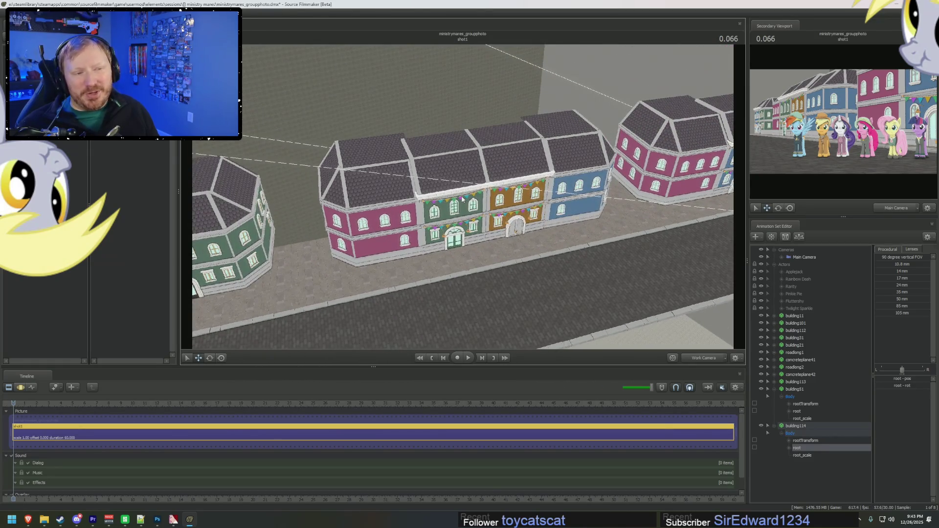
pyautogui.moveTo(462, 198)
pyautogui.mouseDown()
pyautogui.moveTo(435, 201)
pyautogui.moveTo(460, 199)
pyautogui.mouseUp()
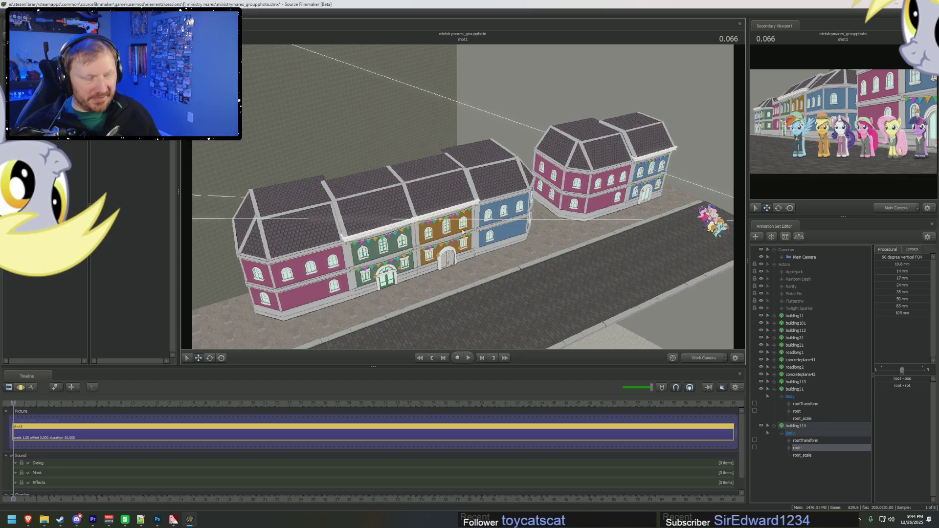
pyautogui.click(774, 264)
pyautogui.click(774, 249)
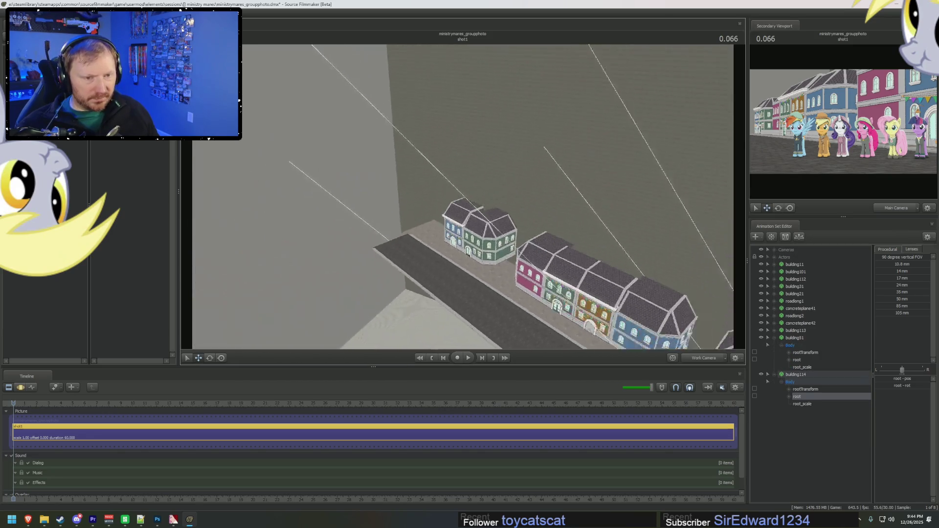
pyautogui.moveTo(463, 196); pyautogui.dragTo(295, 378)
# Switch from Source Filmmaker to the Steam Workshop window
pyautogui.hotkey('alt', 'Tab')
pyautogui.hotkey('alt', 'Tab')
pyautogui.hotkey('alt', 'Tab')
pyautogui.hotkey('alt', 'shift', 'Tab')
pyautogui.hotkey('alt', 'shift', 'Tab')
pyautogui.hotkey('alt', 'Tab')
pyautogui.hotkey('alt', 'shift', 'Tab')
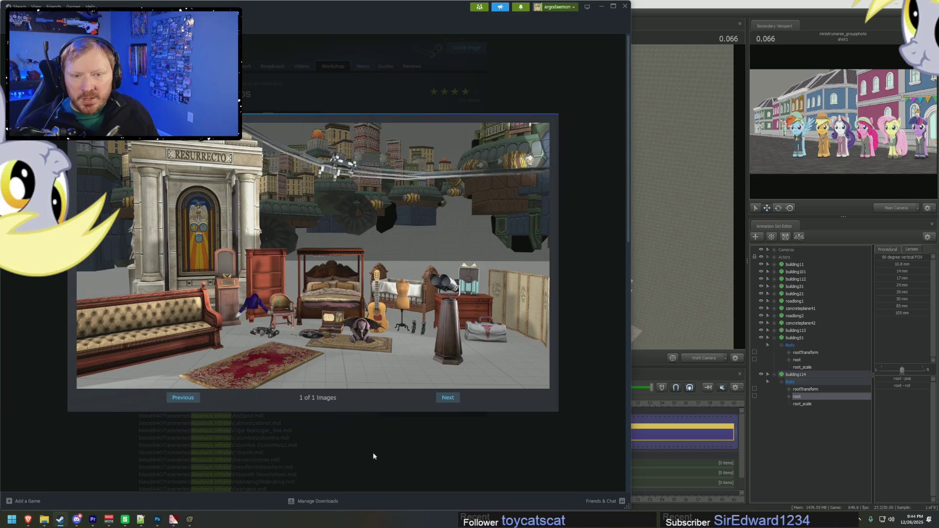
# Close the preview image, subscribe to Bioshock Infinite Props and dismiss the download notice
pyautogui.click(377, 457)
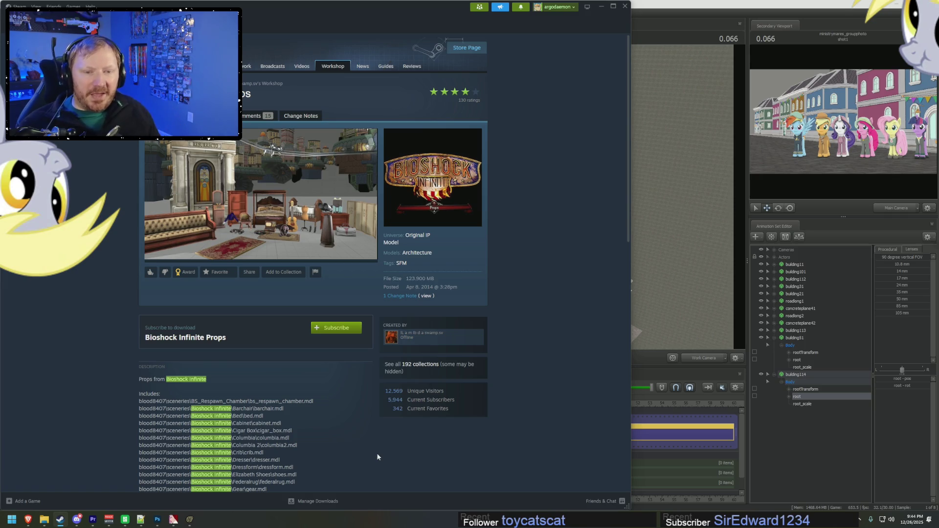
pyautogui.click(333, 329)
pyautogui.scroll(-5, 343, 425)
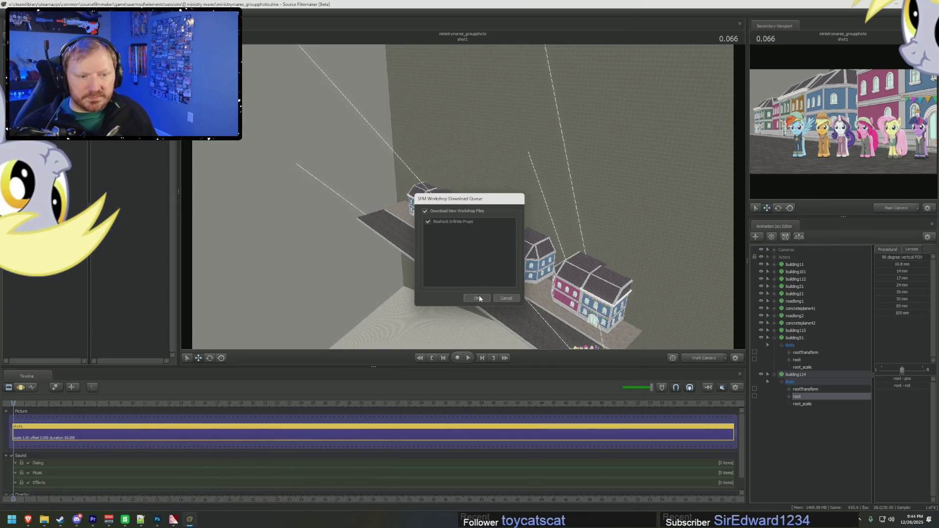
pyautogui.click(479, 299)
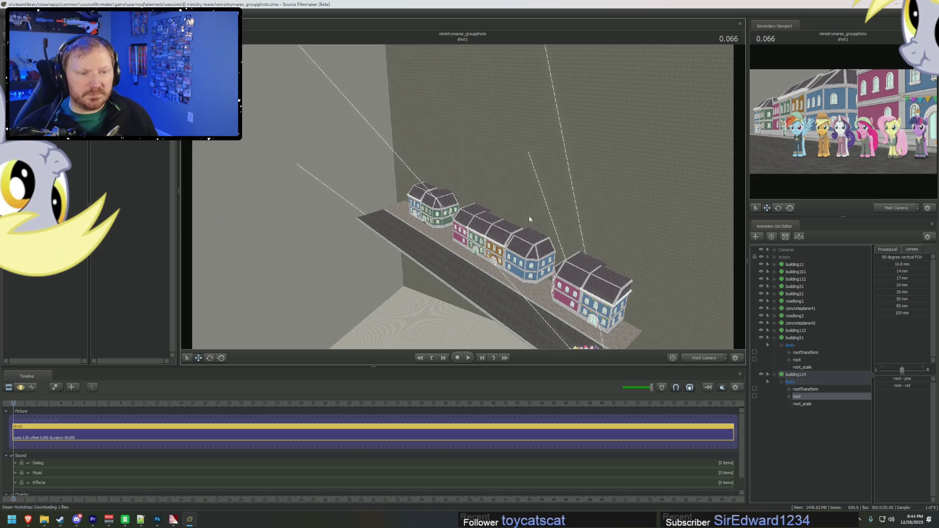
# Dismiss the finished-download notice and collapse building51 and building114 in the Animation Set Editor
pyautogui.moveTo(530, 215); pyautogui.dragTo(524, 210)
pyautogui.moveTo(524, 210); pyautogui.dragTo(523, 196, button='right')
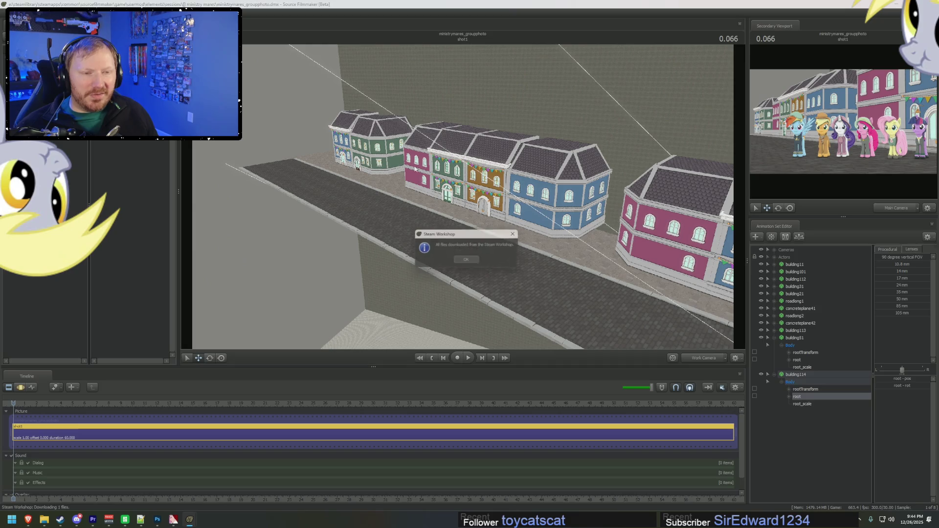
pyautogui.click(493, 272)
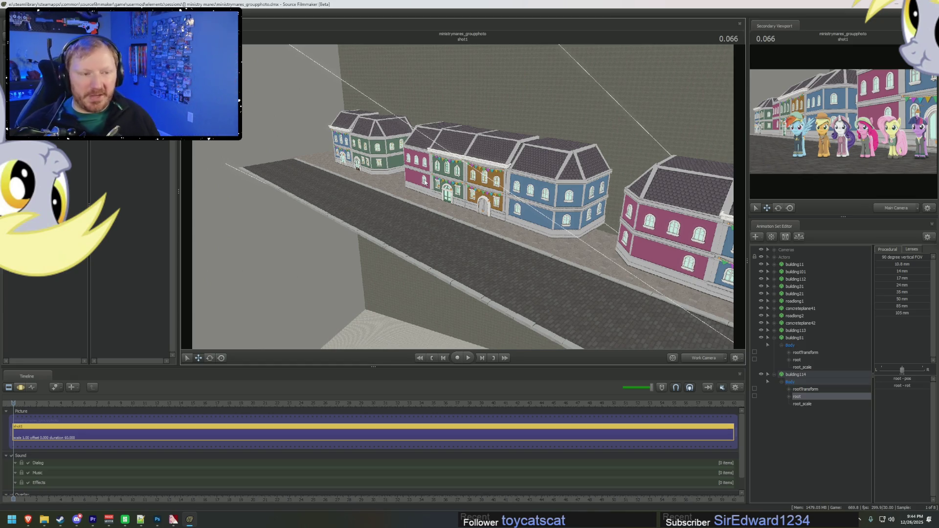
pyautogui.click(775, 337)
pyautogui.click(774, 345)
# Open the new-model browser, filter for 'skyline' and rescan the model folders
pyautogui.rightClick(780, 362)
pyautogui.click(810, 379)
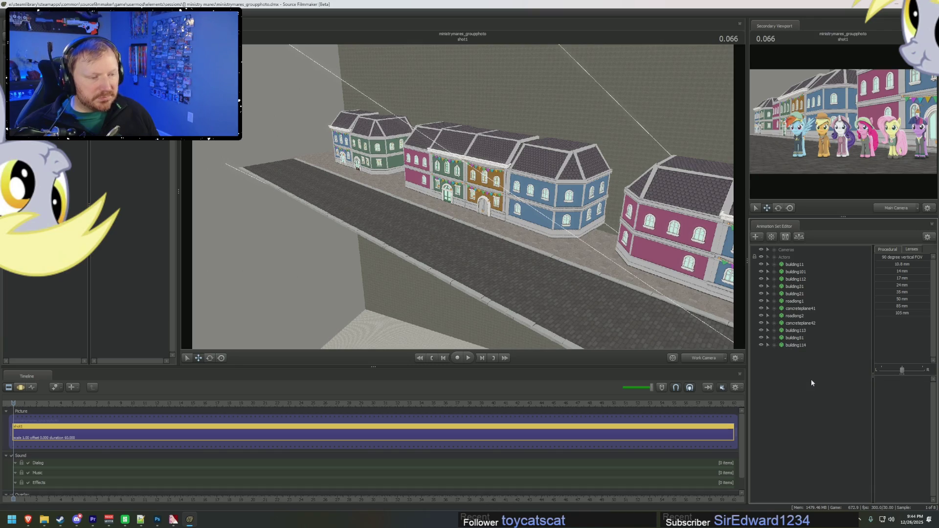
pyautogui.write('kyolin')
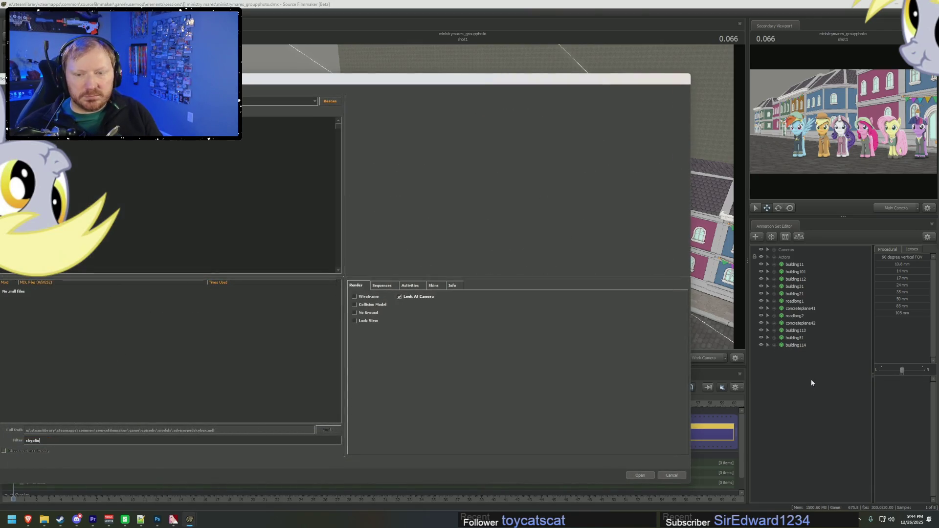
pyautogui.press('BackSpace')
pyautogui.press('BackSpace')
pyautogui.press('BackSpace')
pyautogui.press('BackSpace')
pyautogui.write('line')
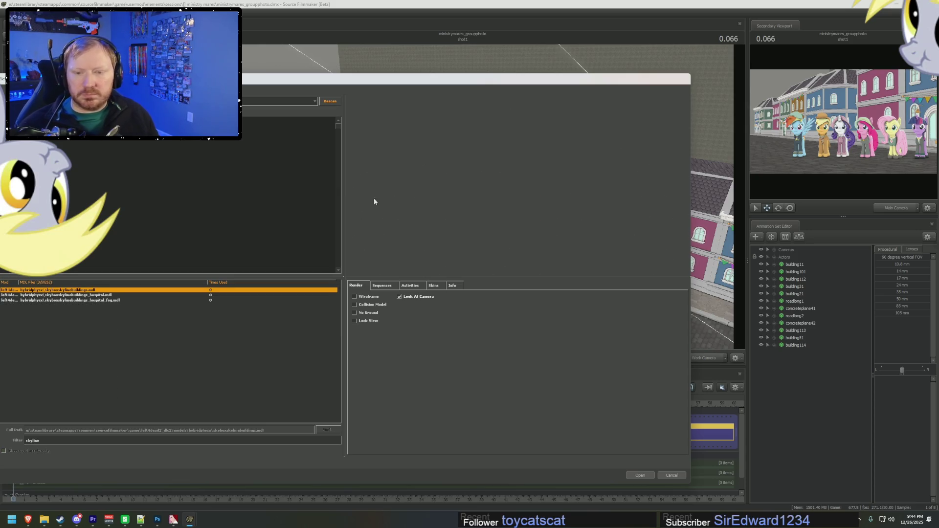
pyautogui.press('Down')
pyautogui.press('Down')
pyautogui.click(328, 101)
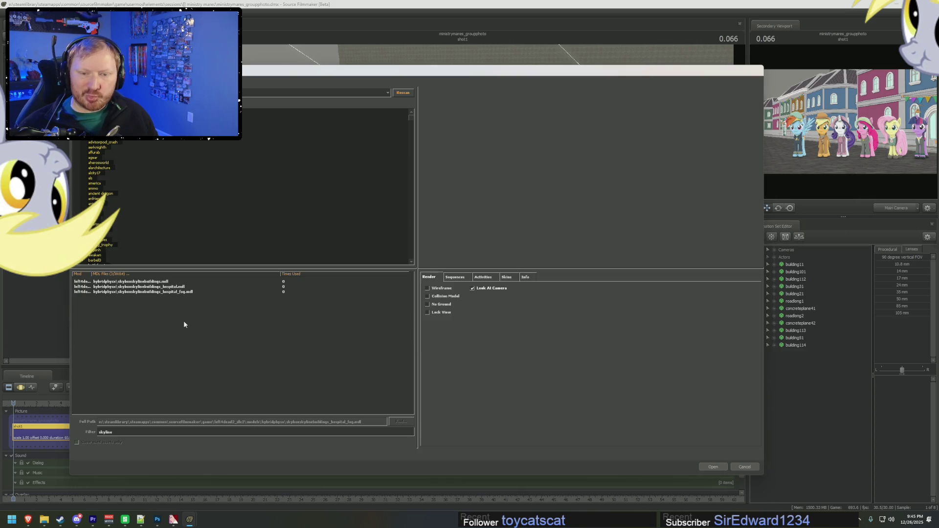
pyautogui.hotkey('alt', 'Tab')
pyautogui.hotkey('alt', 'Tab')
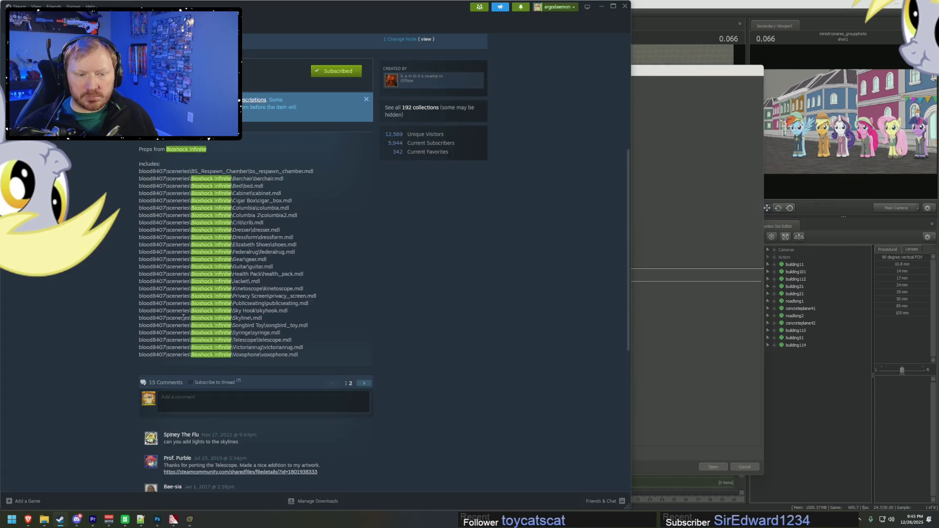
# Read the Bioshock Infinite Props model list, including Skyline.mdl, then return to the model browser
pyautogui.doubleClick(241, 318)
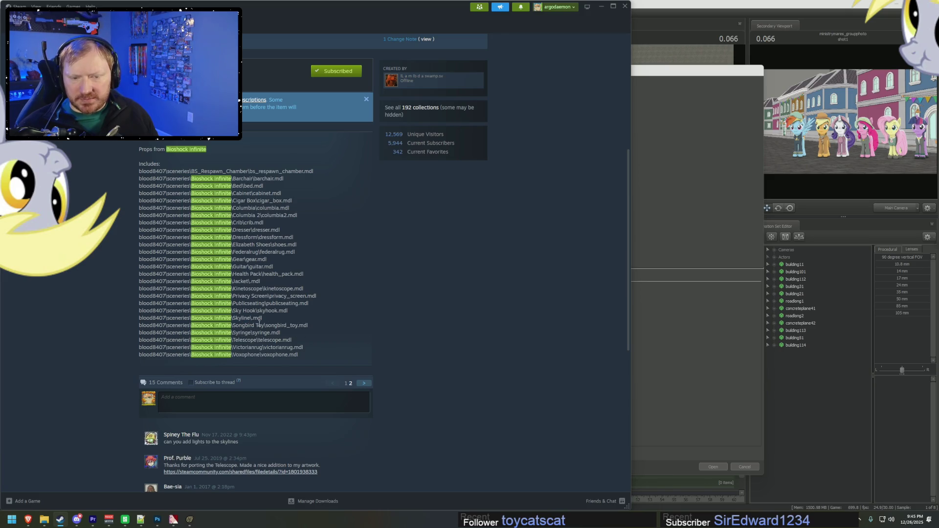
pyautogui.hotkey('alt', 'Tab')
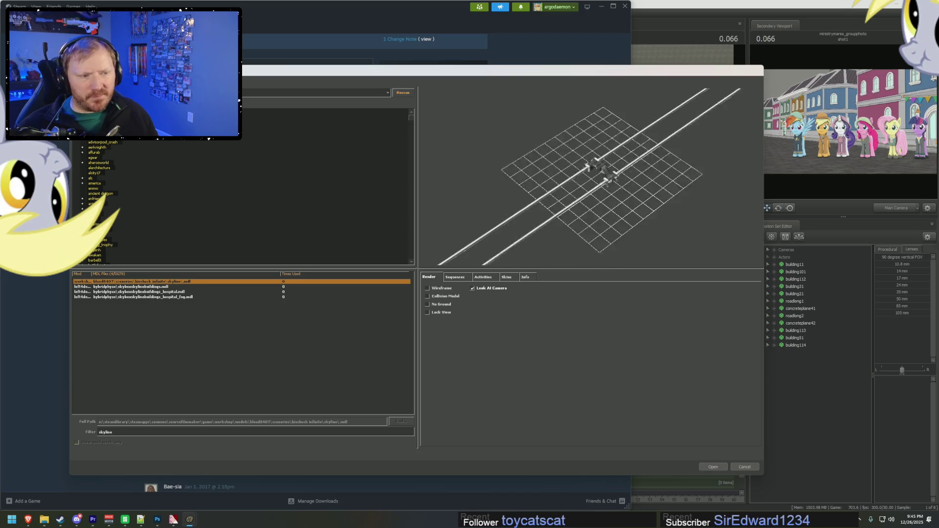
pyautogui.hotkey('alt', 'Tab')
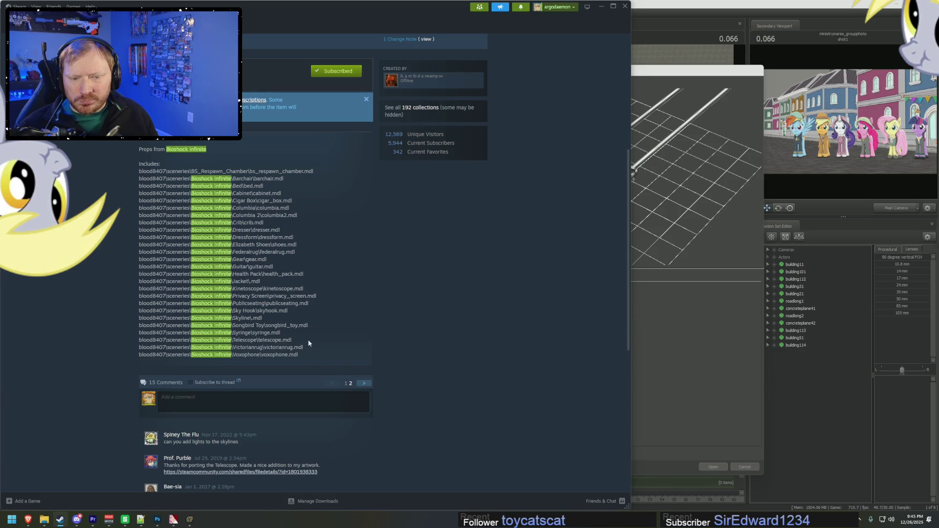
pyautogui.moveTo(313, 244); pyautogui.dragTo(433, 272)
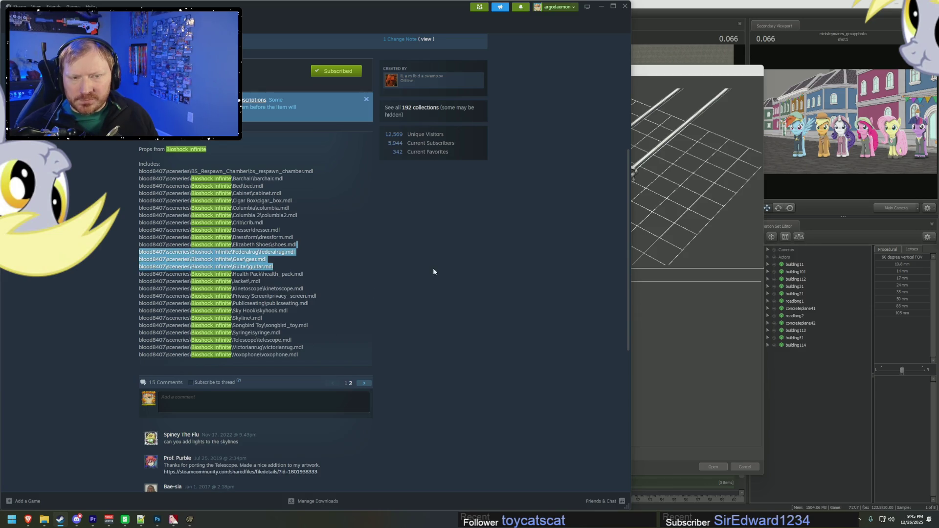
pyautogui.click(437, 252)
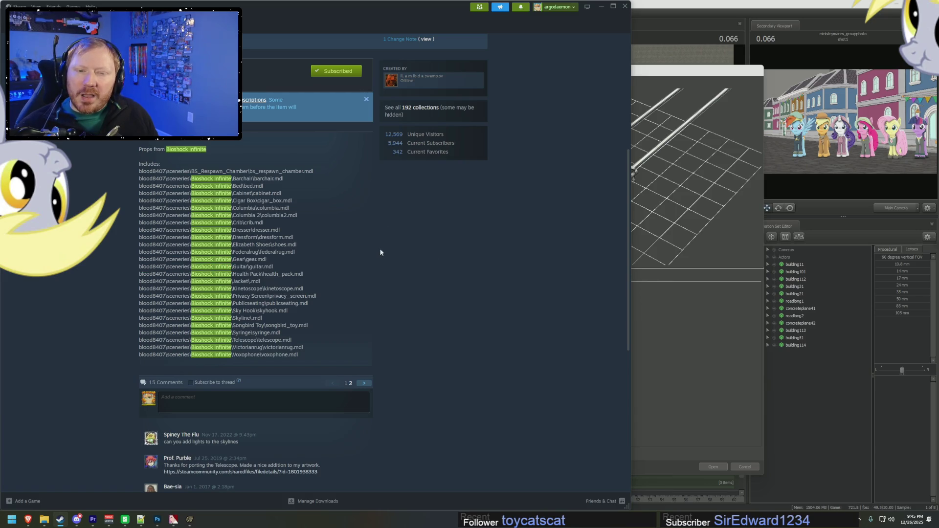
pyautogui.scroll(5, 380, 252)
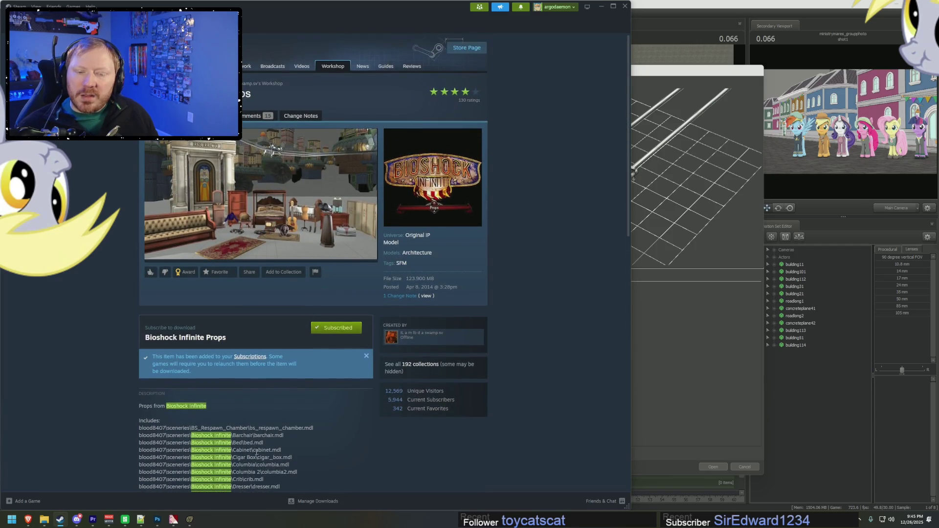
pyautogui.hotkey('alt', 'Tab')
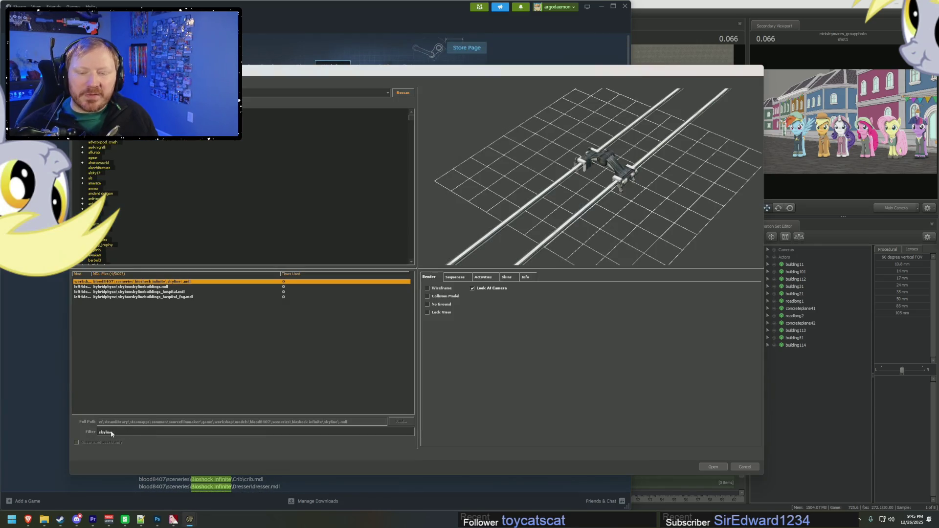
# Filter the model browser for 'columb', load the columbia2 city model and select columbia21
pyautogui.write('columb')
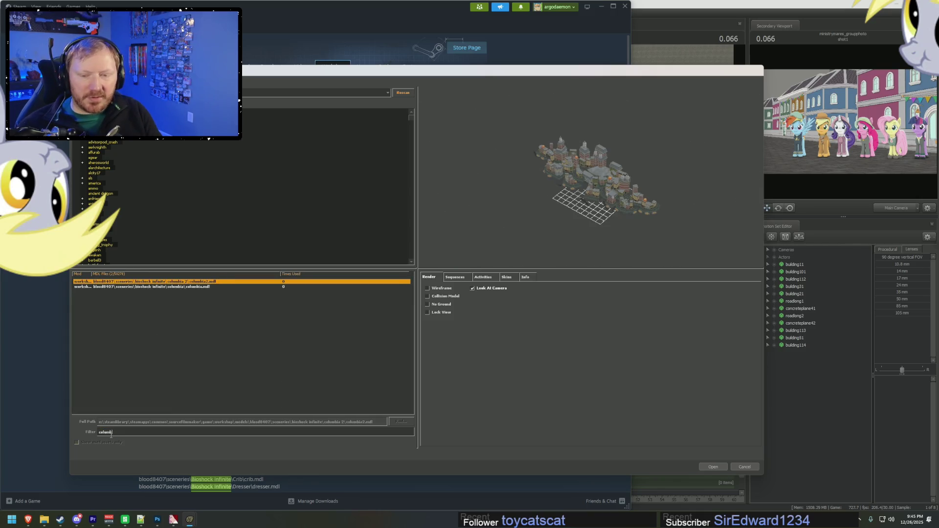
pyautogui.scroll(3, 537, 189)
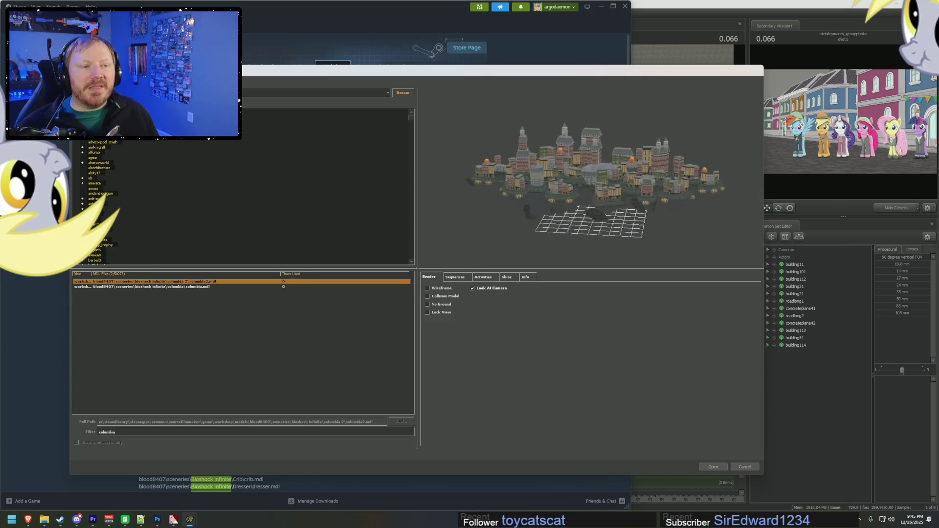
pyautogui.scroll(5, 537, 189)
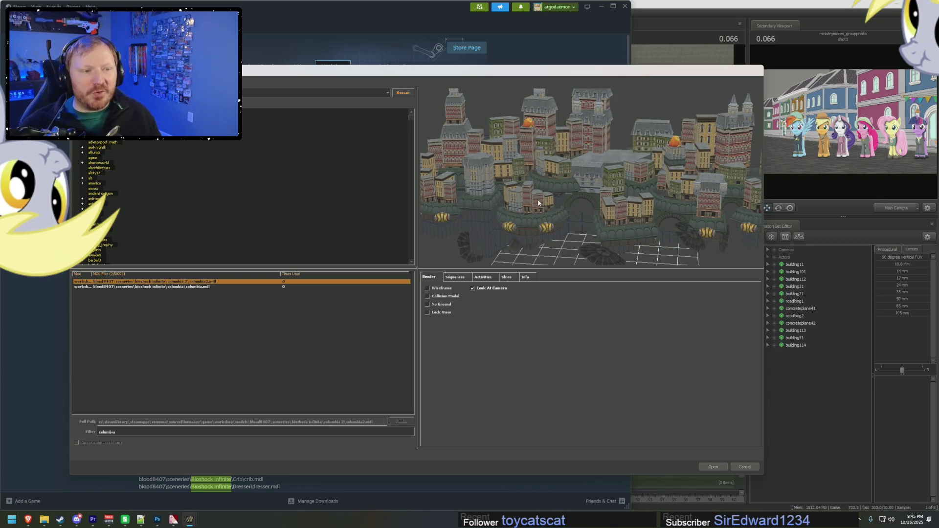
pyautogui.press('Down')
pyautogui.press('Up')
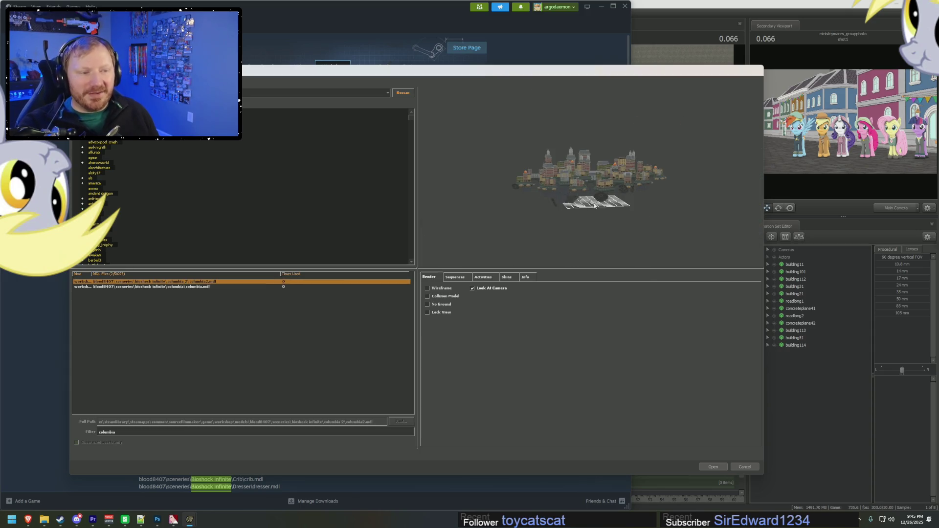
pyautogui.click(714, 467)
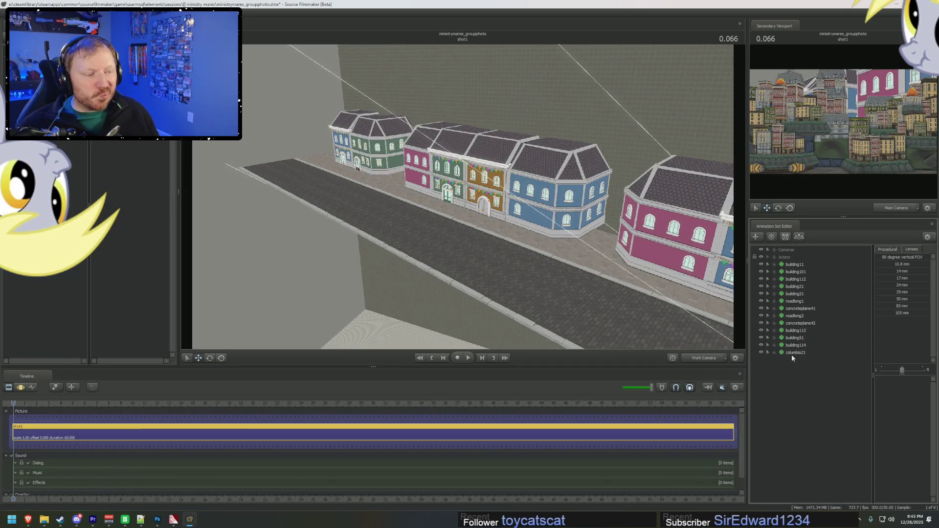
pyautogui.click(793, 352)
# Frame columbia21, move it to the street's far end, and add a scale control to one of its parts
pyautogui.press('f')
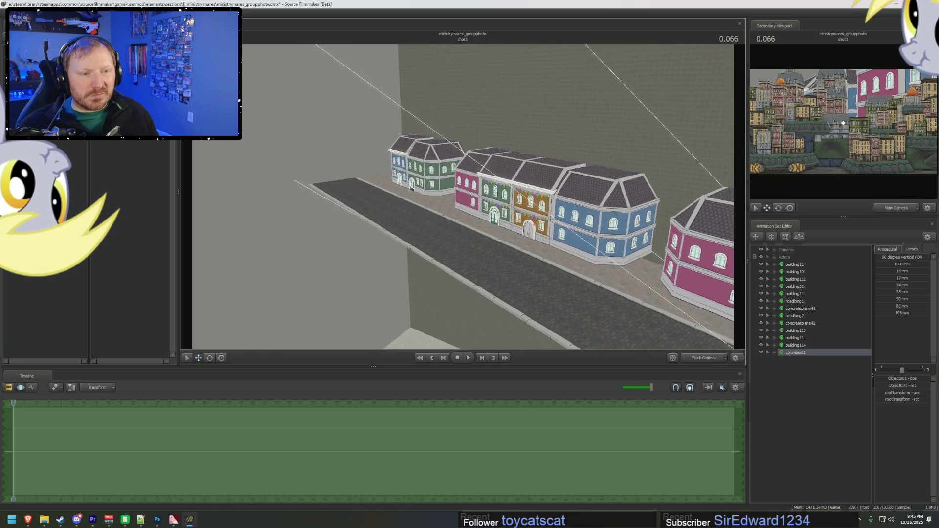
pyautogui.moveTo(477, 209); pyautogui.dragTo(434, 133)
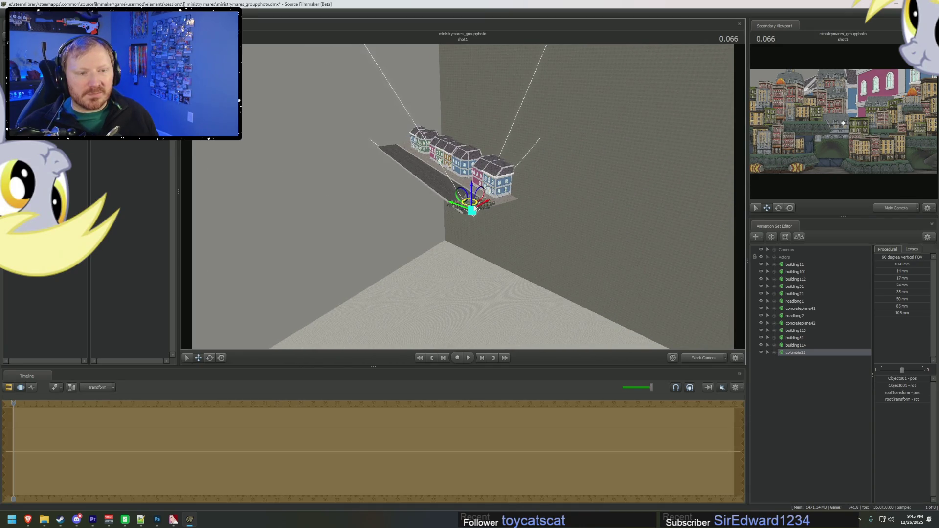
pyautogui.click(775, 353)
pyautogui.rightClick(809, 375)
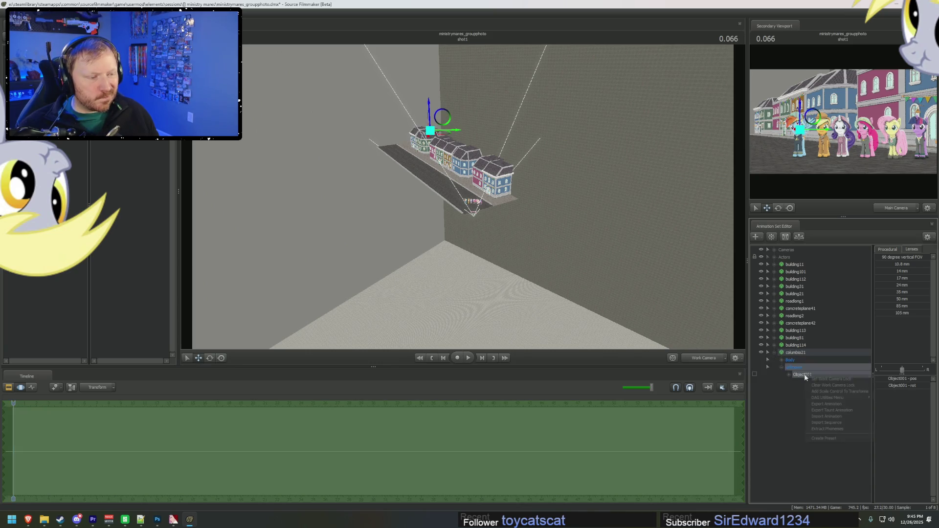
pyautogui.click(827, 391)
# Switch the timeline to the graph view and tilt the view up toward the city
pyautogui.press('F2')
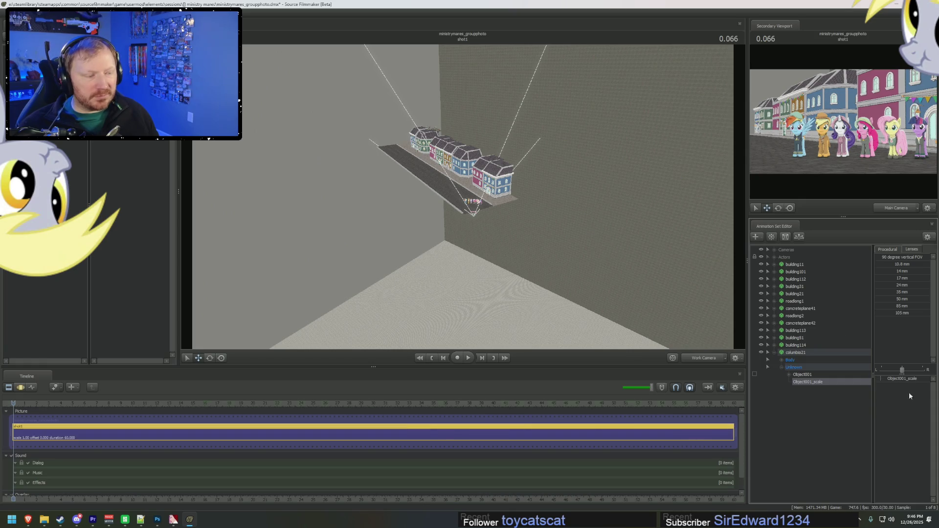
pyautogui.press('F3')
pyautogui.press('F2')
pyautogui.press('F4')
pyautogui.moveTo(446, 184); pyautogui.dragTo(447, 255)
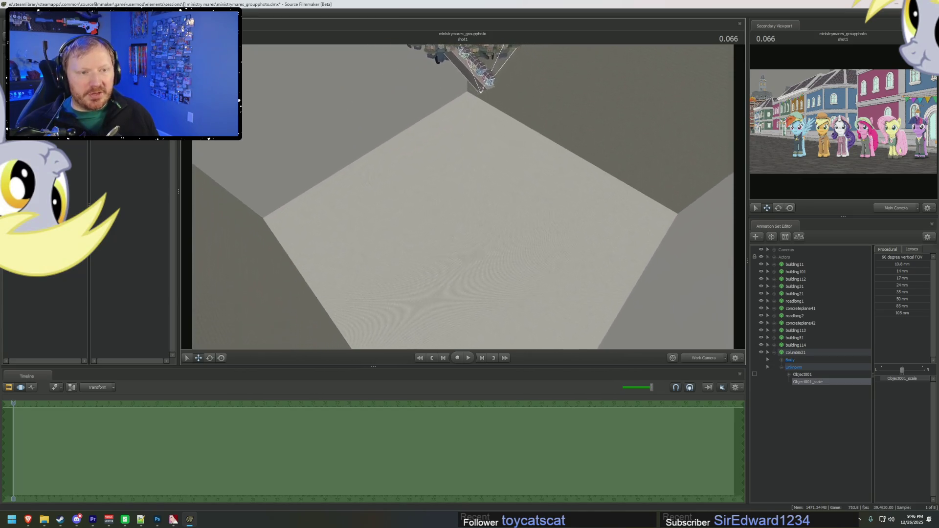
pyautogui.moveTo(447, 255); pyautogui.dragTo(446, 289)
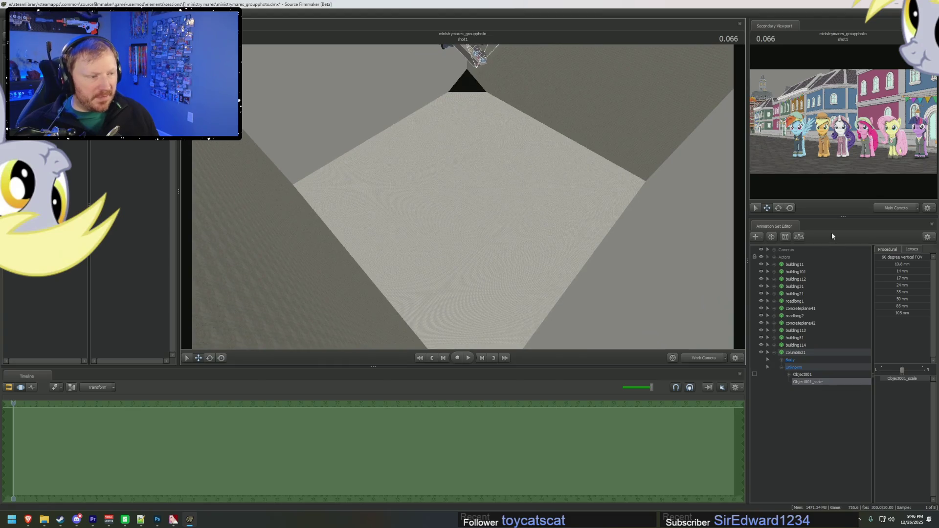
# Select the street set from Cameras through building114 and move it toward the room centre
pyautogui.click(786, 253)
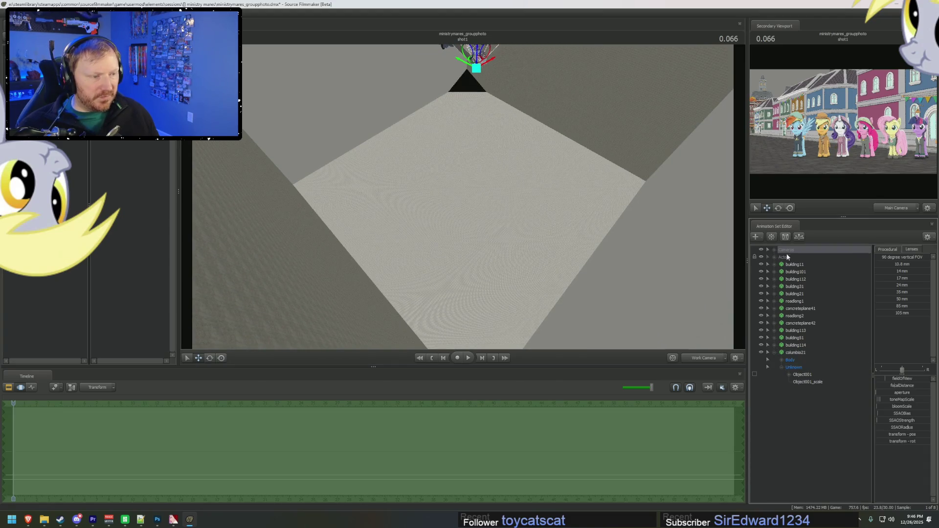
pyautogui.keyDown('shift'); pyautogui.click(797, 345); pyautogui.keyUp('shift')
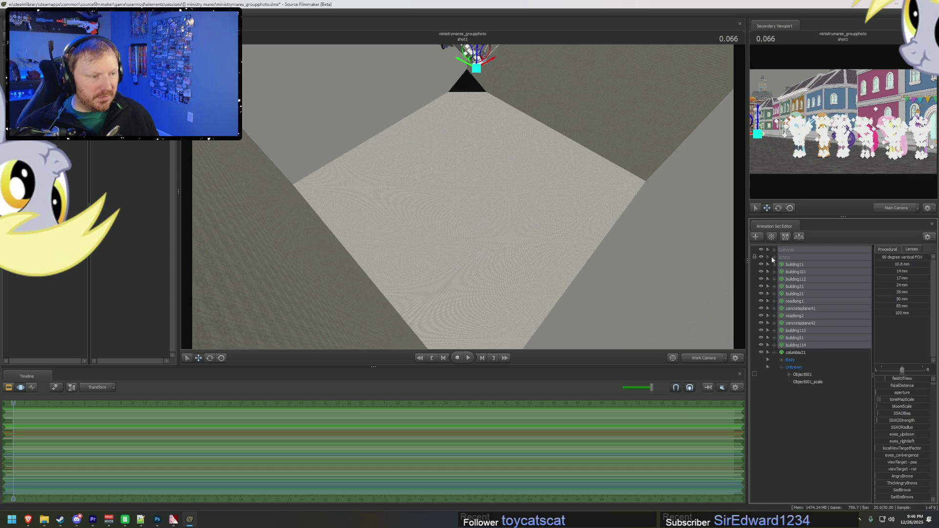
pyautogui.click(774, 250)
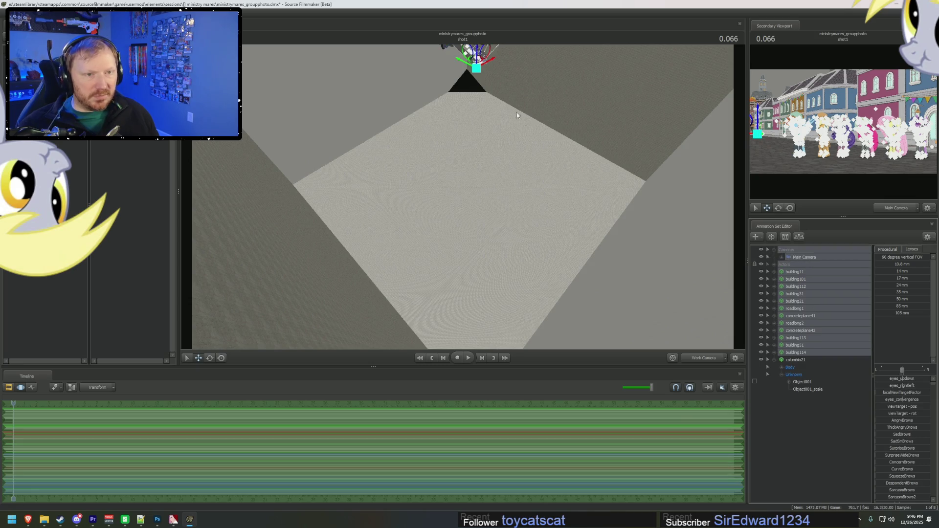
pyautogui.moveTo(479, 103)
pyautogui.mouseDown()
pyautogui.moveTo(486, 262)
pyautogui.moveTo(477, 299)
pyautogui.mouseUp()
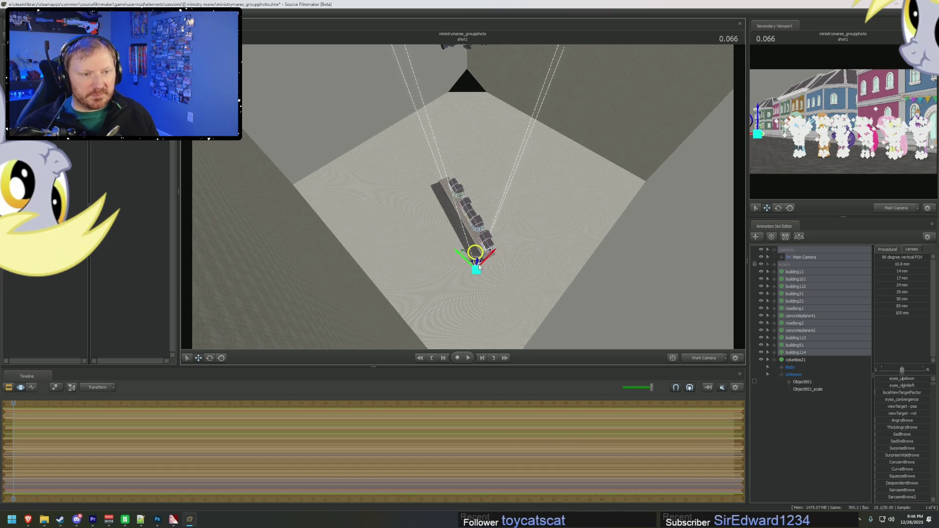
# Select building11 through building114 and group them together
pyautogui.click(800, 363)
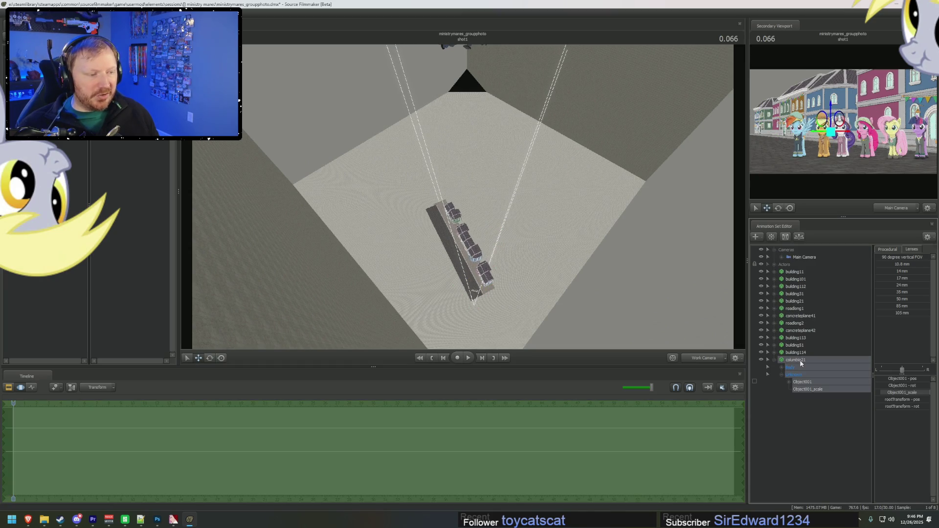
pyautogui.click(792, 273)
pyautogui.keyDown('shift'); pyautogui.click(796, 352); pyautogui.keyUp('shift')
pyautogui.rightClick(802, 341)
pyautogui.click(824, 358)
# Rename the new group1 to Buildings
pyautogui.click(801, 272)
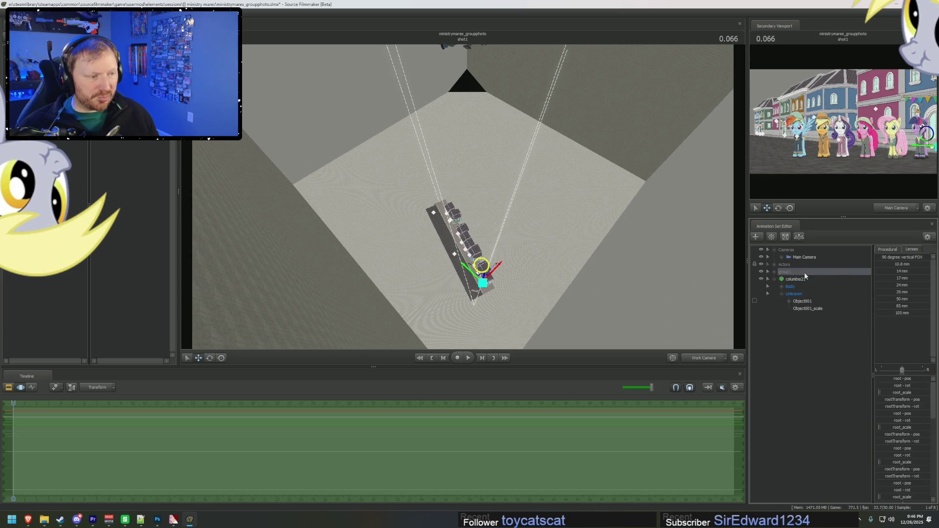
pyautogui.rightClick(803, 272)
pyautogui.click(822, 281)
pyautogui.write('Bull')
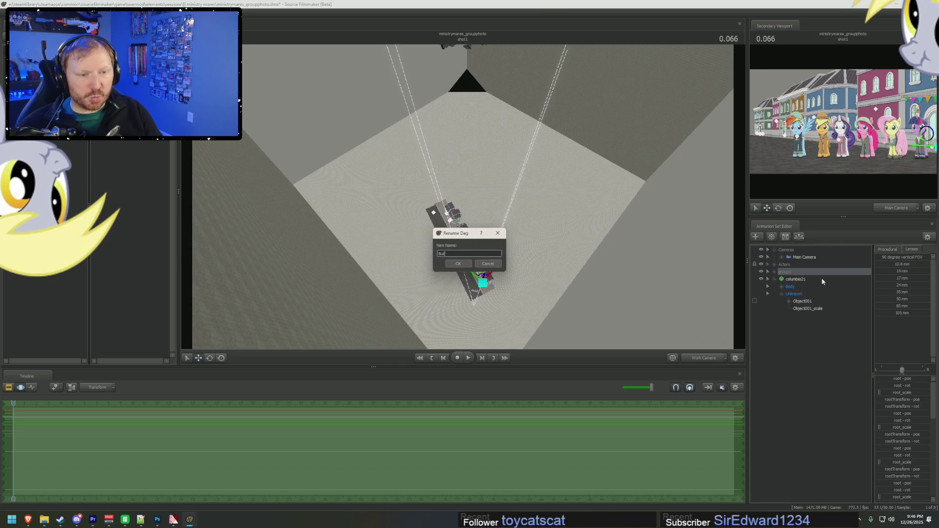
pyautogui.press('Return')
# Select columbia21 and isolate its Object001_scale control
pyautogui.click(821, 279)
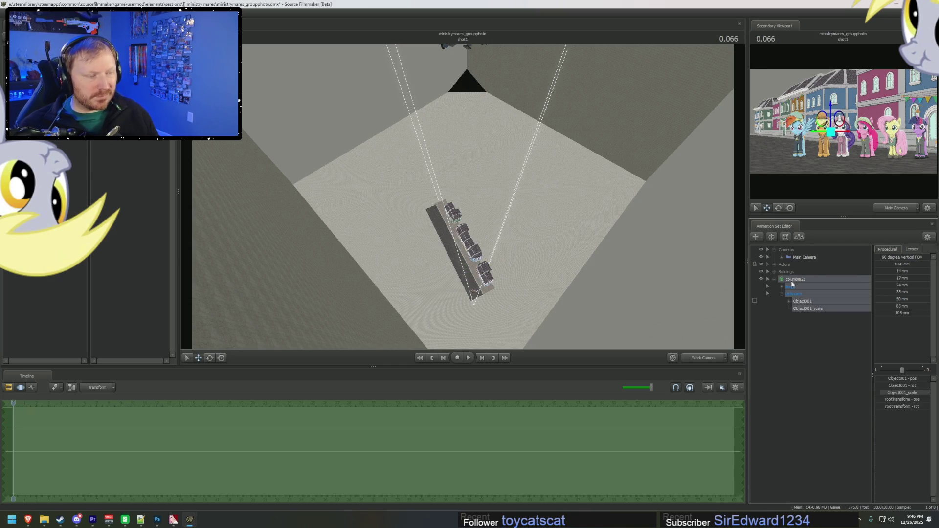
pyautogui.moveTo(739, 307); pyautogui.dragTo(739, 306, button='right')
pyautogui.click(807, 309)
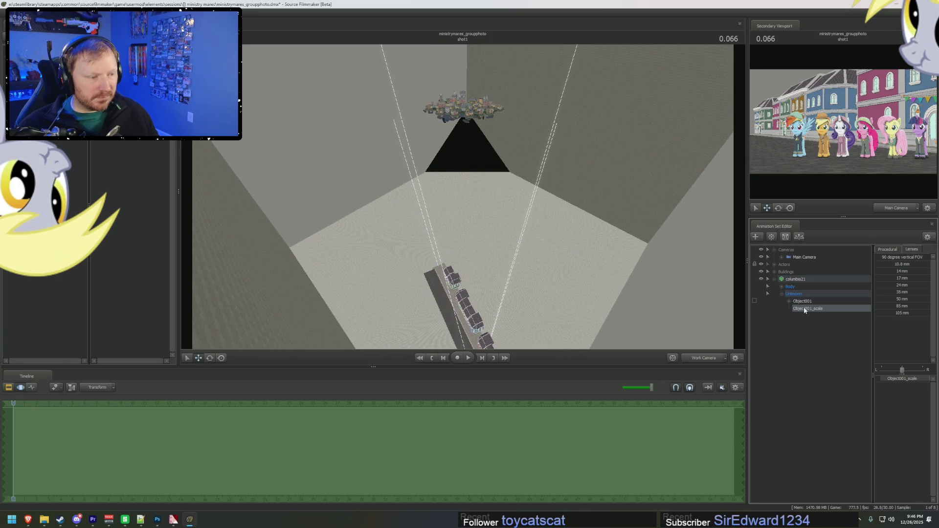
# Widen the Object001_scale range to 0–10 and scale the Columbia city up
pyautogui.rightClick(903, 378)
pyautogui.click(915, 389)
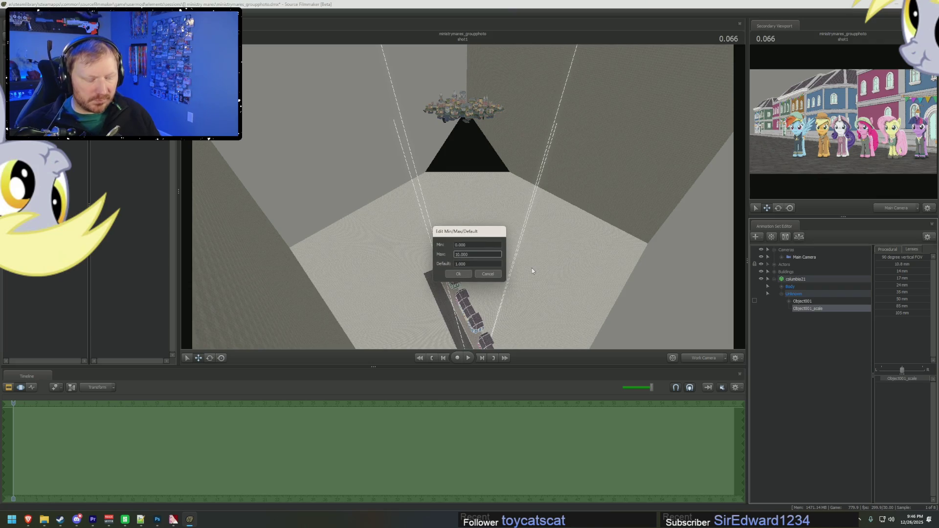
pyautogui.press('Return')
pyautogui.moveTo(892, 383)
pyautogui.mouseDown()
pyautogui.moveTo(920, 383)
pyautogui.moveTo(896, 379)
pyautogui.mouseUp()
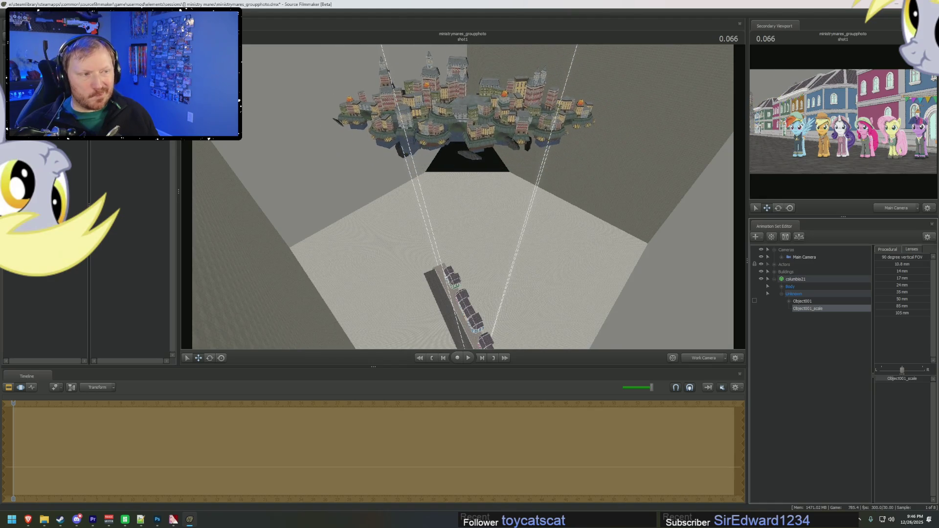
# Move the columbia21 city left and rotate it into place above the street
pyautogui.click(790, 280)
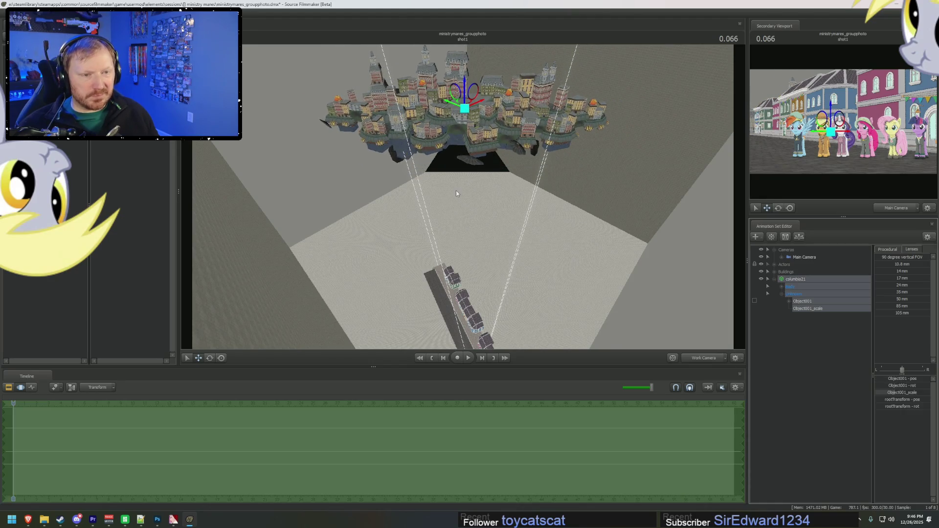
pyautogui.moveTo(473, 97); pyautogui.dragTo(455, 105)
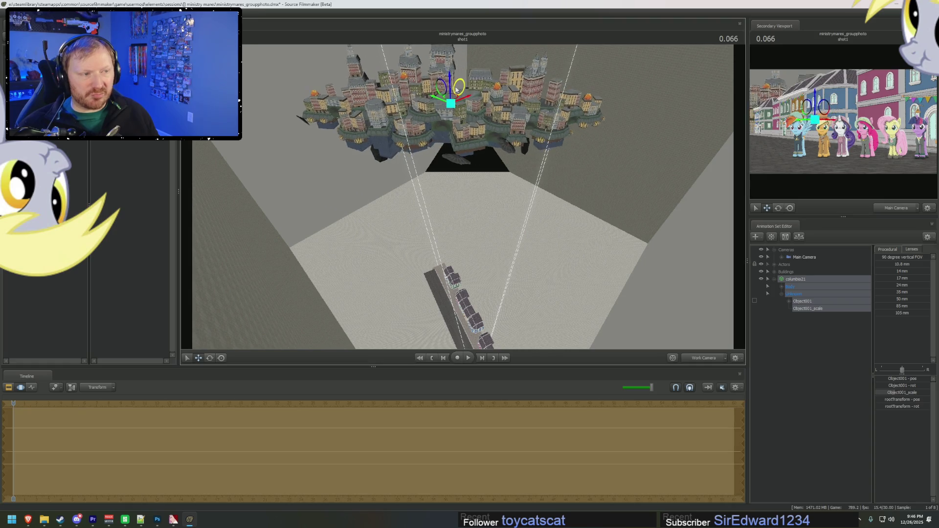
pyautogui.press('e')
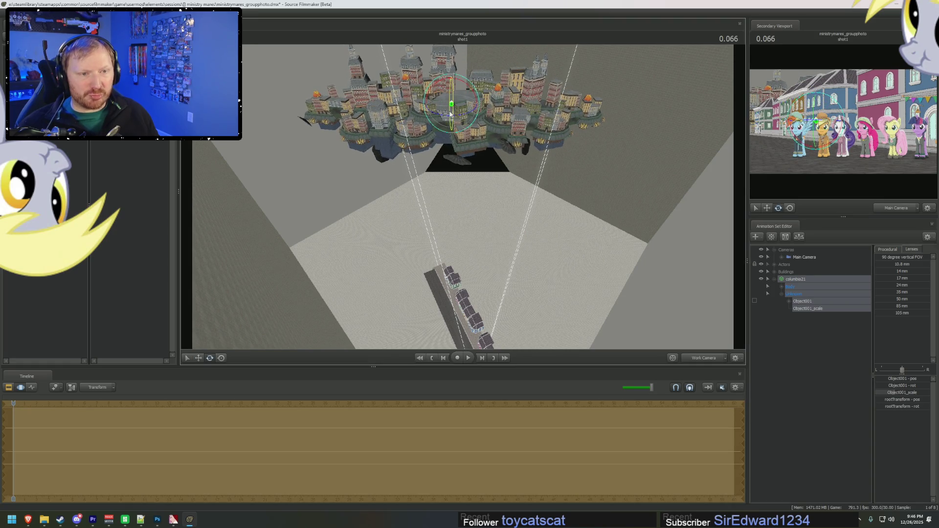
pyautogui.moveTo(447, 117)
pyautogui.mouseDown()
pyautogui.moveTo(427, 115)
pyautogui.moveTo(443, 114)
pyautogui.moveTo(455, 80)
pyautogui.mouseUp()
pyautogui.press('w')
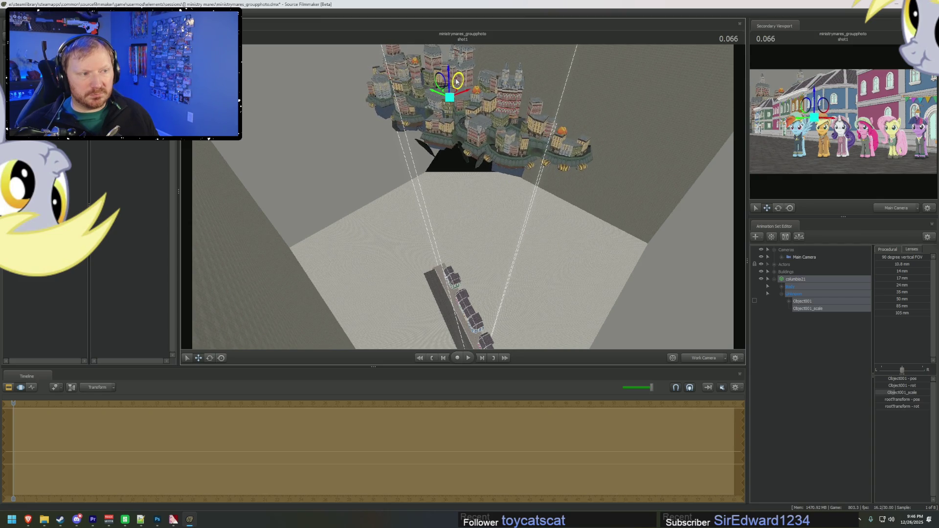
pyautogui.moveTo(455, 81); pyautogui.dragTo(457, 80)
# Return the timeline to the clip view and look through the main camera
pyautogui.press('F2')
pyautogui.click(700, 358)
pyautogui.click(700, 358)
pyautogui.click(700, 358)
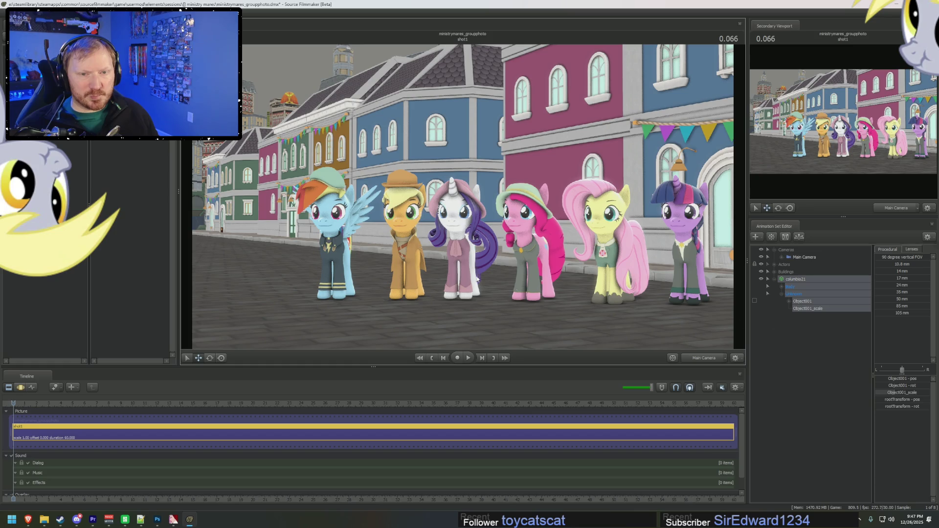
# Expand Main Camera's settings and check the focalDistance min, max and default
pyautogui.click(782, 257)
pyautogui.click(789, 264)
pyautogui.click(812, 331)
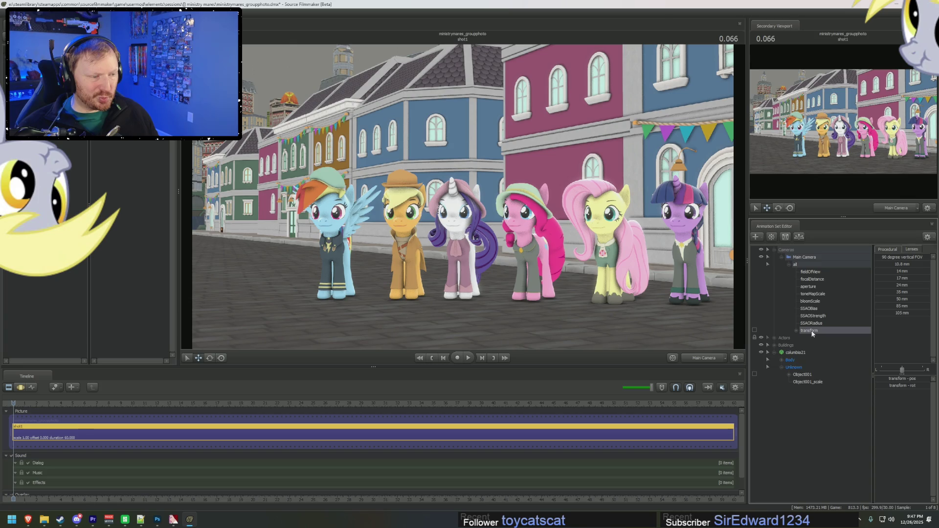
pyautogui.click(813, 265)
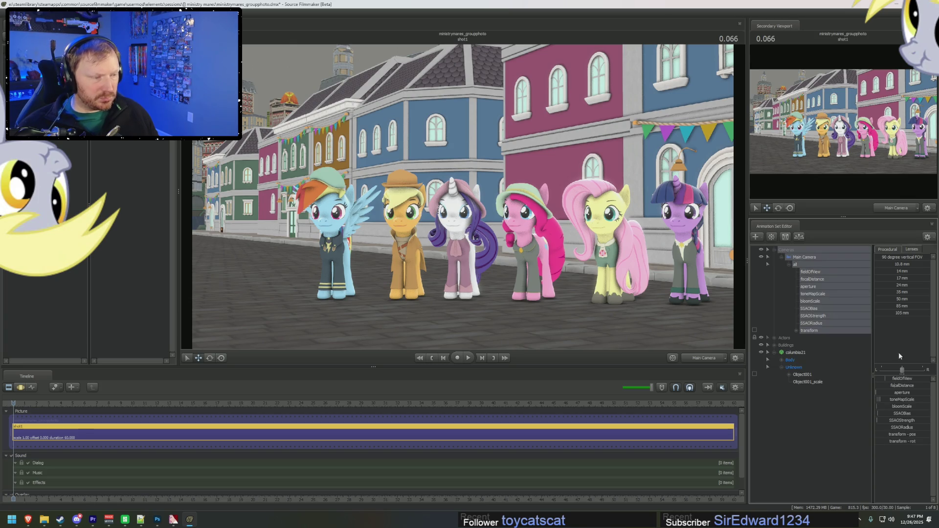
pyautogui.click(902, 385)
pyautogui.rightClick(905, 387)
pyautogui.click(915, 392)
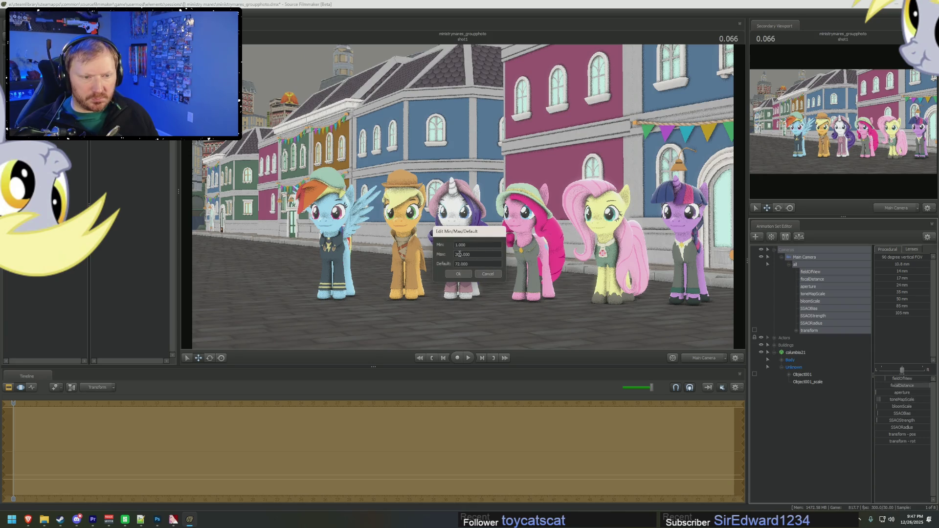
pyautogui.press('Return')
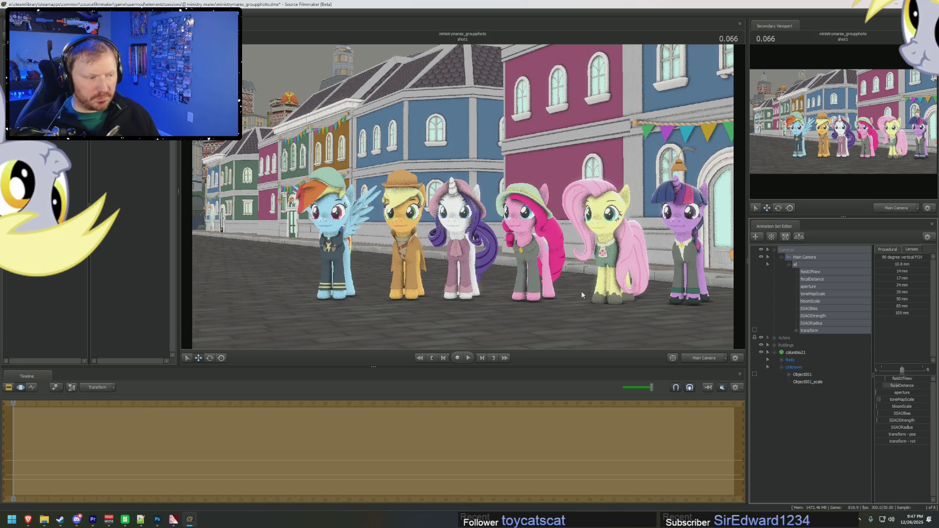
# Increase the main camera's focal distance to about 342, then cycle the timeline editor views
pyautogui.moveTo(902, 386); pyautogui.dragTo(906, 386)
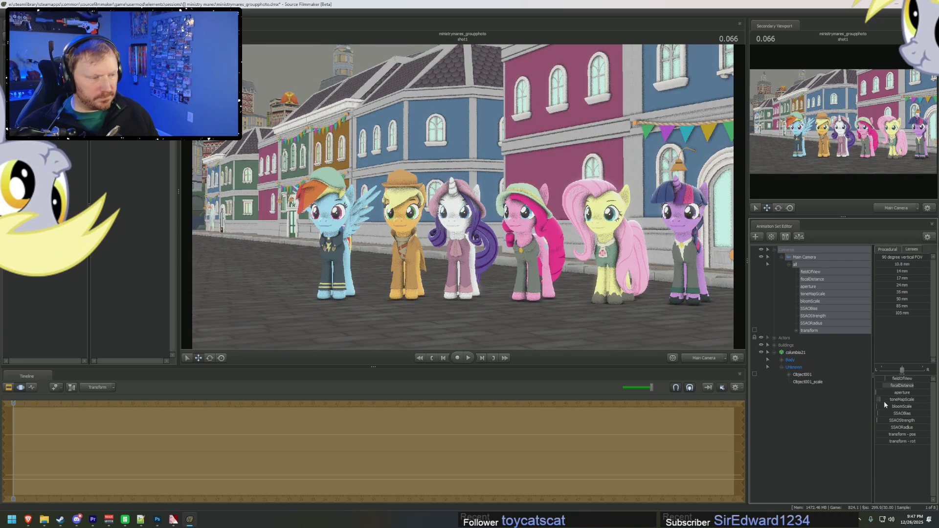
pyautogui.press('F2')
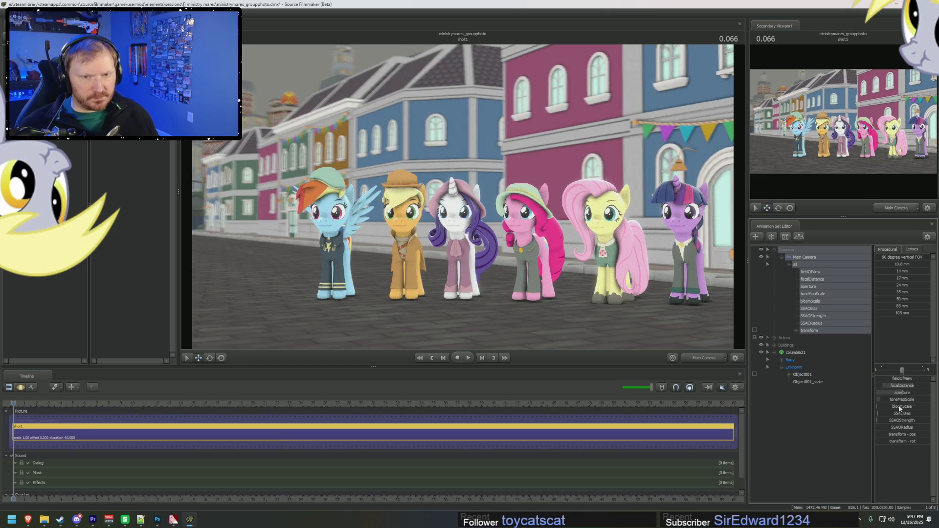
pyautogui.press('F3')
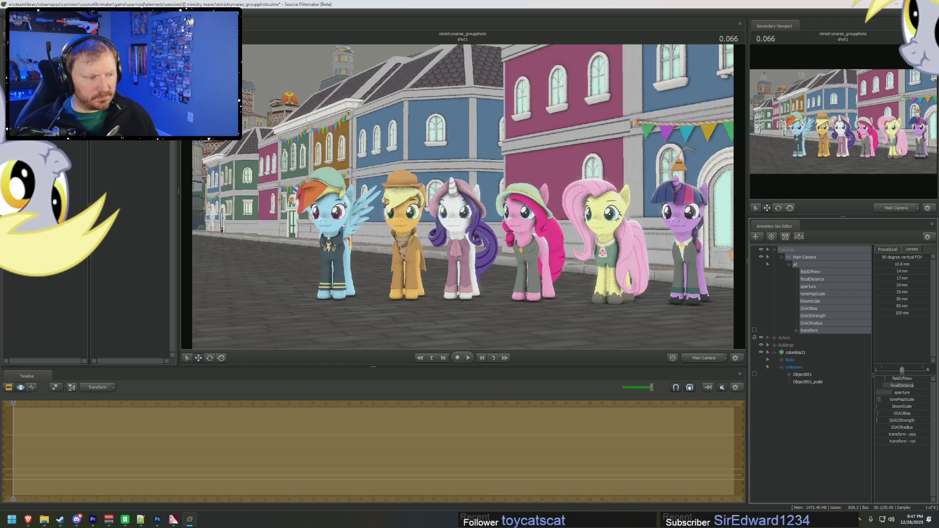
pyautogui.press('F2')
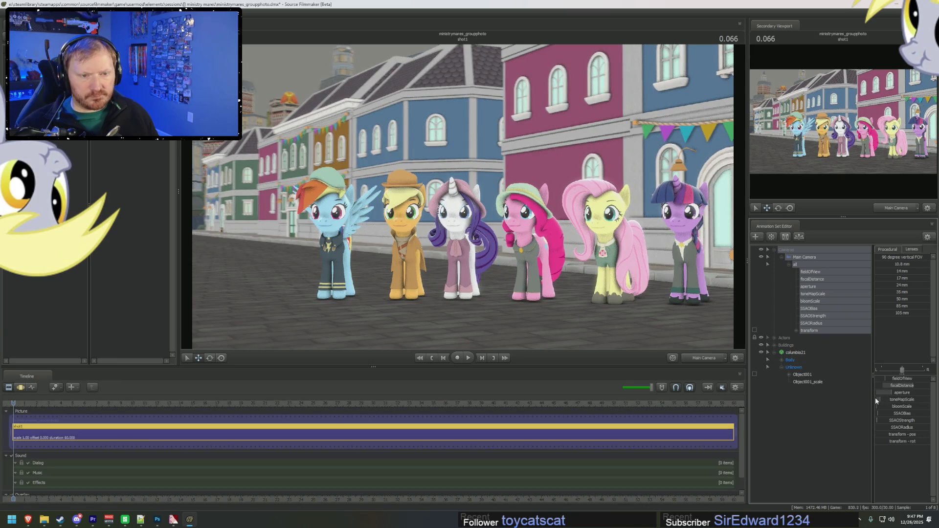
pyautogui.press('F4')
pyautogui.press('F3')
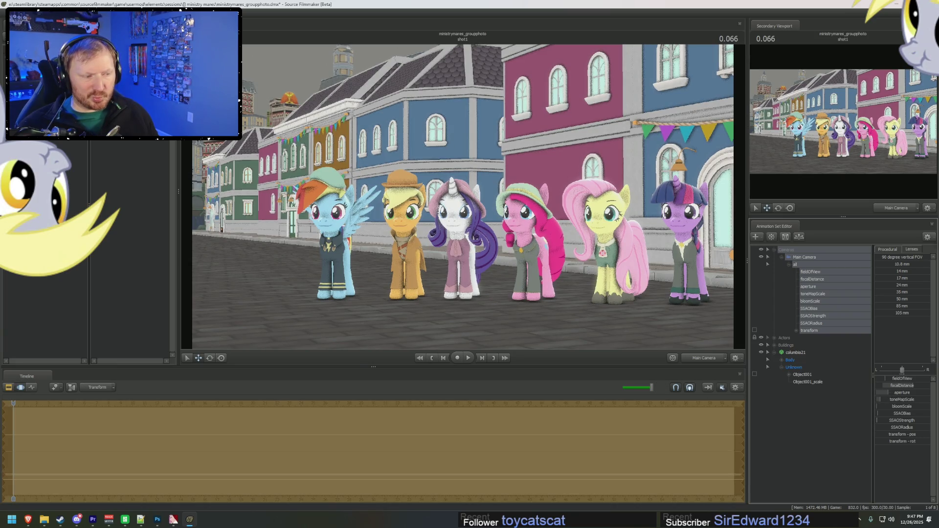
pyautogui.press('F2')
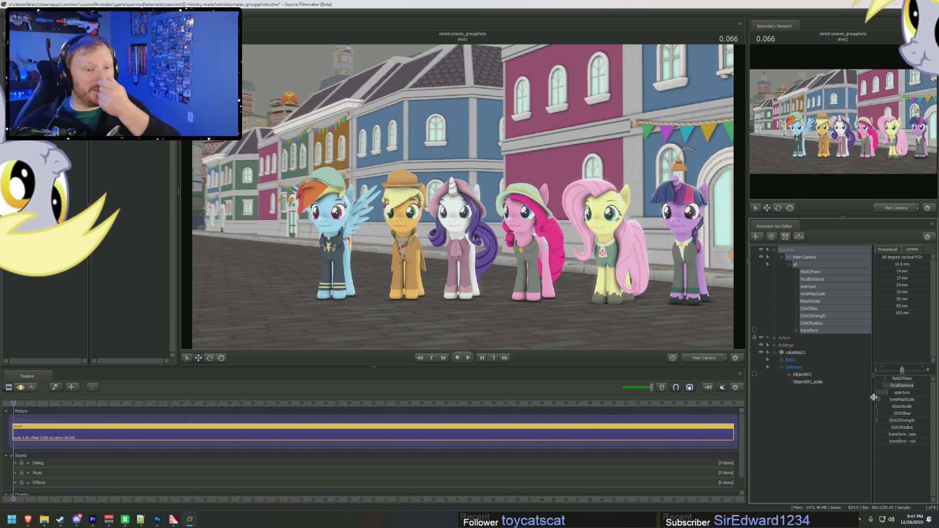
# Set progressive refinement DOF and motion-blur samples to 32, then switch to the work camera at street level
pyautogui.rightClick(464, 127)
pyautogui.click(482, 135)
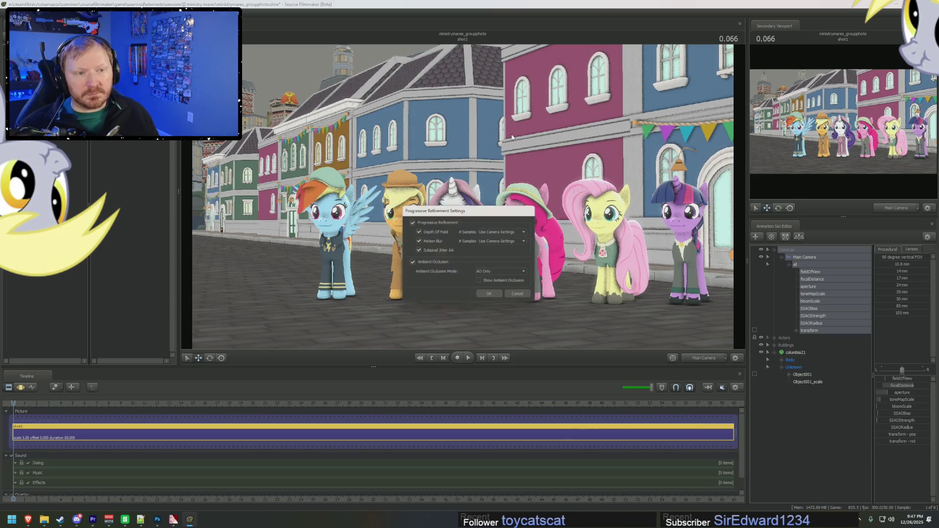
pyautogui.click(500, 231)
pyautogui.click(495, 252)
pyautogui.click(504, 241)
pyautogui.click(495, 267)
pyautogui.click(504, 241)
pyautogui.click(495, 263)
pyautogui.click(490, 296)
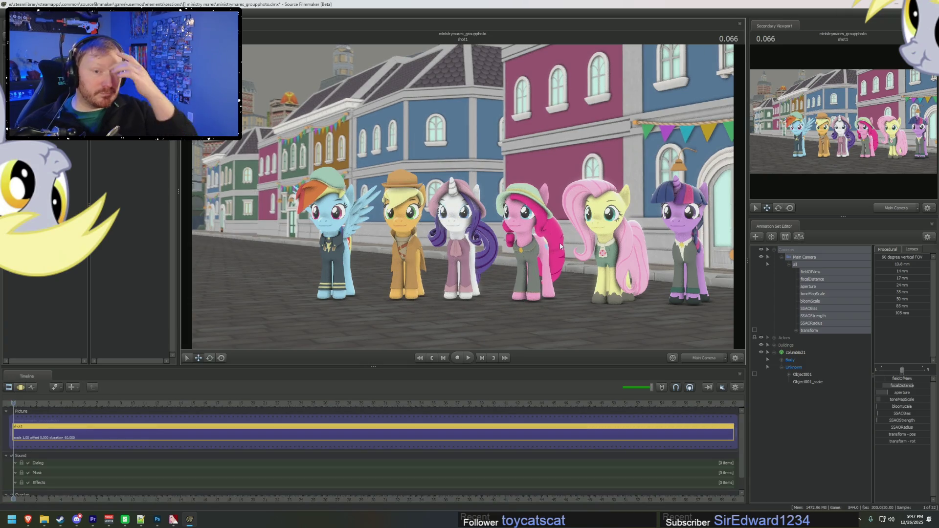
pyautogui.click(715, 361)
pyautogui.moveTo(463, 195); pyautogui.dragTo(470, 210)
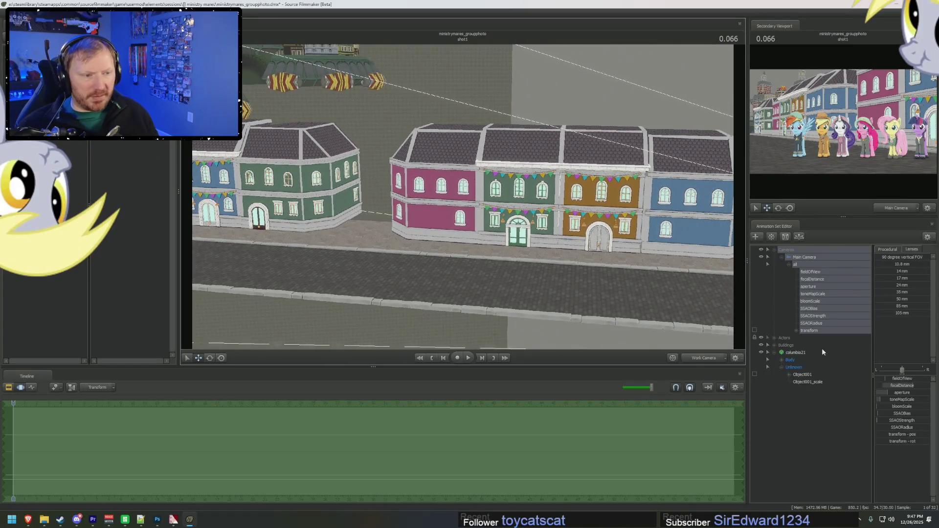
# Collapse Cameras, expand Buildings, and orbit the work camera to look down on the street buildings
pyautogui.click(774, 254)
pyautogui.click(774, 263)
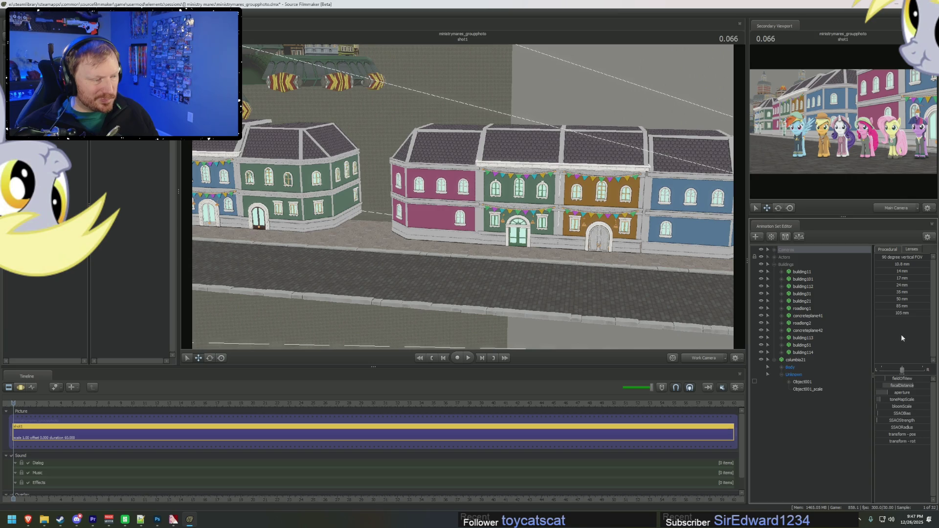
pyautogui.click(794, 361)
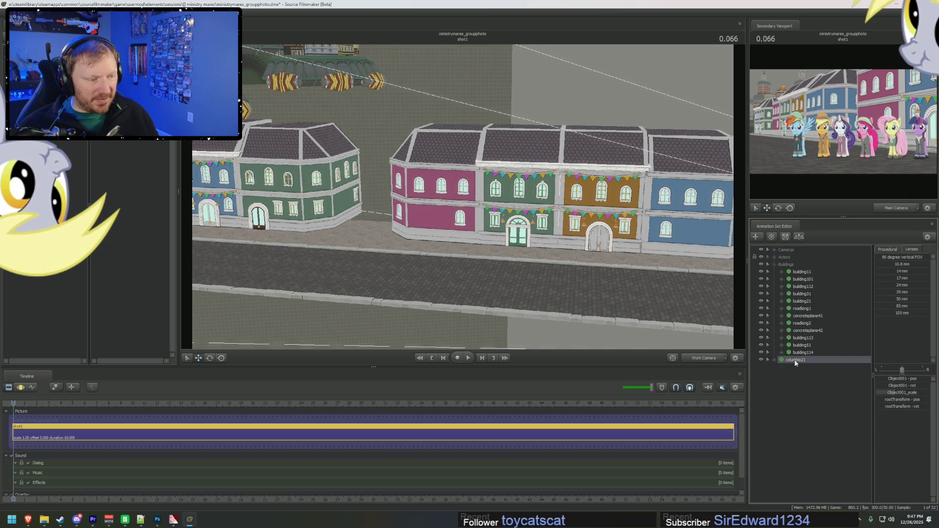
pyautogui.moveTo(671, 248); pyautogui.dragTo(651, 264)
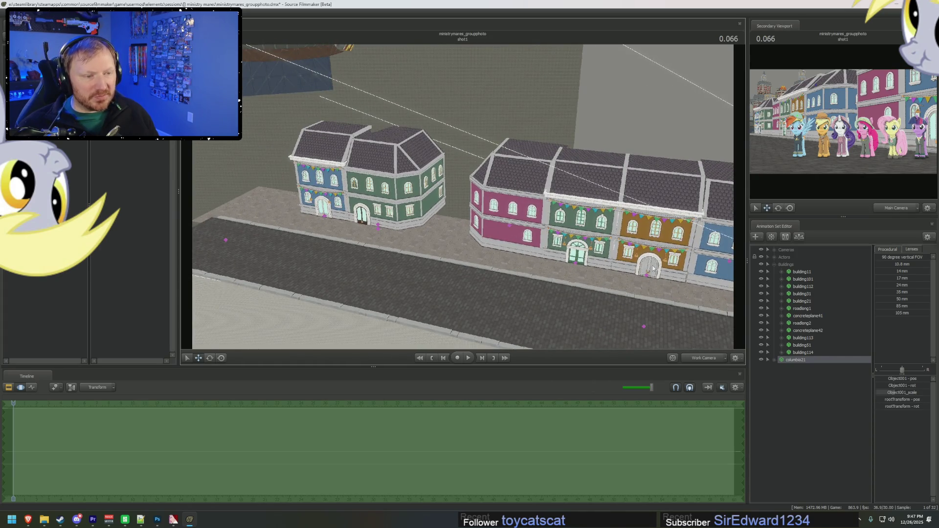
pyautogui.click(653, 268)
# Copy building21's animation set and paste it as building115
pyautogui.rightClick(811, 299)
pyautogui.click(827, 303)
pyautogui.rightClick(789, 384)
pyautogui.click(793, 392)
pyautogui.click(796, 367)
# Move building115's root to the left row's end, beside its neighbour
pyautogui.click(774, 367)
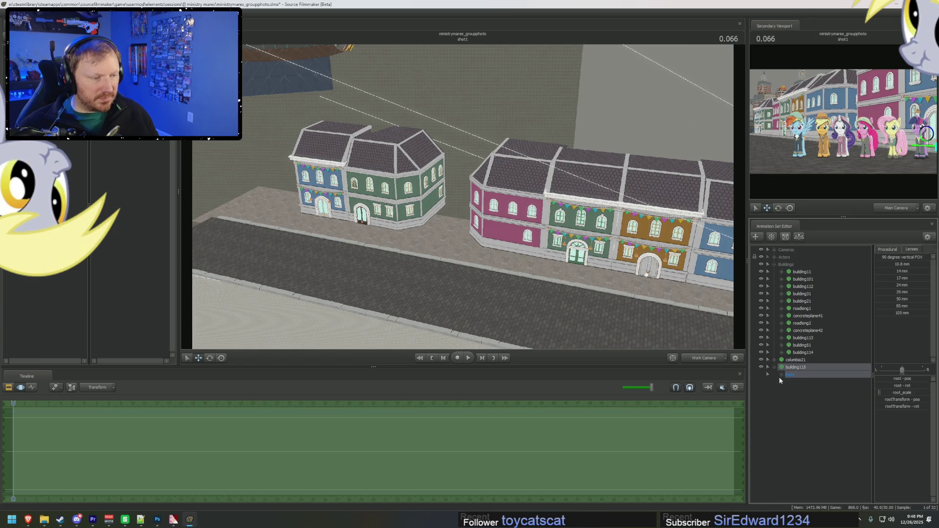
pyautogui.click(782, 374)
pyautogui.click(790, 389)
pyautogui.click(803, 390)
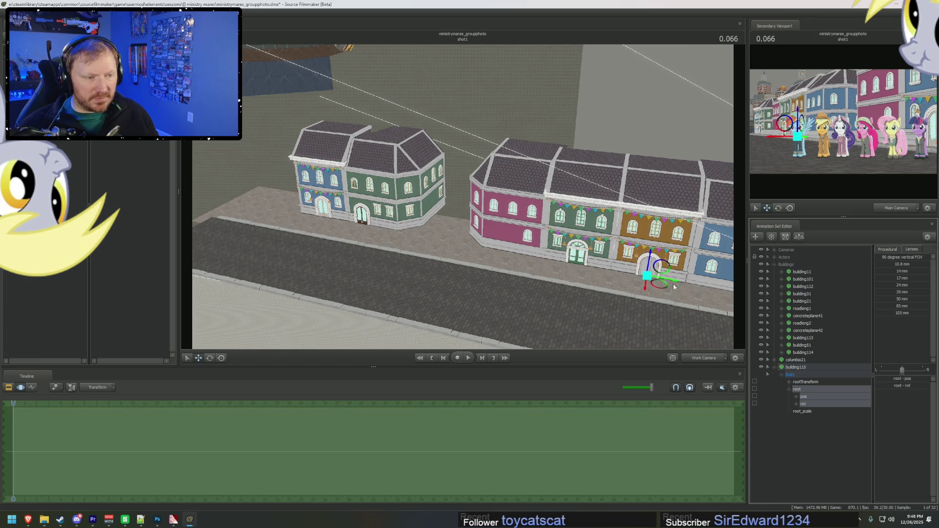
pyautogui.moveTo(673, 284); pyautogui.dragTo(372, 241)
pyautogui.scroll(5, 372, 241)
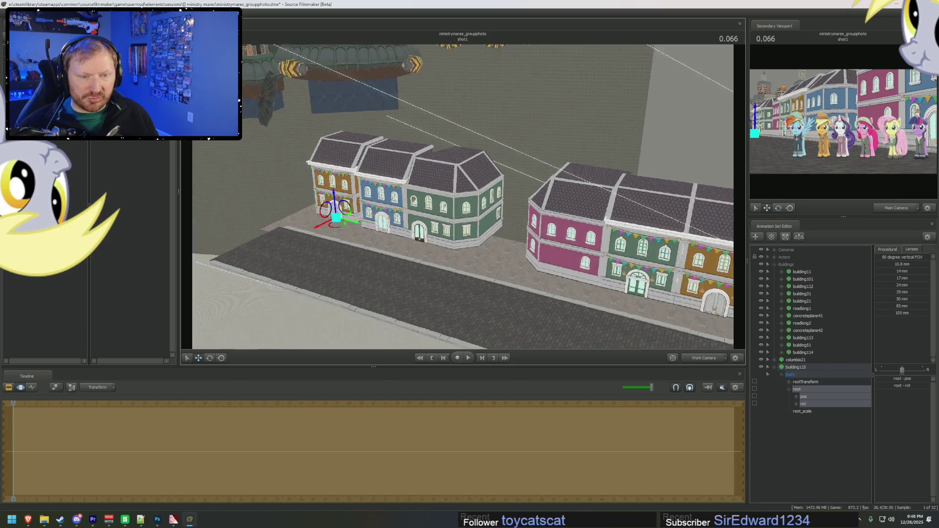
pyautogui.moveTo(411, 279); pyautogui.dragTo(382, 225, button='middle')
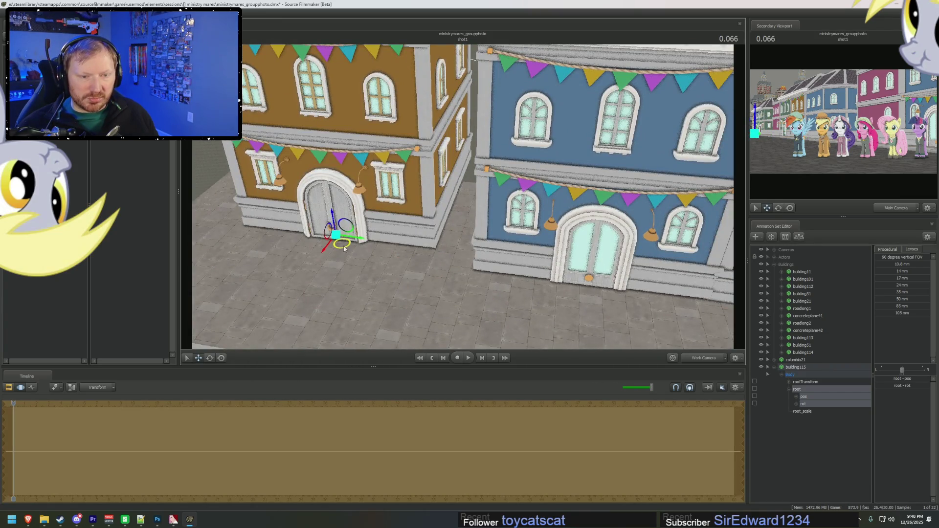
pyautogui.moveTo(344, 249); pyautogui.dragTo(378, 270)
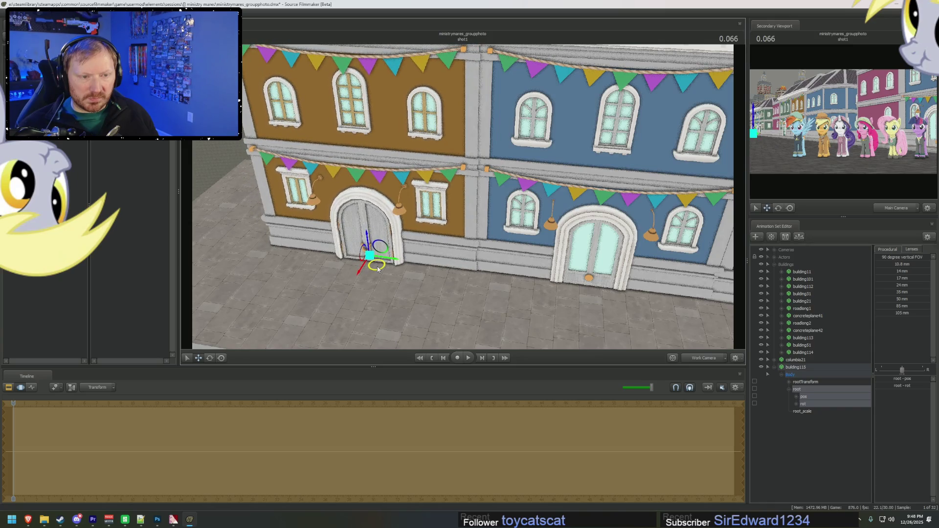
# Zoom out and turn the view along the street to check the row, then reselect building115
pyautogui.scroll(-3, 406, 274)
pyautogui.scroll(-3, 407, 274)
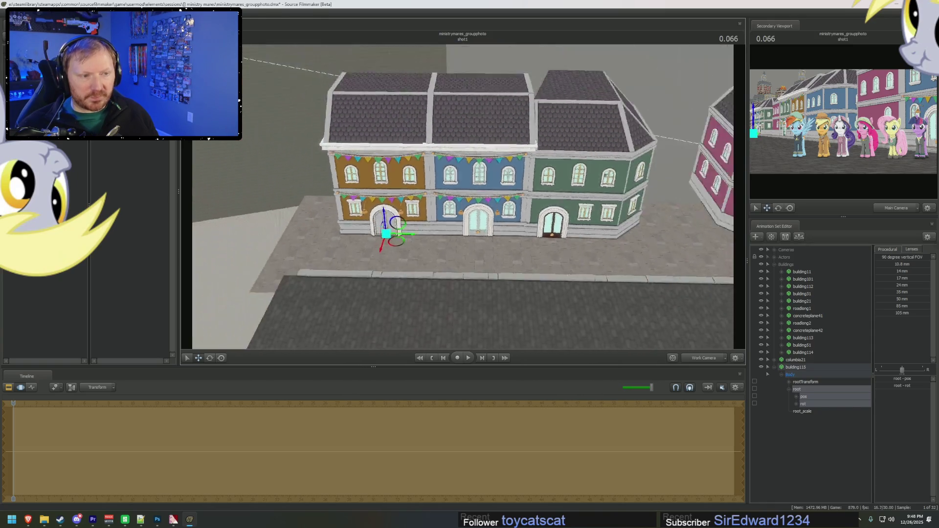
pyautogui.scroll(-3, 407, 274)
pyautogui.scroll(-2, 406, 274)
pyautogui.moveTo(406, 274)
pyautogui.mouseDown()
pyautogui.moveTo(718, 143)
pyautogui.moveTo(739, 224)
pyautogui.mouseUp()
pyautogui.click(714, 186)
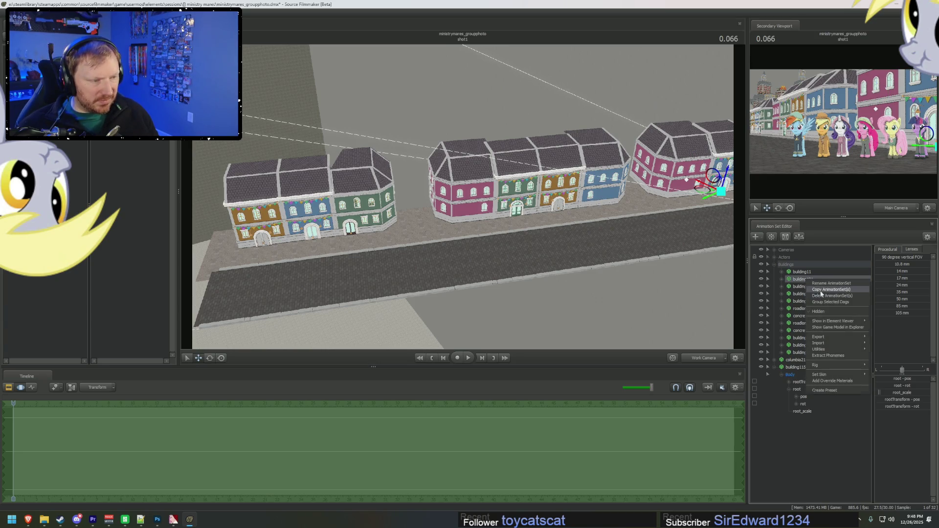
pyautogui.click(779, 375)
# Move building115 into Buildings and paste a new copy, building116
pyautogui.moveTo(788, 368); pyautogui.dragTo(786, 264)
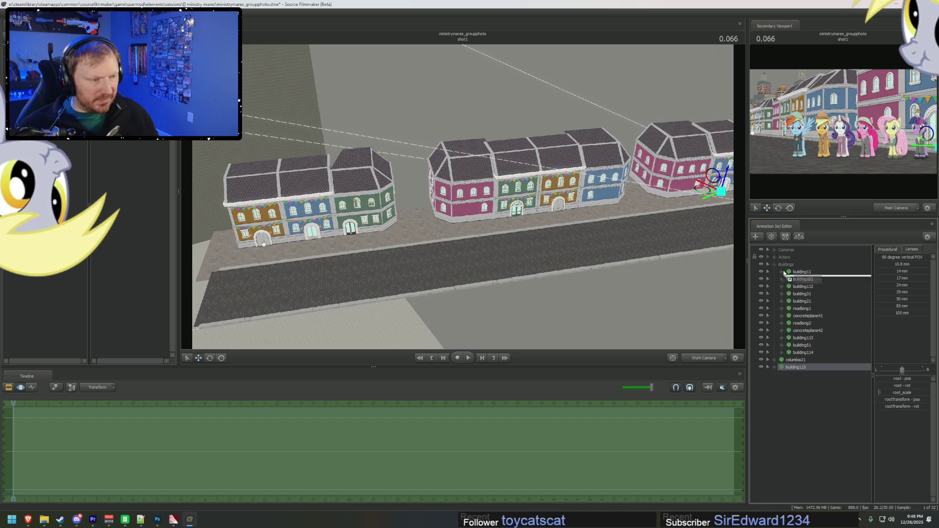
pyautogui.rightClick(789, 388)
pyautogui.click(813, 423)
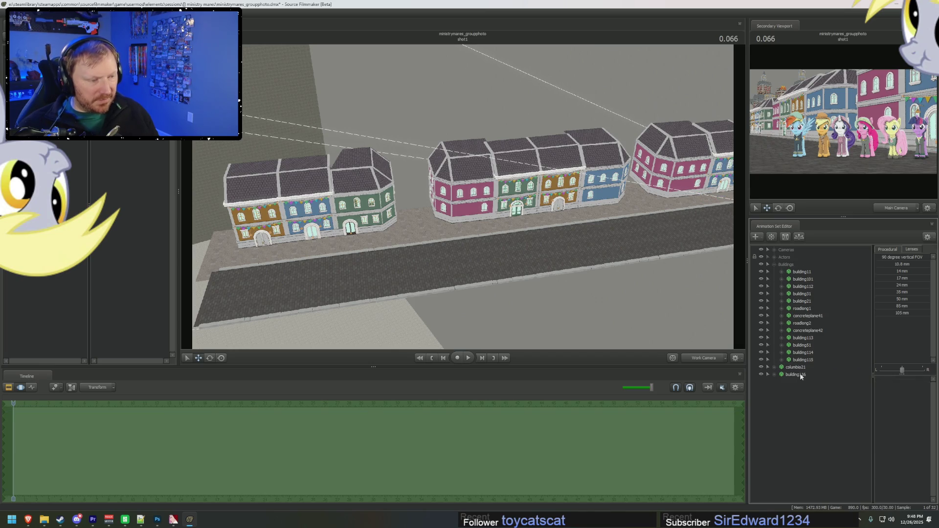
# Select building116's root and move it to the start of the left row
pyautogui.click(775, 375)
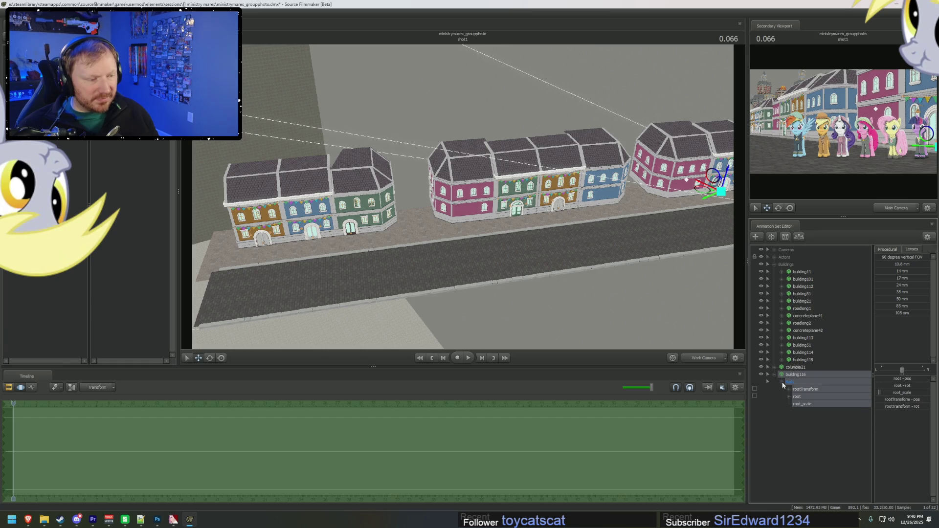
pyautogui.click(810, 399)
pyautogui.moveTo(698, 180); pyautogui.dragTo(211, 217)
pyautogui.moveTo(392, 275)
pyautogui.mouseDown()
pyautogui.moveTo(372, 264)
pyautogui.moveTo(525, 183)
pyautogui.moveTo(529, 211)
pyautogui.mouseUp()
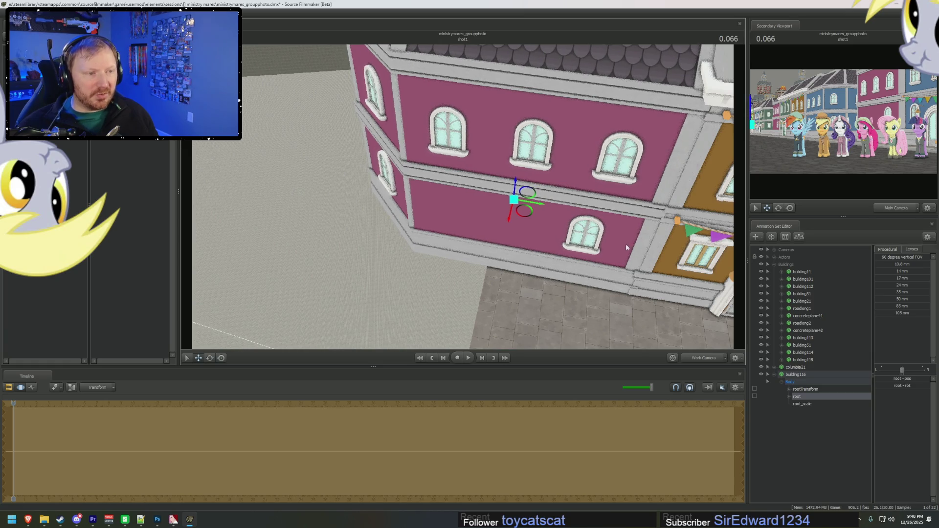
pyautogui.scroll(-15, 458, 198)
pyautogui.press('F2')
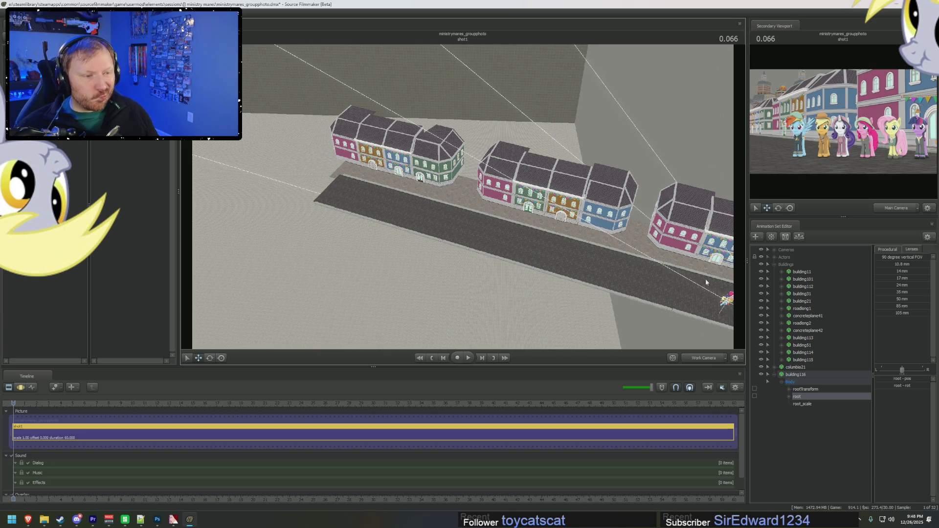
# Match the view to the scene camera, then drop building116 into Buildings after building115
pyautogui.click(705, 362)
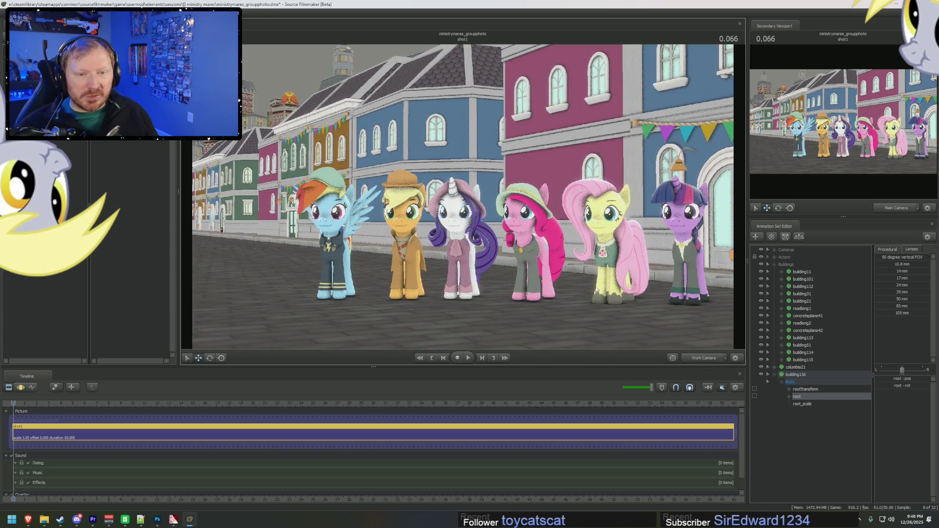
pyautogui.moveTo(463, 195); pyautogui.dragTo(436, 211)
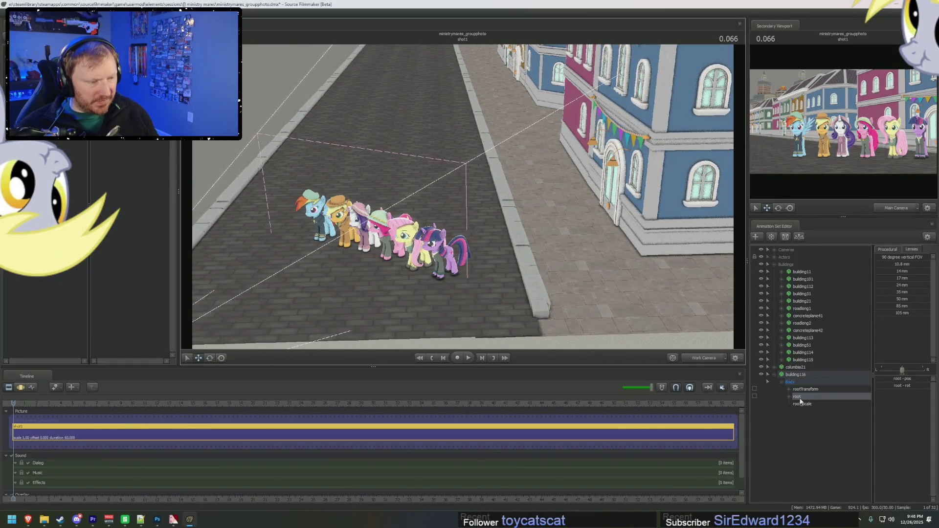
pyautogui.click(775, 375)
pyautogui.moveTo(797, 375); pyautogui.dragTo(800, 271)
pyautogui.click(805, 309)
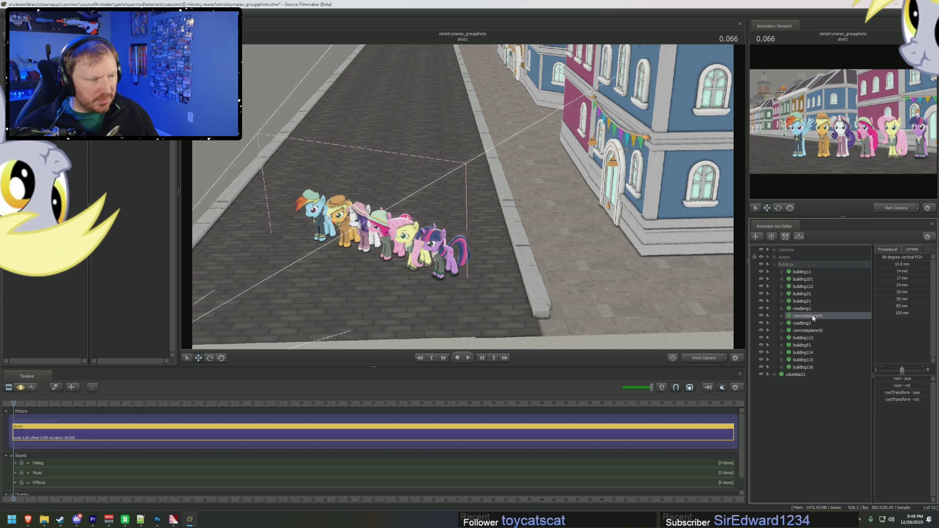
# Move roadlong1, roadlong2 and both concrete planes out of Buildings and group them
pyautogui.keyDown('shift'); pyautogui.click(808, 331); pyautogui.keyUp('shift')
pyautogui.moveTo(808, 331); pyautogui.dragTo(815, 437)
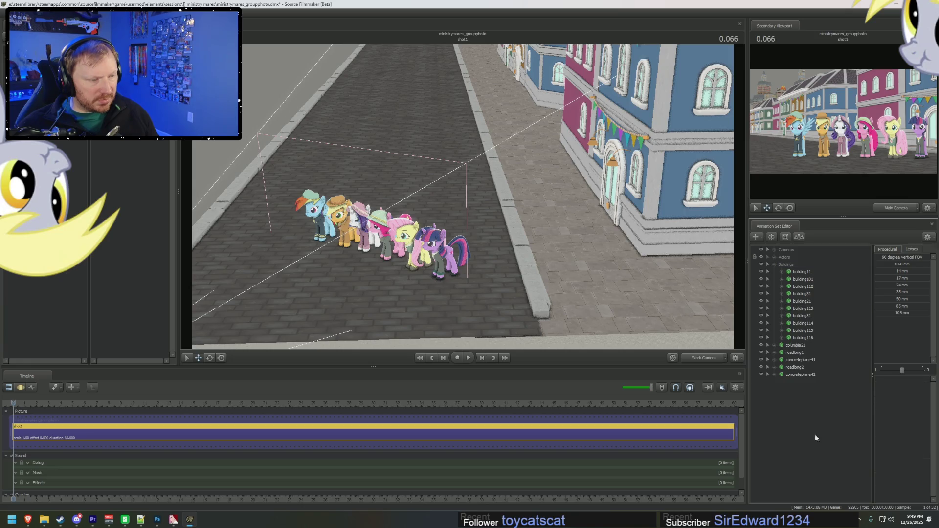
pyautogui.click(774, 264)
pyautogui.click(795, 279)
pyautogui.keyDown('shift'); pyautogui.click(797, 301); pyautogui.keyUp('shift')
pyautogui.rightClick(798, 301)
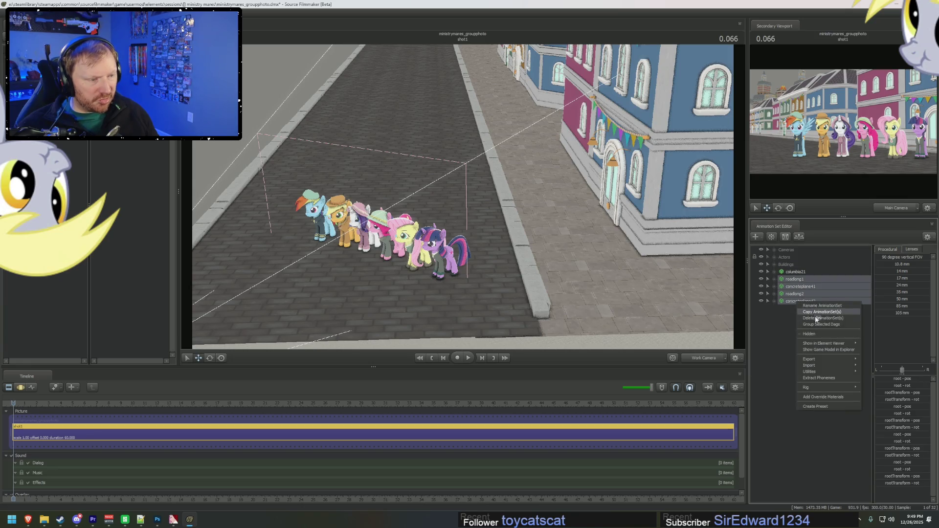
pyautogui.click(824, 325)
# Rename the new group to Ground and expand it to show roadlong2's Body
pyautogui.rightClick(787, 282)
pyautogui.click(800, 289)
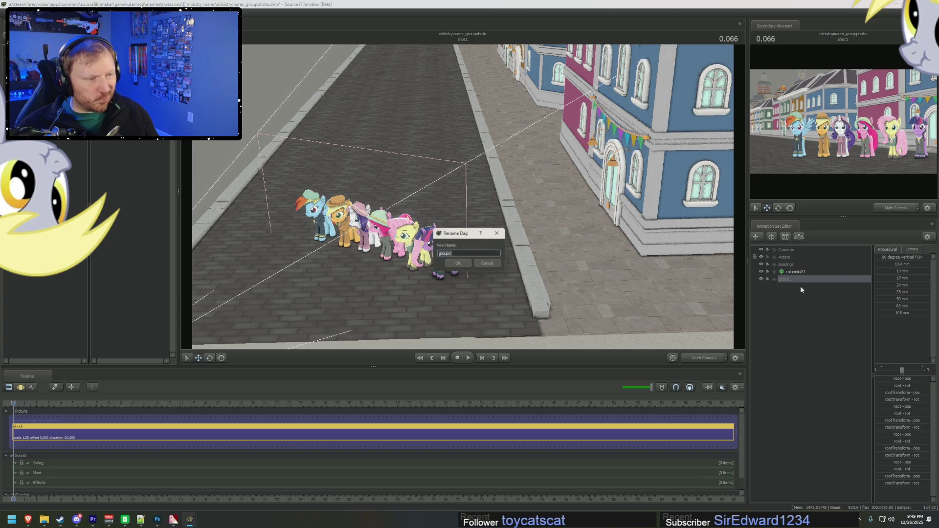
pyautogui.write('Ro')
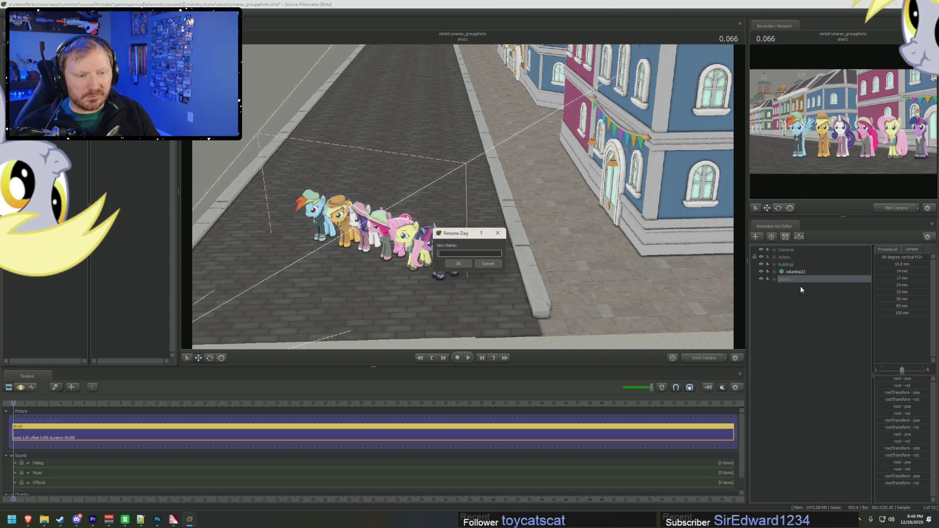
pyautogui.write('nd')
pyautogui.press('Return')
pyautogui.click(774, 279)
pyautogui.click(797, 297)
pyautogui.click(788, 302)
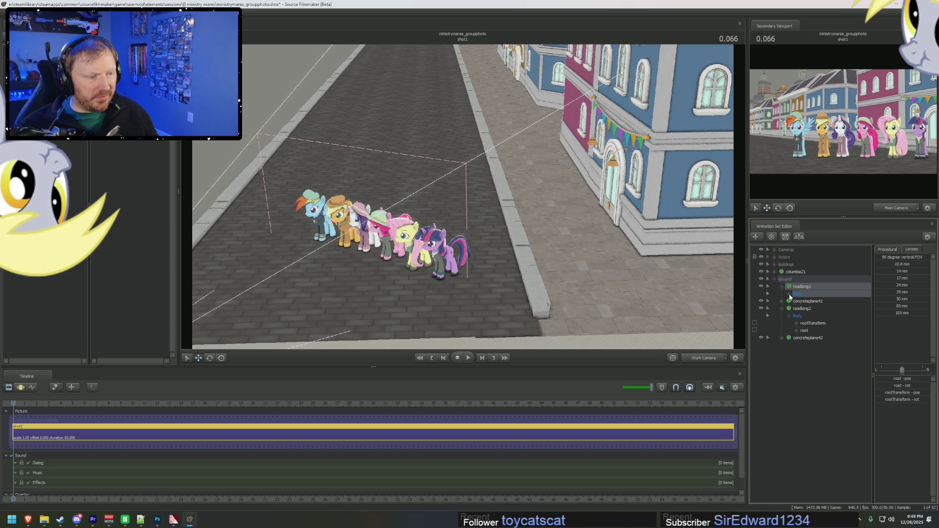
# Add scale controls to the root controls of roadlong1 and roadlong2
pyautogui.click(789, 294)
pyautogui.click(809, 310)
pyautogui.keyDown('ctrl'); pyautogui.click(809, 345); pyautogui.keyUp('ctrl')
pyautogui.rightClick(810, 346)
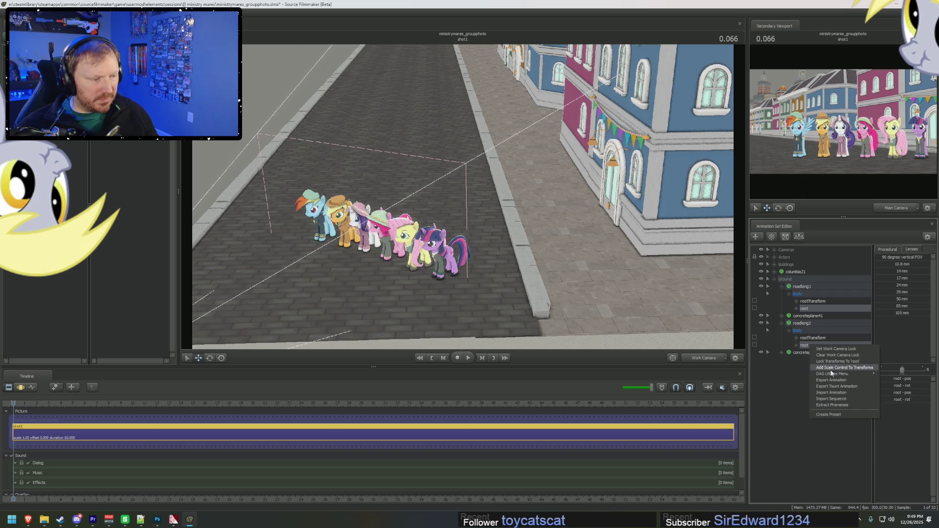
pyautogui.click(832, 372)
# Shorten roadlong1 by blending its root_scale toward zero
pyautogui.keyDown('ctrl'); pyautogui.click(811, 317); pyautogui.keyUp('ctrl')
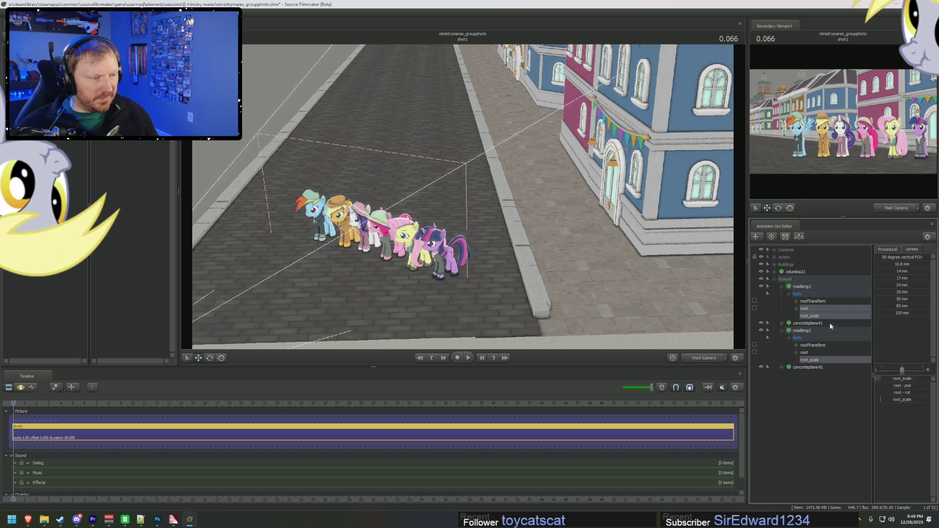
pyautogui.press('F2')
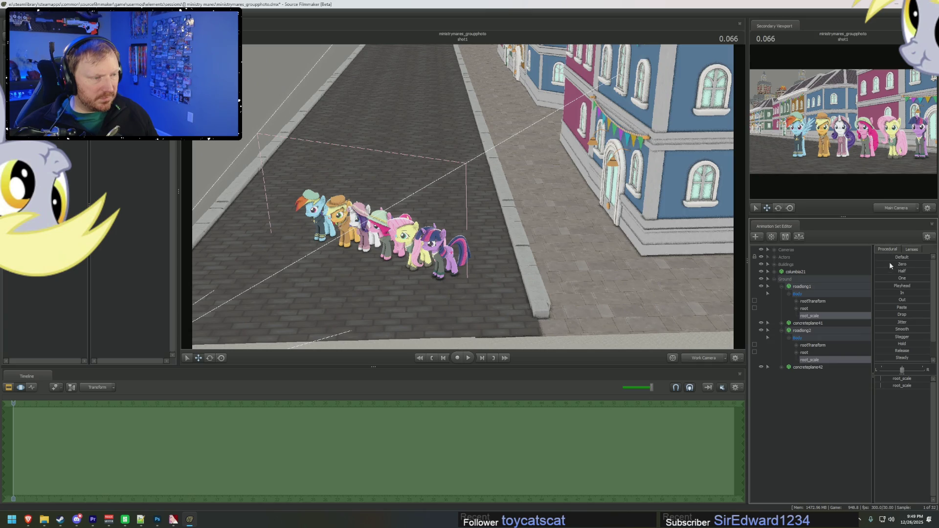
pyautogui.moveTo(890, 263); pyautogui.dragTo(900, 263)
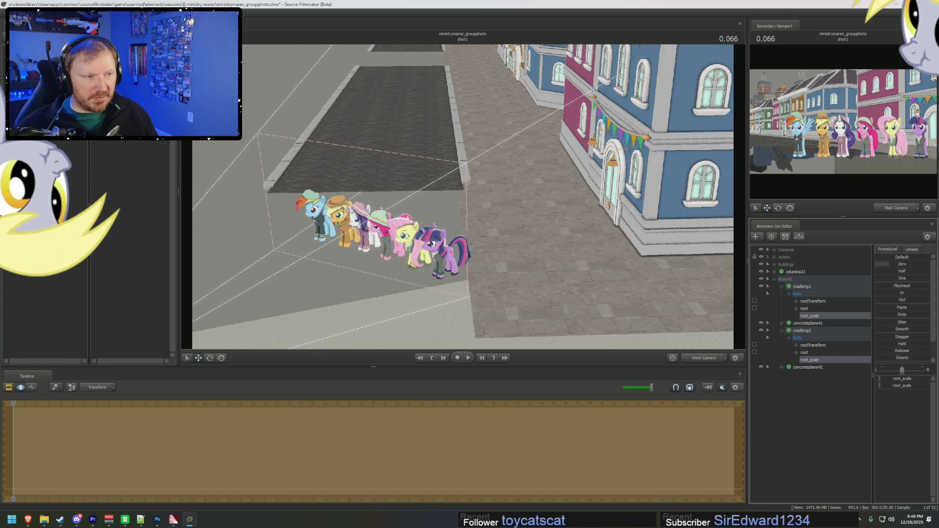
pyautogui.moveTo(900, 263); pyautogui.dragTo(850, 314)
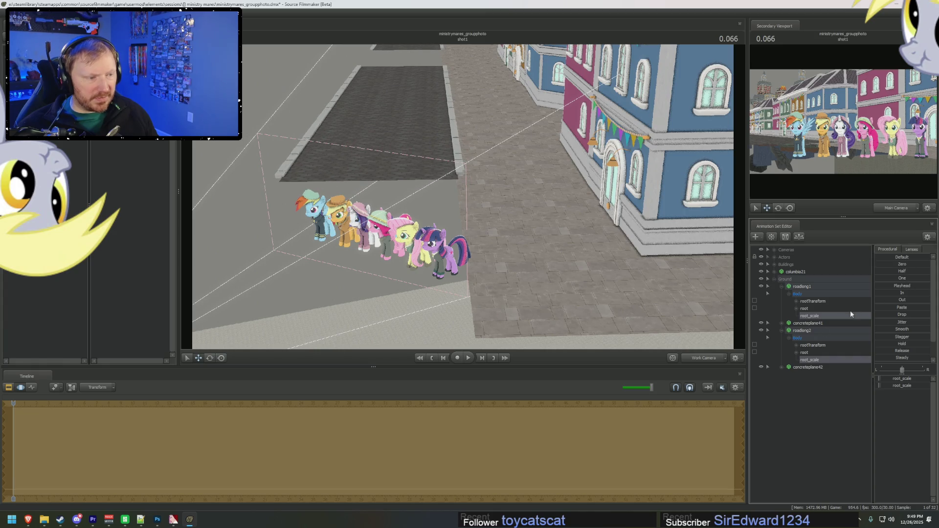
pyautogui.click(798, 294)
pyautogui.click(790, 294)
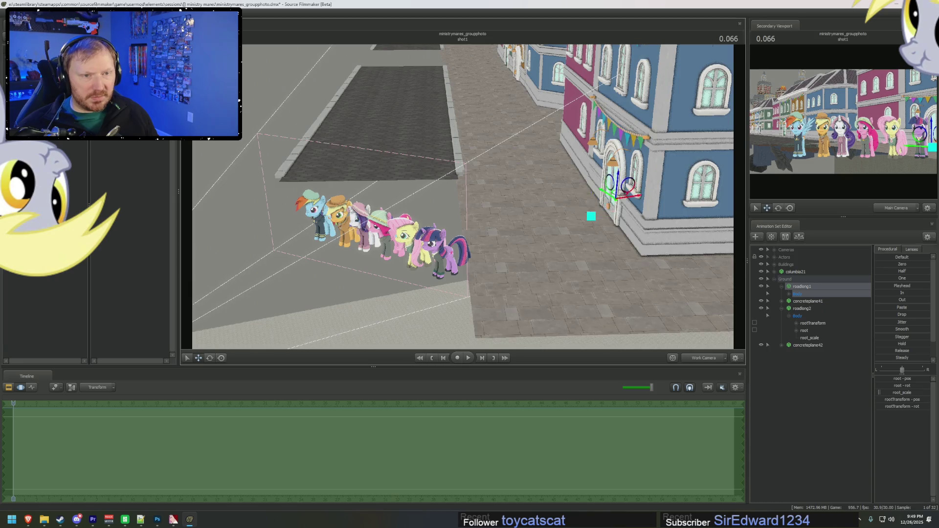
# Slide roadlong1's root so its cobblestones sit beneath the pony lineup
pyautogui.moveTo(463, 195); pyautogui.dragTo(847, 329)
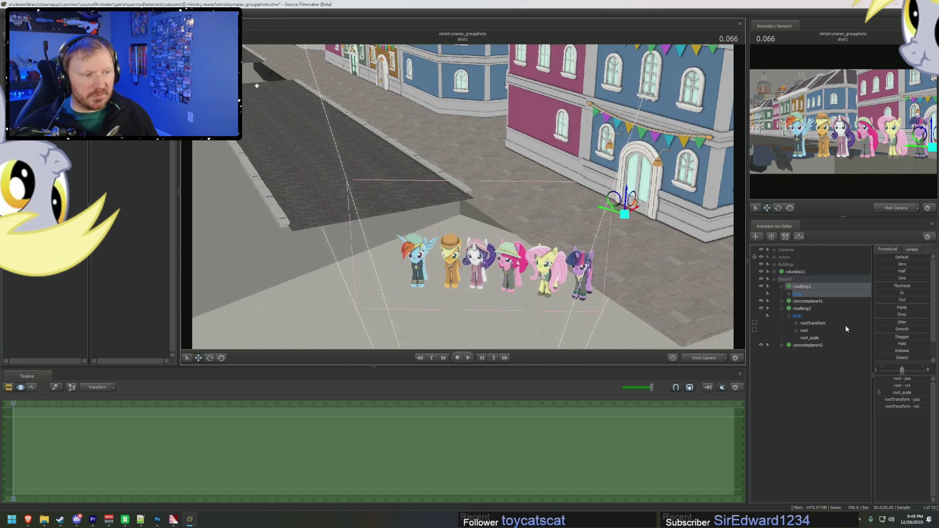
pyautogui.click(789, 293)
pyautogui.click(804, 308)
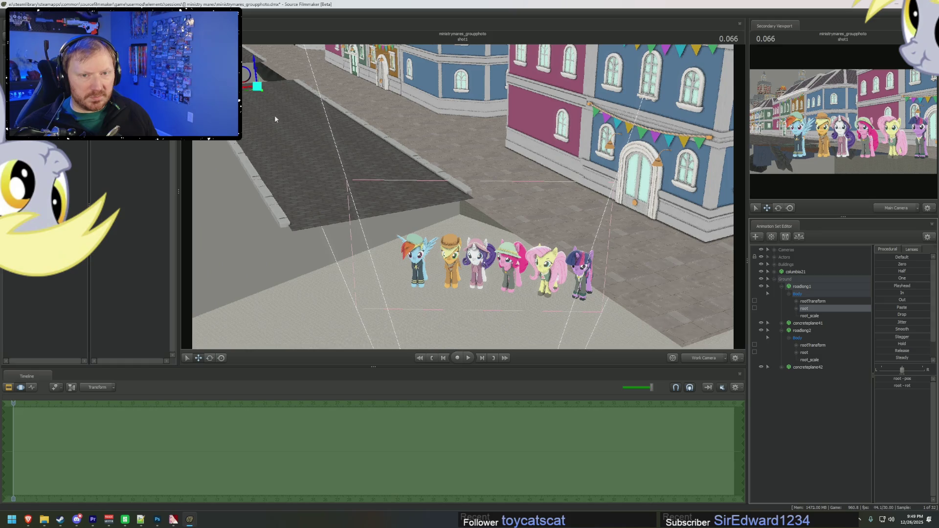
pyautogui.moveTo(262, 92); pyautogui.dragTo(286, 143)
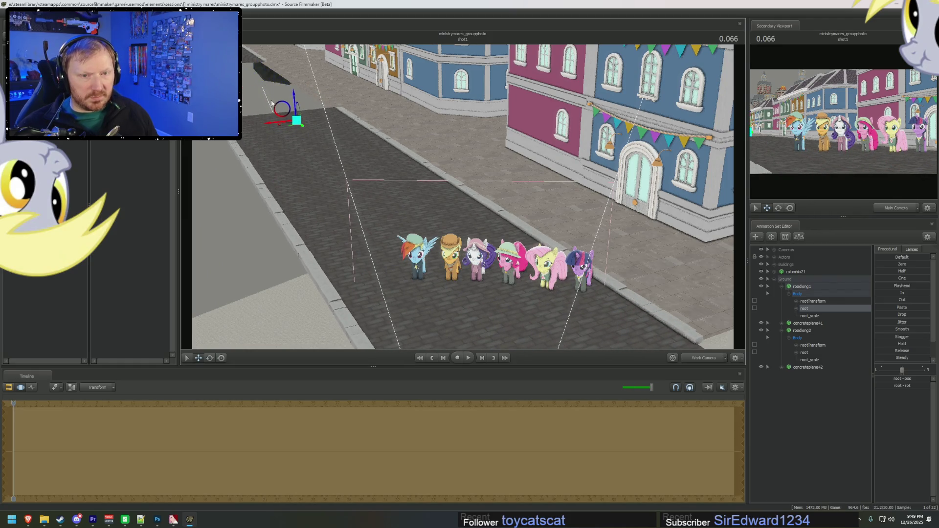
pyautogui.moveTo(295, 98); pyautogui.dragTo(296, 104)
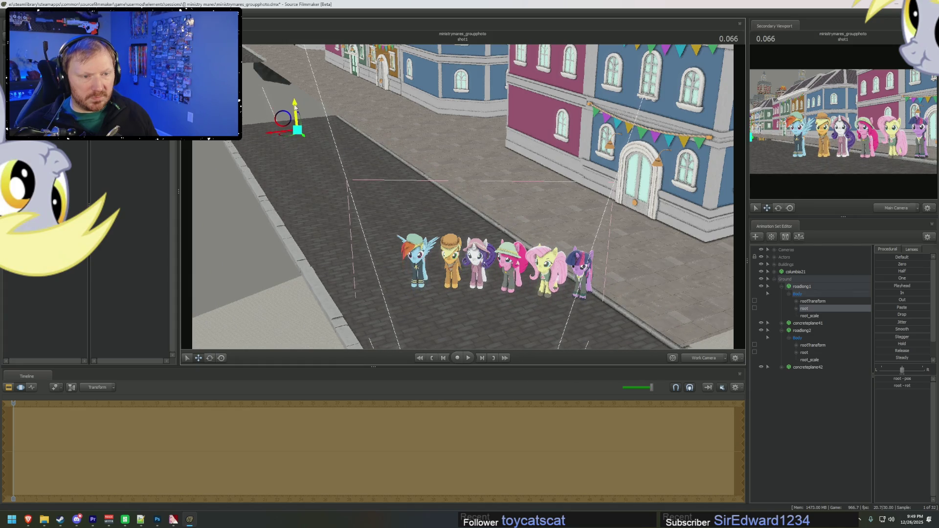
pyautogui.moveTo(297, 105)
pyautogui.mouseDown()
pyautogui.moveTo(308, 102)
pyautogui.moveTo(300, 104)
pyautogui.mouseUp()
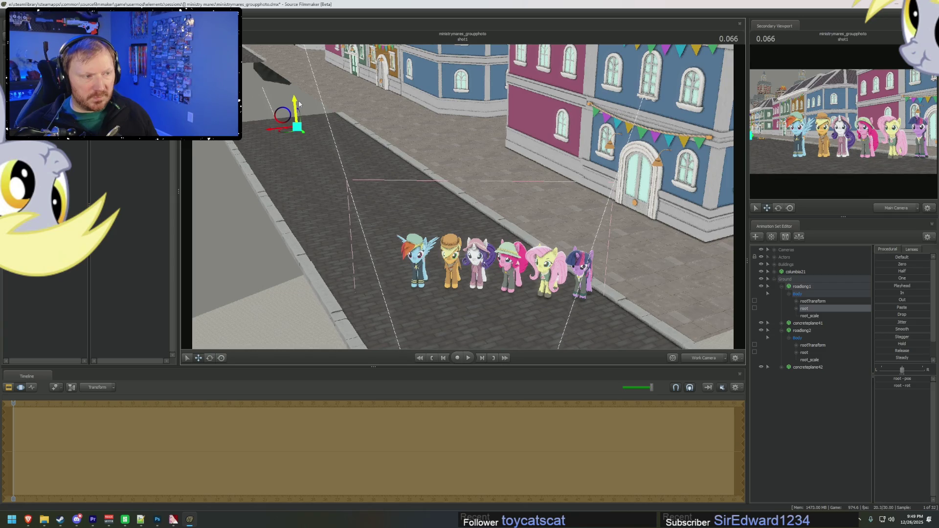
pyautogui.click(805, 352)
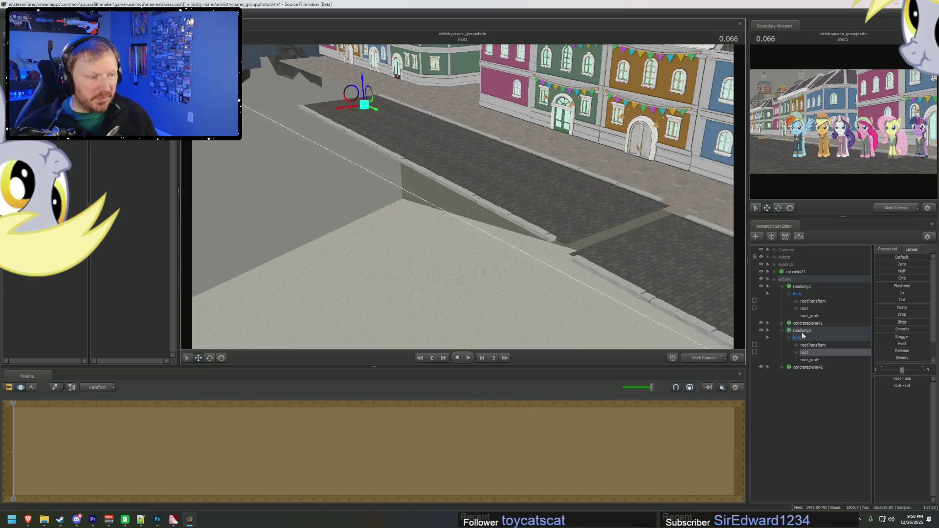
# Delete the old roadlong2 and paste a copy of the shortened roadlong1 as the new roadlong2
pyautogui.rightClick(803, 336)
pyautogui.click(828, 354)
pyautogui.rightClick(803, 296)
pyautogui.click(805, 298)
pyautogui.click(781, 286)
pyautogui.rightClick(804, 328)
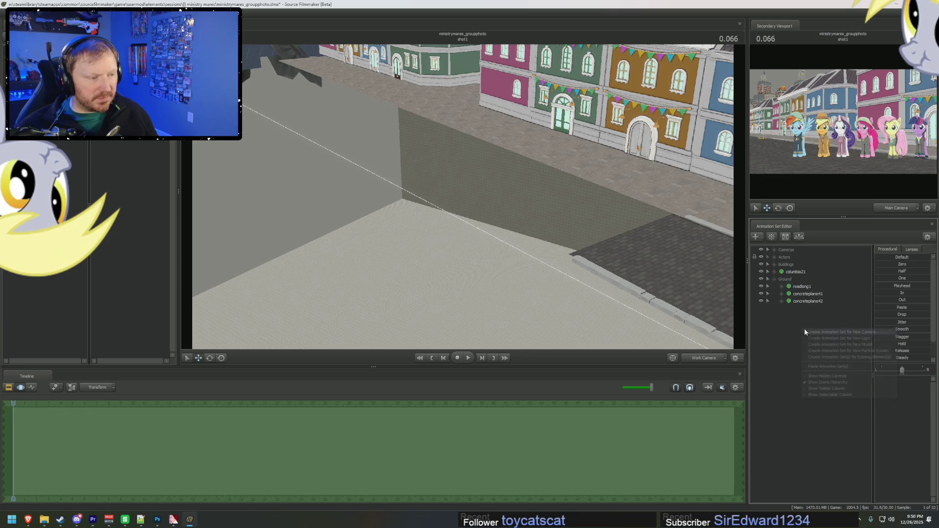
pyautogui.click(820, 367)
# Slide the new roadlong2's root further along the street to continue the road, checking through Main Camera
pyautogui.click(789, 309)
pyautogui.click(775, 309)
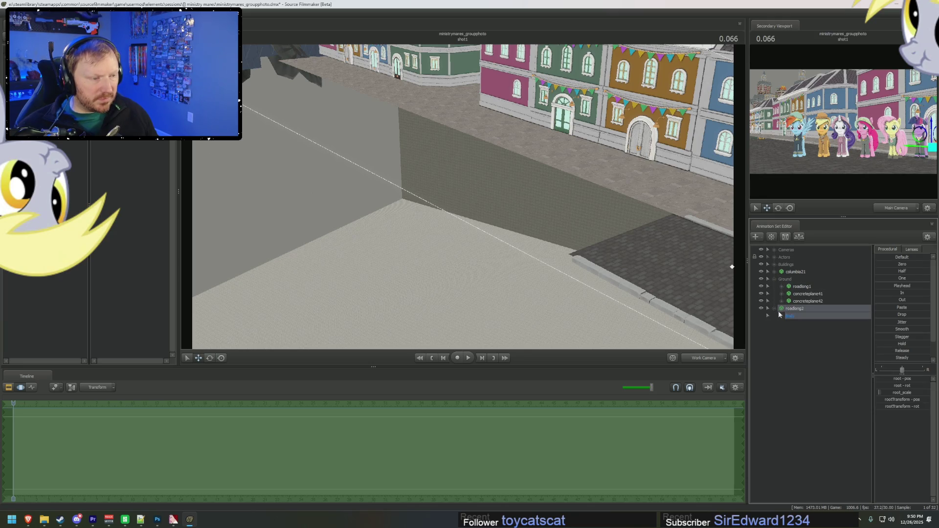
pyautogui.click(782, 316)
pyautogui.click(797, 330)
pyautogui.moveTo(654, 292); pyautogui.dragTo(307, 159, button='middle')
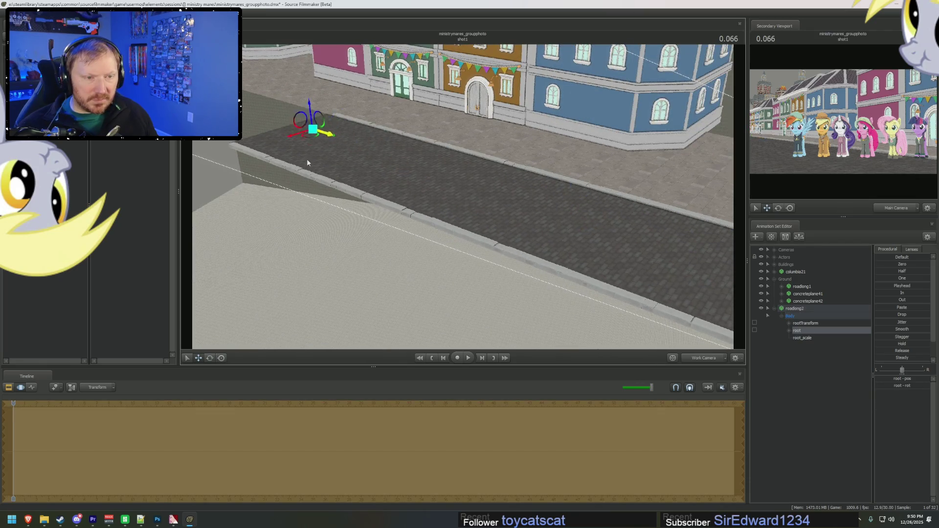
pyautogui.moveTo(313, 129)
pyautogui.mouseDown()
pyautogui.moveTo(186, 159)
pyautogui.moveTo(195, 166)
pyautogui.mouseUp()
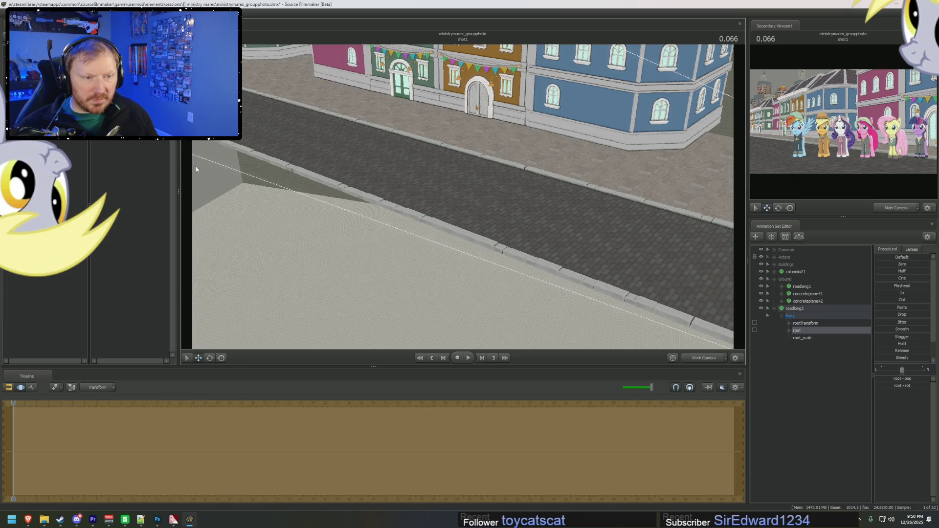
pyautogui.moveTo(211, 189); pyautogui.dragTo(505, 209, button='middle')
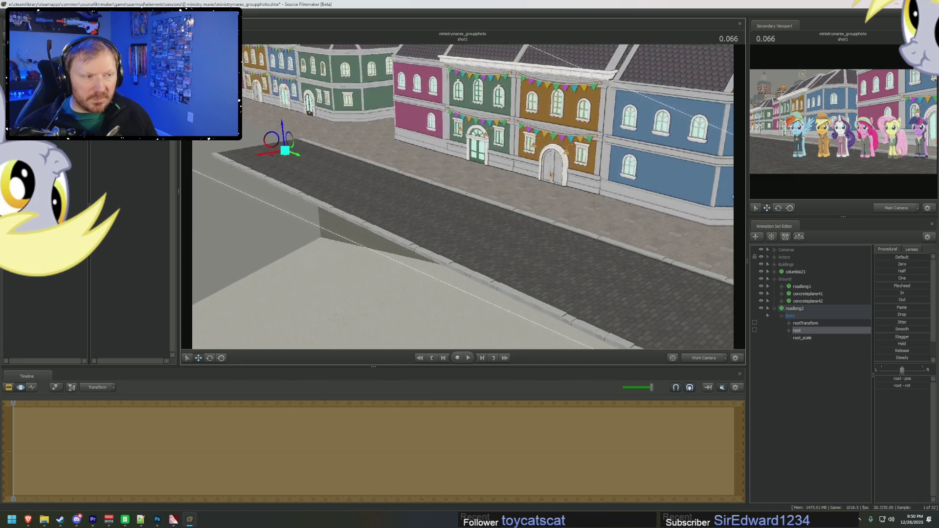
pyautogui.click(716, 358)
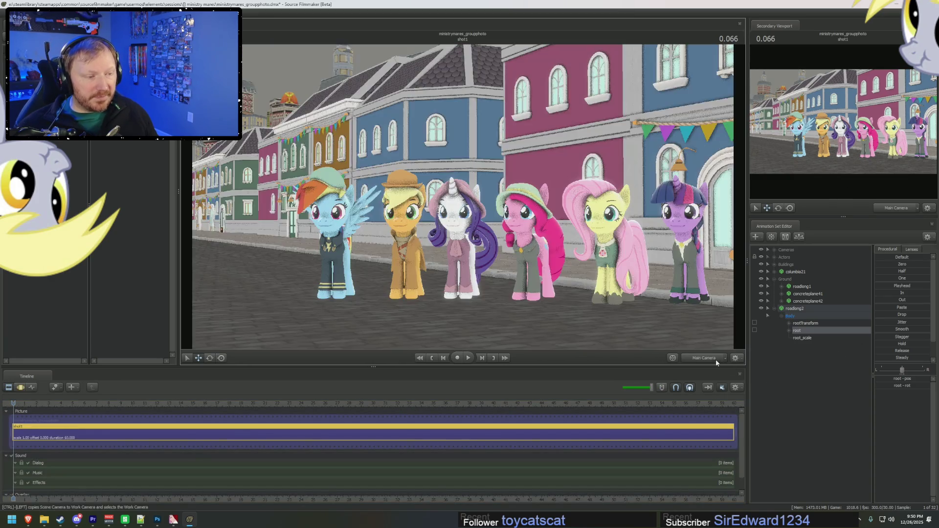
# Move roadlong2 into the Ground group, collapse Ground, and return to the work camera
pyautogui.doubleClick(786, 308)
pyautogui.moveTo(786, 309); pyautogui.dragTo(776, 280)
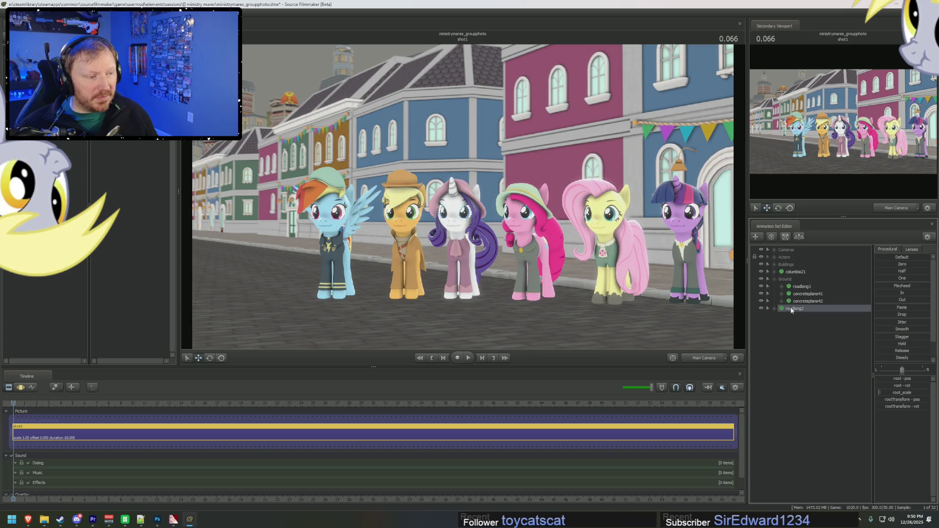
pyautogui.click(774, 280)
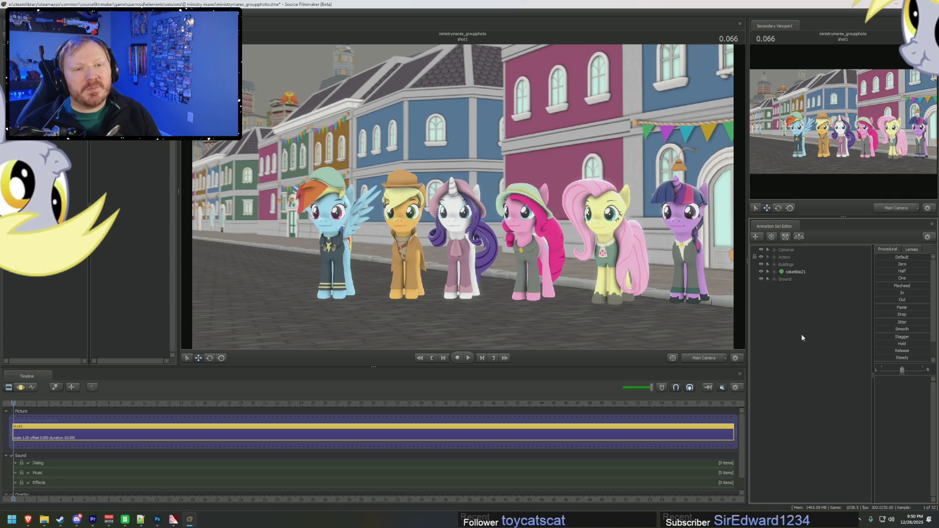
pyautogui.click(704, 357)
pyautogui.moveTo(518, 208); pyautogui.dragTo(489, 205)
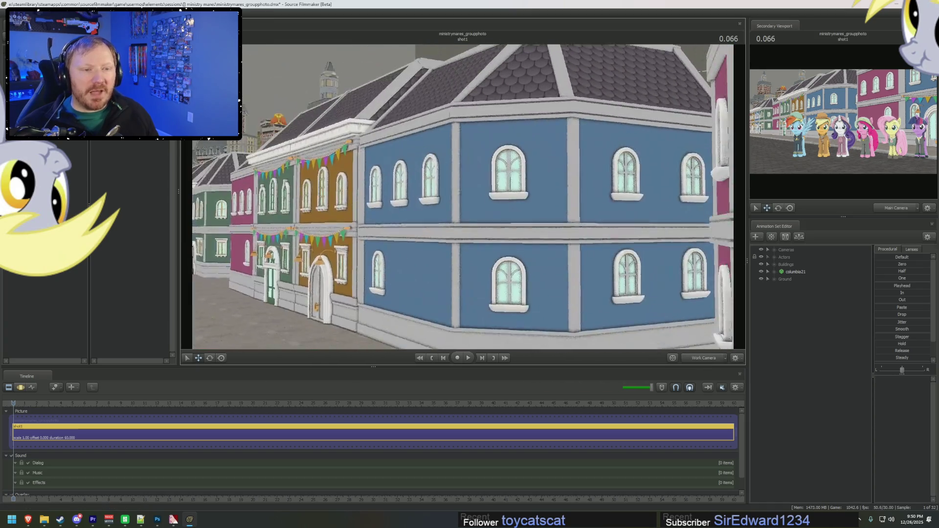
# Expand the Buildings group and select building31, then building112, near the bunting façades
pyautogui.moveTo(489, 206); pyautogui.dragTo(440, 206)
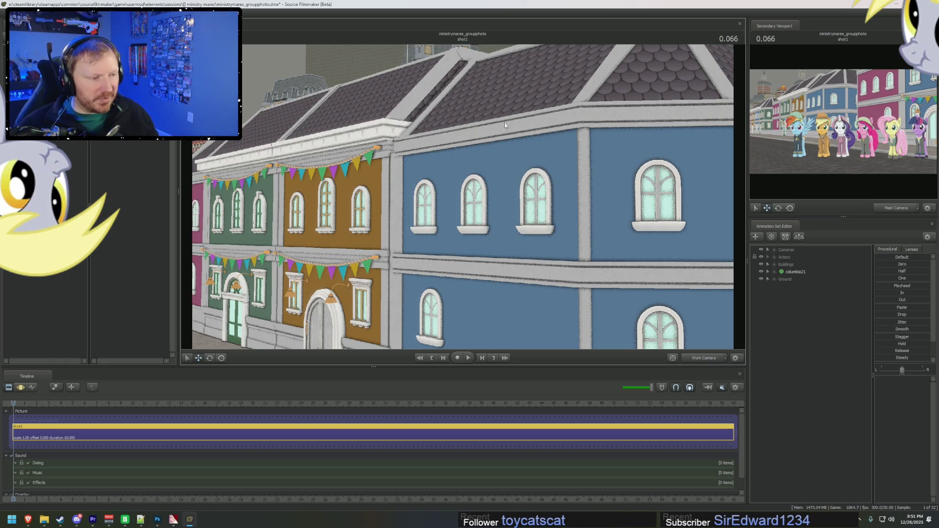
pyautogui.click(774, 265)
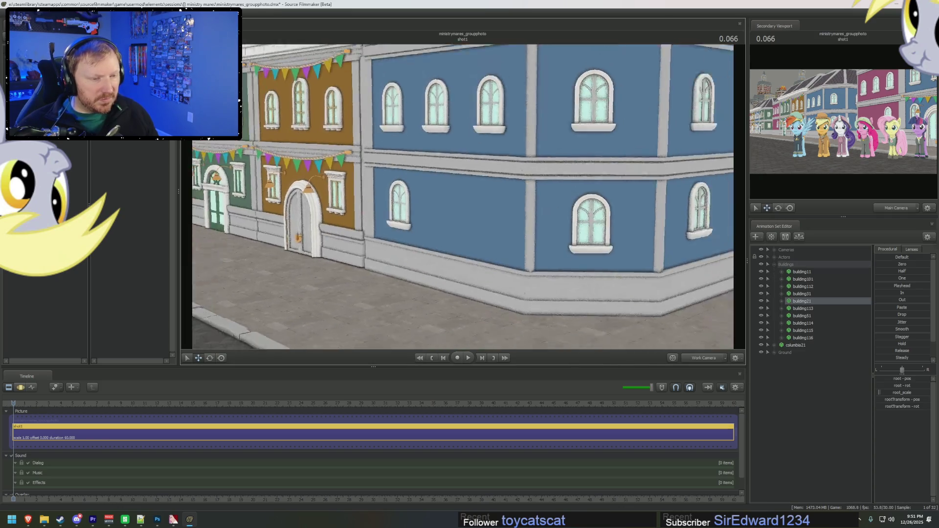
pyautogui.click(806, 294)
pyautogui.click(806, 288)
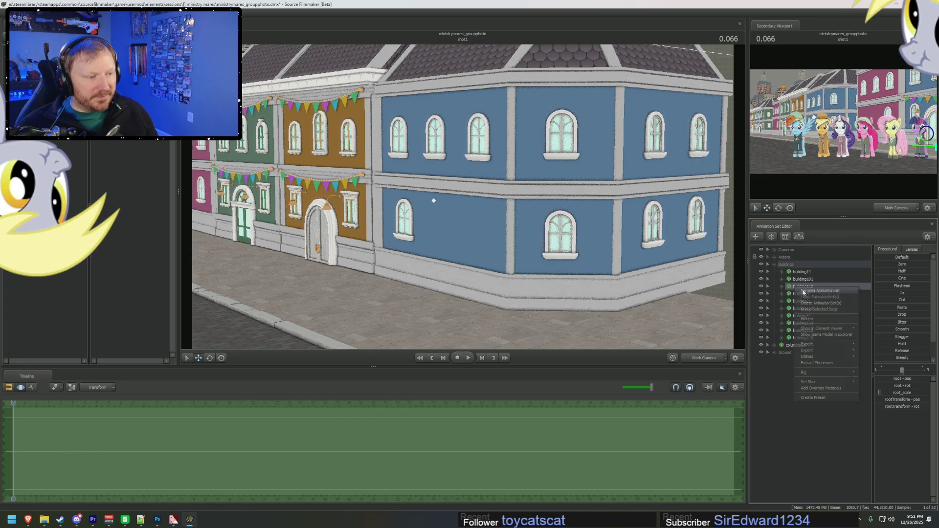
# Create animation set building117 for the blue corner building and select its root control
pyautogui.click(775, 264)
pyautogui.rightClick(799, 322)
pyautogui.click(827, 342)
pyautogui.click(779, 294)
pyautogui.click(798, 308)
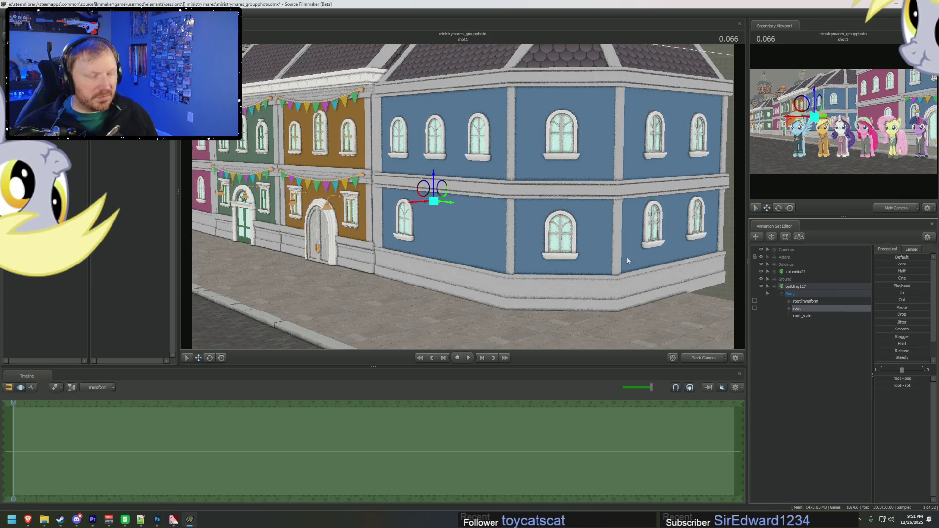
# Raise building117 slightly higher on the street and fine-tune its height
pyautogui.moveTo(429, 193); pyautogui.dragTo(433, 290, button='middle')
pyautogui.moveTo(433, 290); pyautogui.dragTo(447, 105)
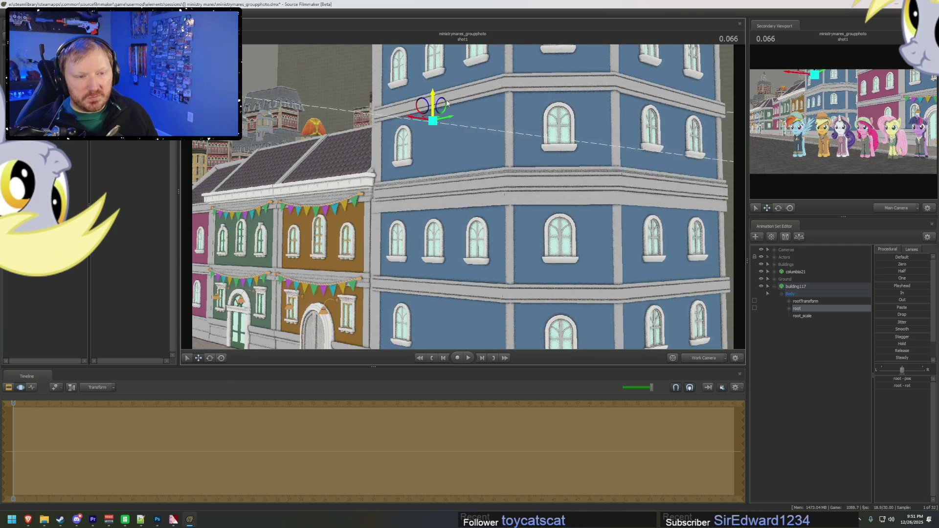
pyautogui.moveTo(447, 105); pyautogui.dragTo(460, 233)
pyautogui.moveTo(425, 162); pyautogui.dragTo(428, 160)
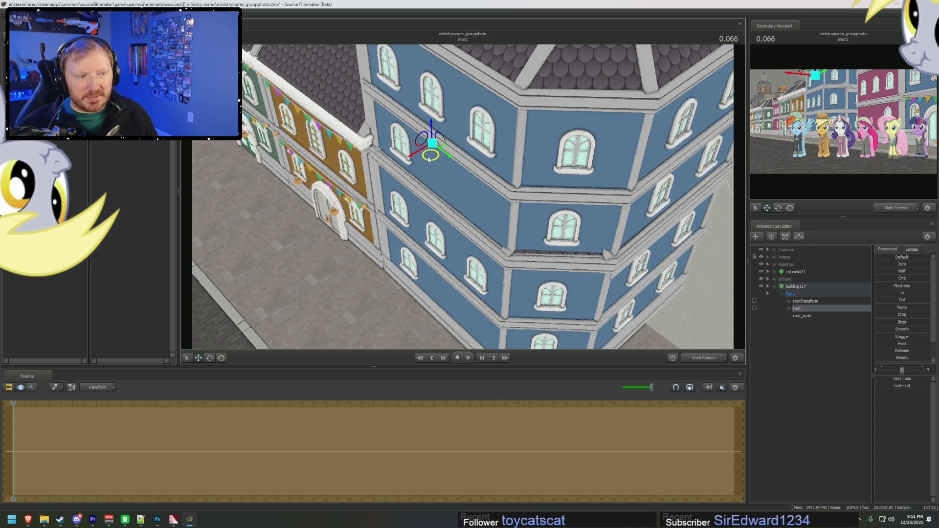
# Orbit the work camera around building117 to check its placement
pyautogui.press('F3')
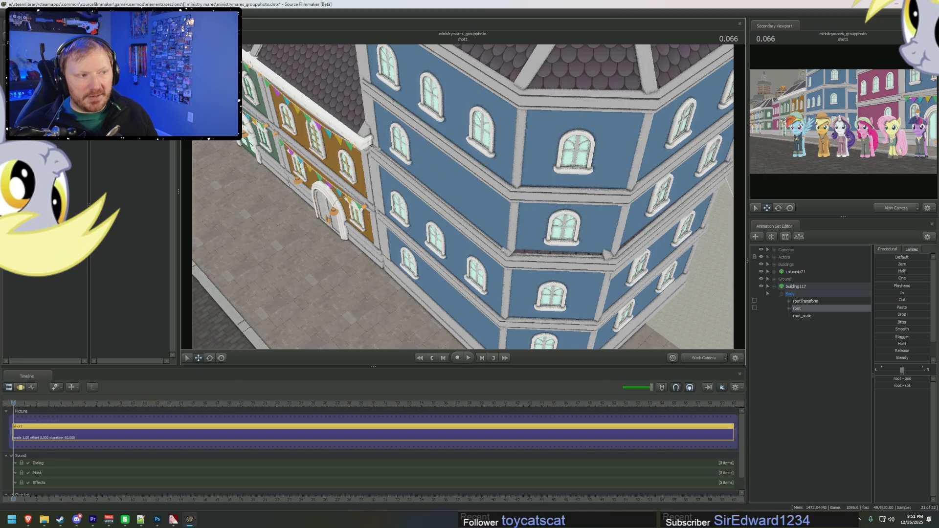
pyautogui.moveTo(440, 196); pyautogui.dragTo(473, 191)
pyautogui.press('F3')
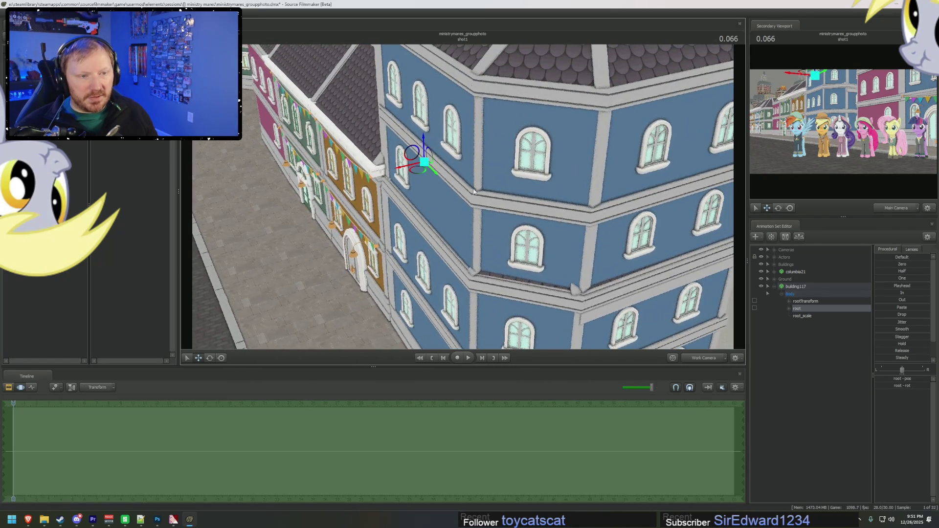
pyautogui.moveTo(433, 172); pyautogui.dragTo(431, 168)
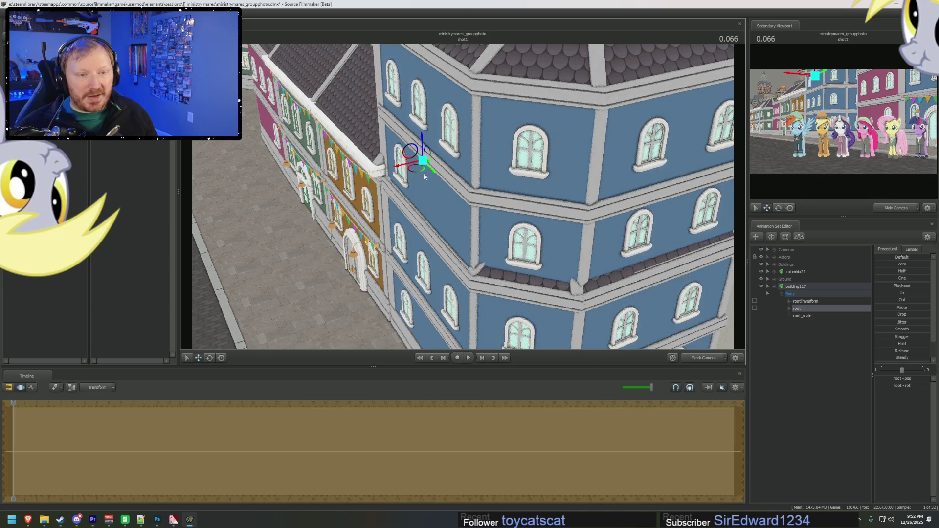
pyautogui.moveTo(407, 168)
pyautogui.mouseDown(button='right')
pyautogui.moveTo(495, 222)
pyautogui.moveTo(464, 199)
pyautogui.mouseUp(button='right')
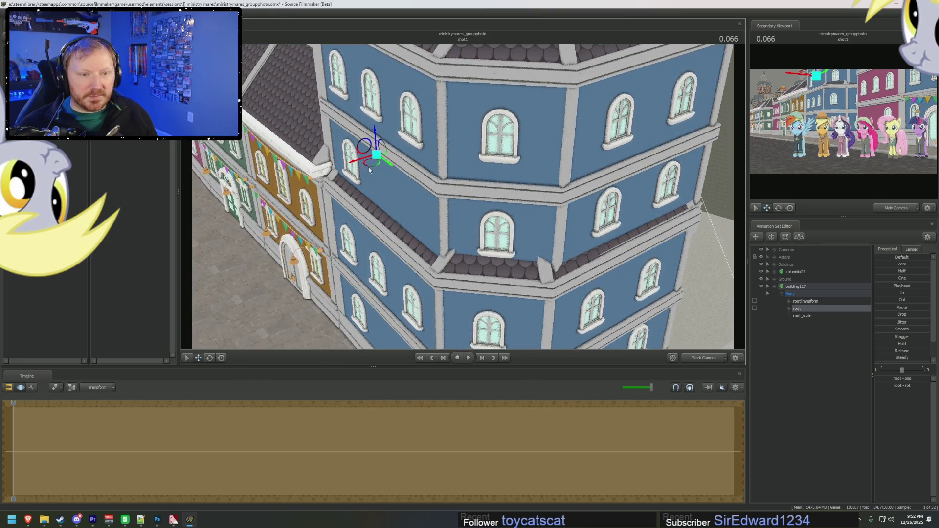
pyautogui.moveTo(369, 169); pyautogui.dragTo(367, 165, button='right')
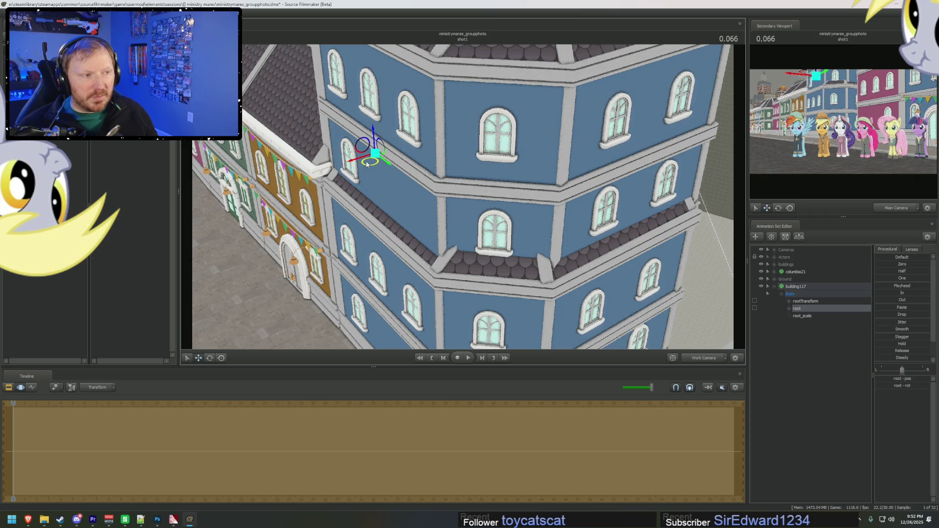
pyautogui.moveTo(367, 164); pyautogui.dragTo(427, 168, button='right')
pyautogui.moveTo(373, 141); pyautogui.dragTo(377, 140, button='right')
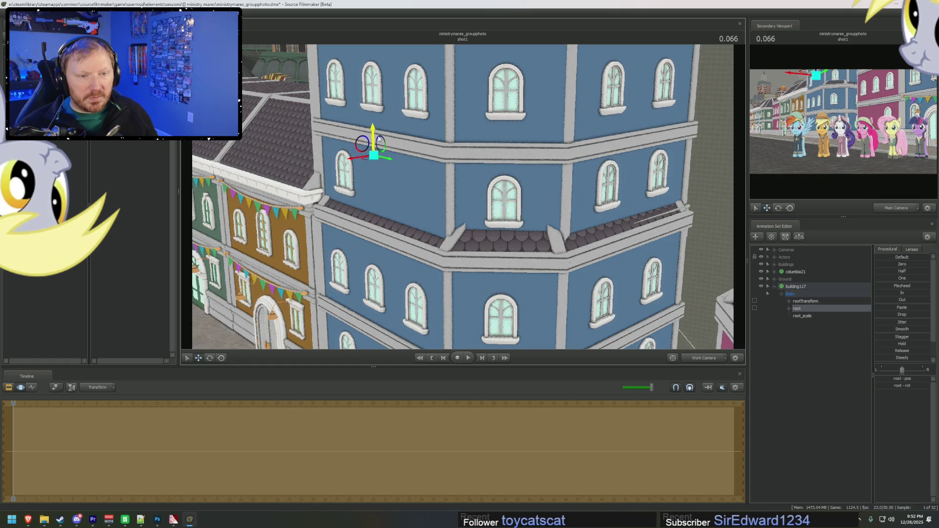
pyautogui.press('F2')
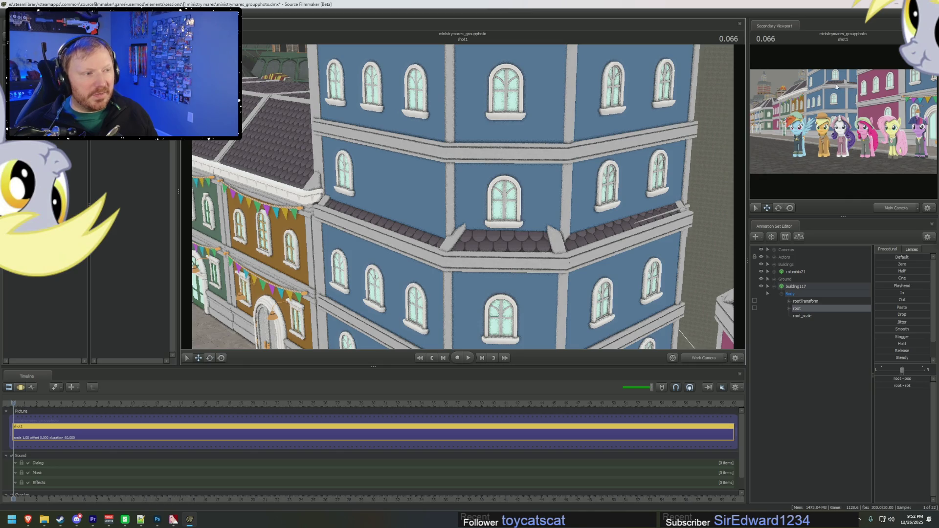
pyautogui.press('F3')
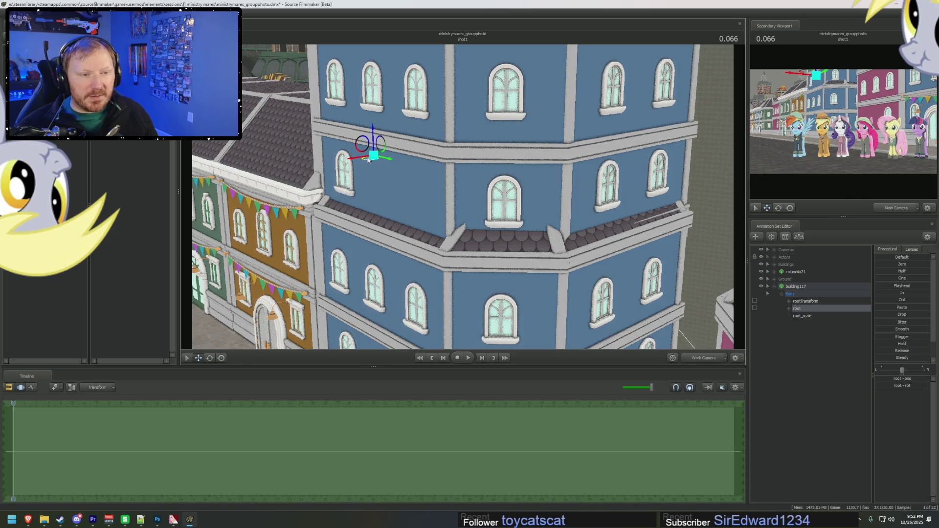
# Raise building117 a little higher and adjust its root_scale, blending toward a preset
pyautogui.moveTo(368, 158); pyautogui.dragTo(473, 212)
pyautogui.moveTo(369, 166); pyautogui.dragTo(368, 165)
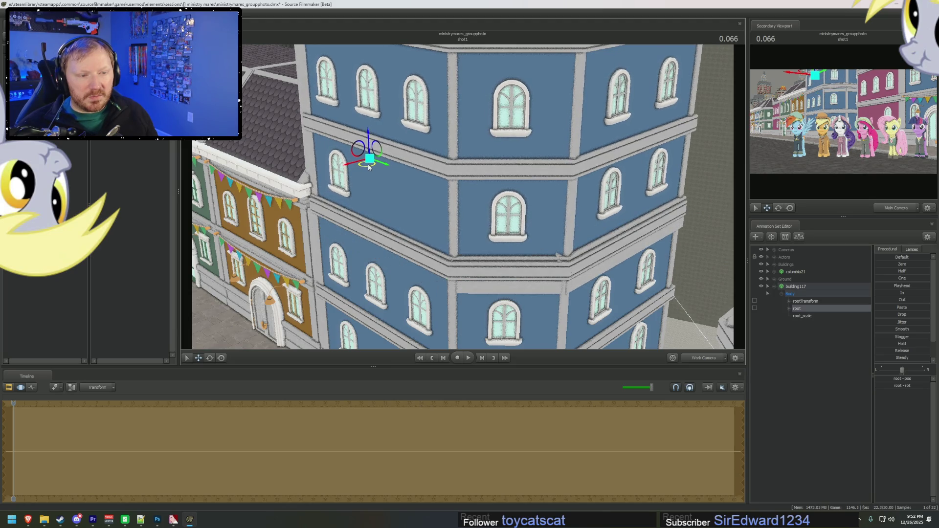
pyautogui.click(802, 317)
pyautogui.press('Return')
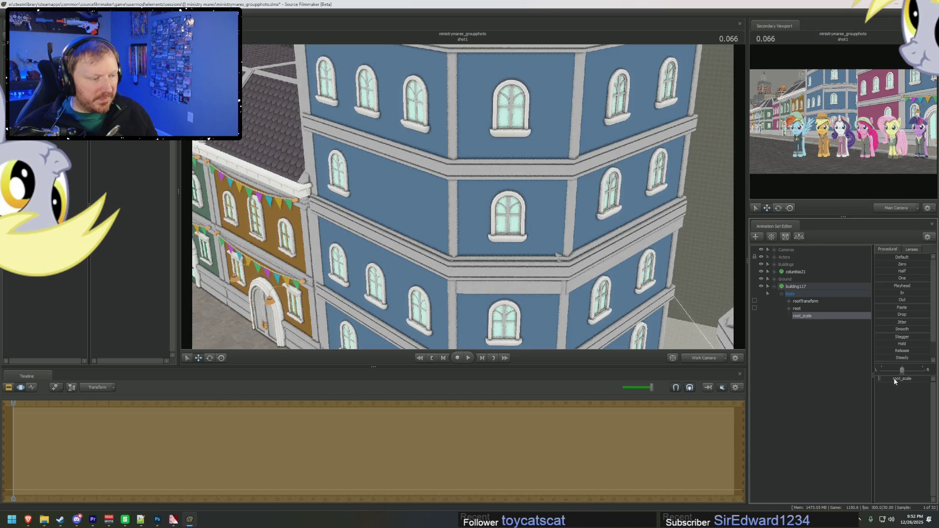
pyautogui.click(797, 308)
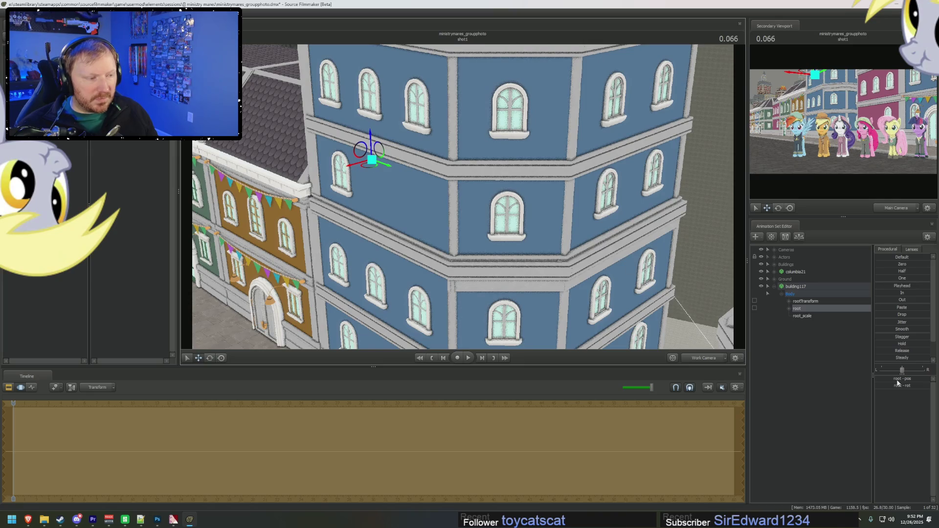
pyautogui.click(815, 316)
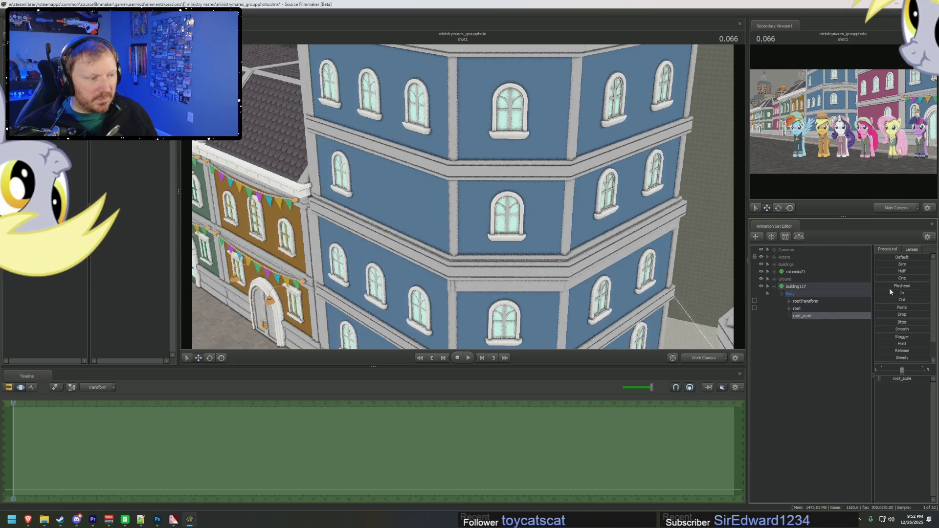
pyautogui.moveTo(888, 268); pyautogui.dragTo(891, 267)
# Nudge building117 slightly right and view the pony lineup through Main Camera
pyautogui.click(797, 309)
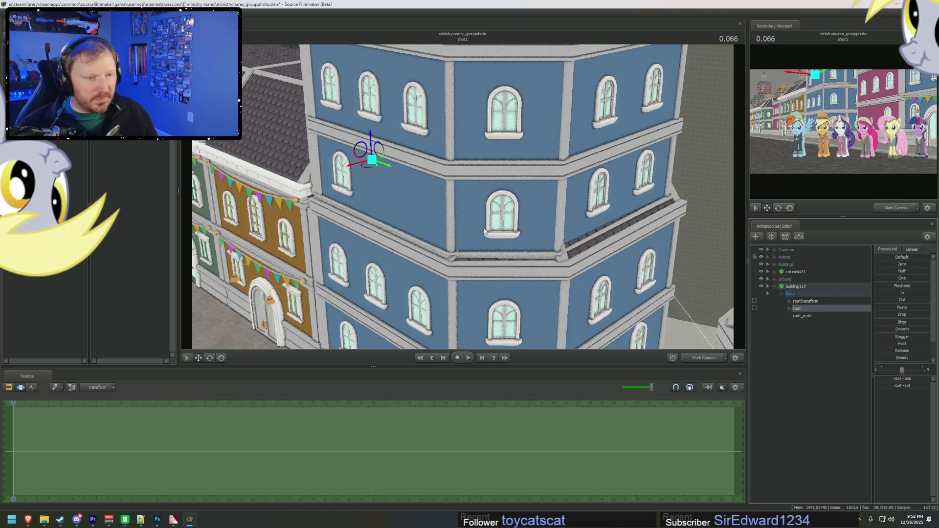
pyautogui.moveTo(371, 170); pyautogui.dragTo(372, 168)
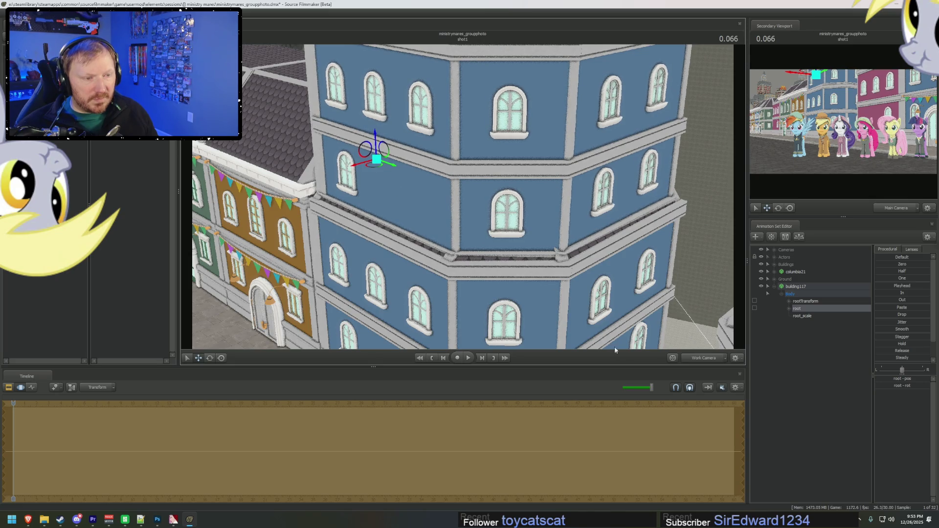
pyautogui.click(697, 362)
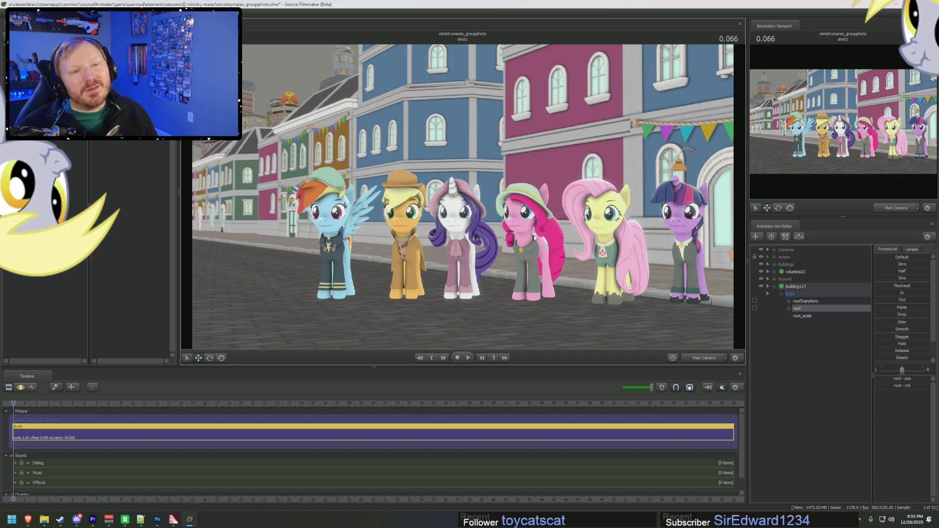
# Nudge building117's root slightly right and down, reviewing it lower and head-on
pyautogui.click(832, 316)
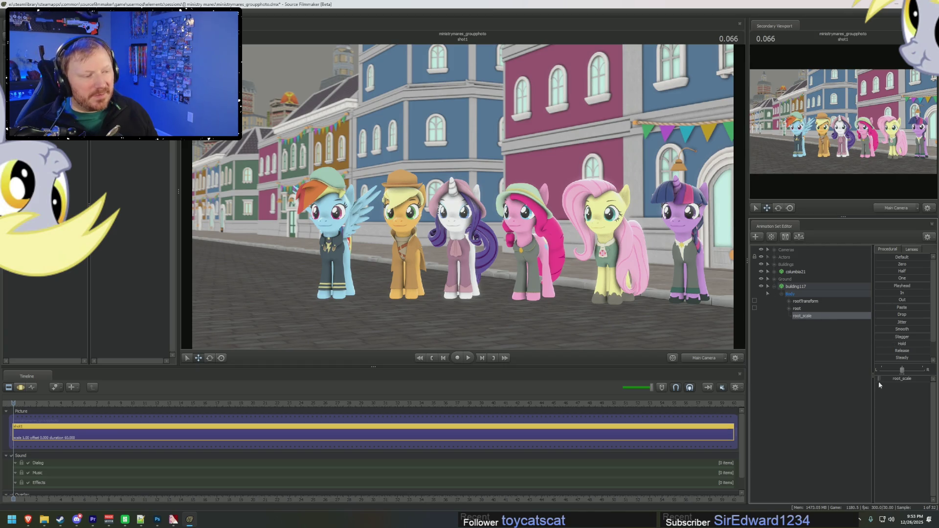
pyautogui.press('F3')
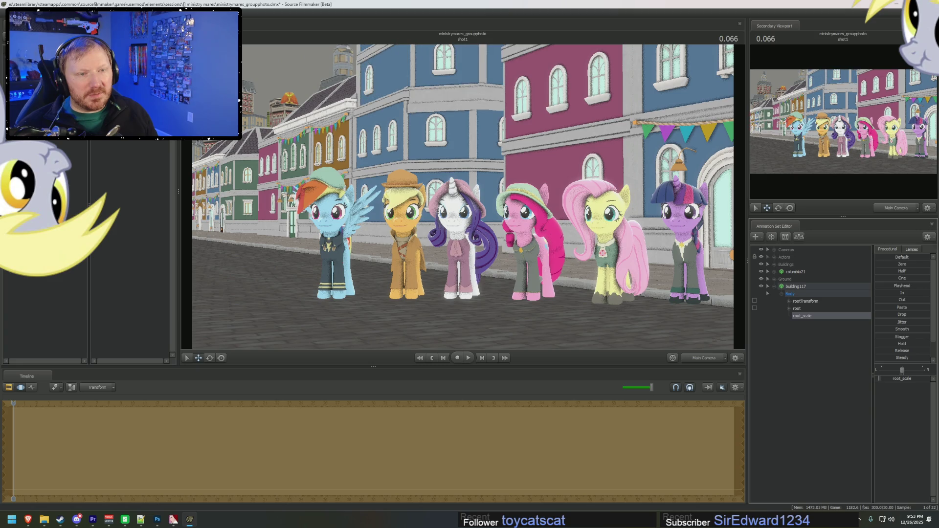
pyautogui.click(896, 380)
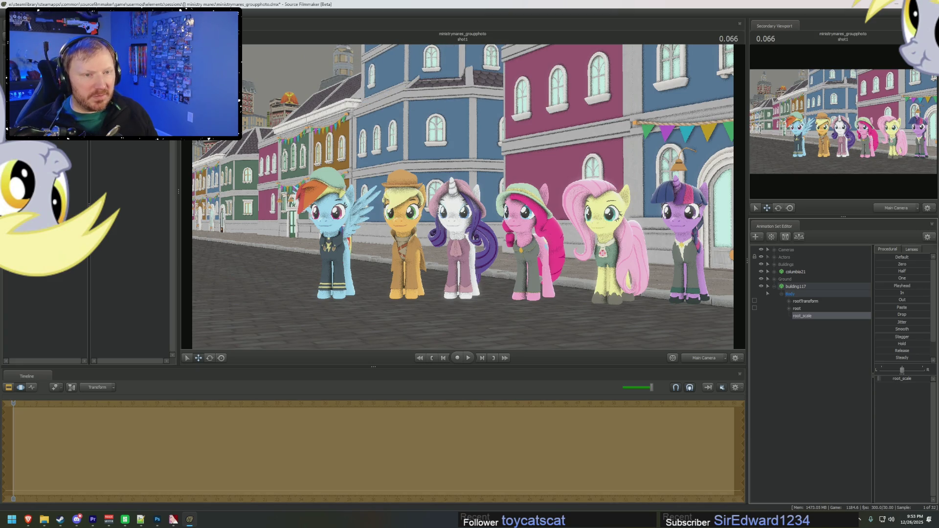
pyautogui.press('f')
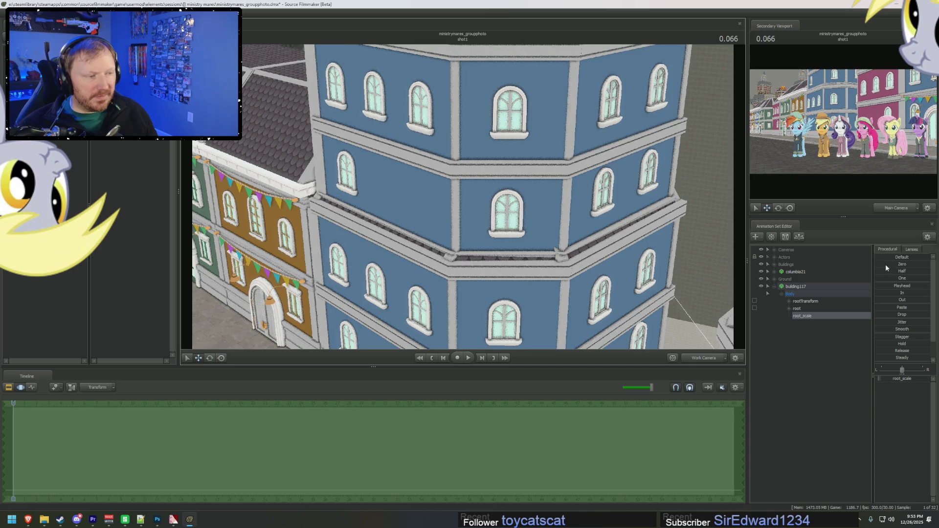
pyautogui.click(797, 309)
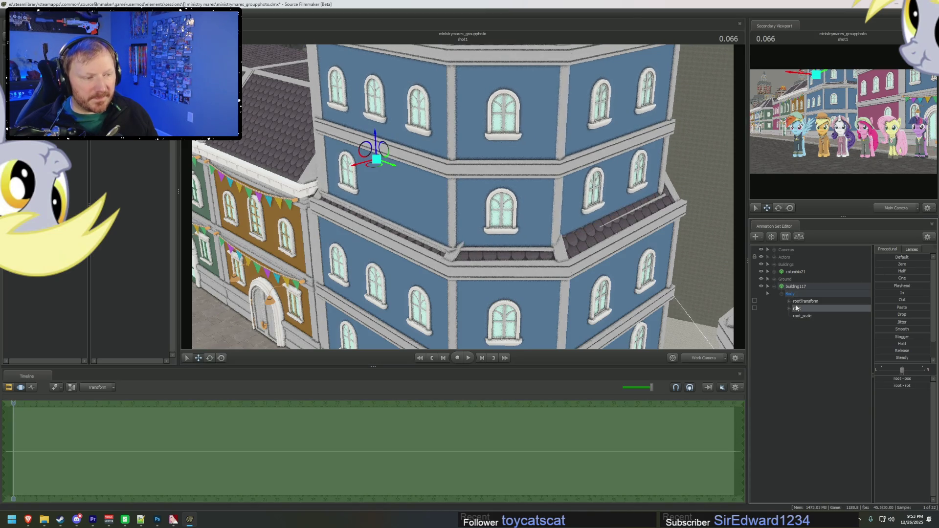
pyautogui.moveTo(376, 168); pyautogui.dragTo(380, 169)
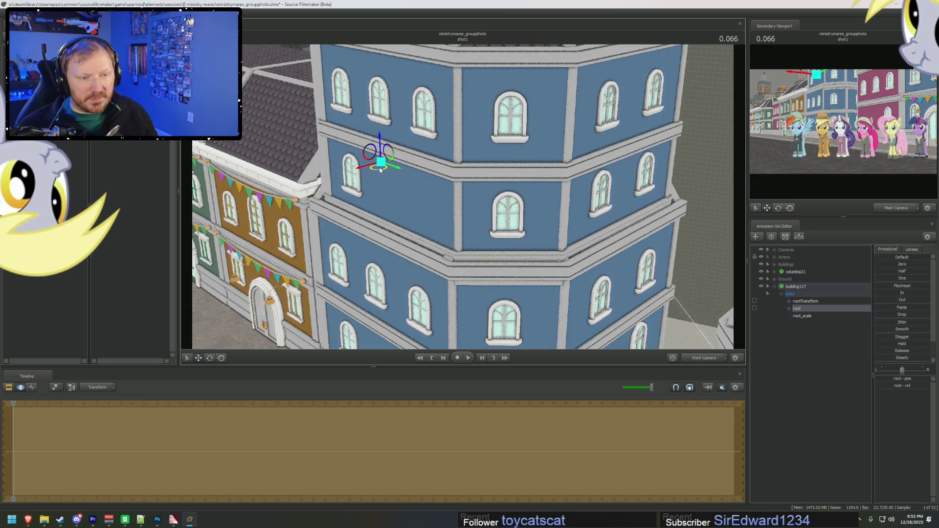
pyautogui.moveTo(380, 169); pyautogui.dragTo(539, 248)
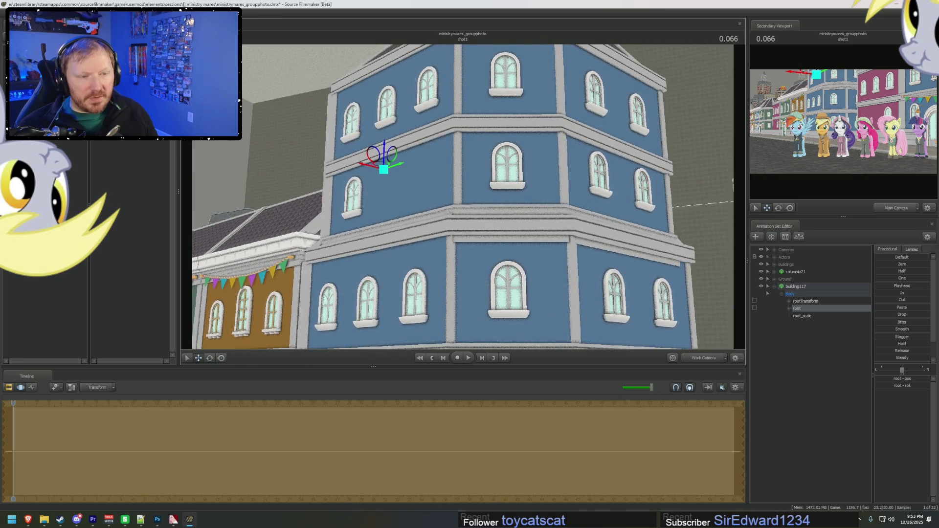
pyautogui.press('F2')
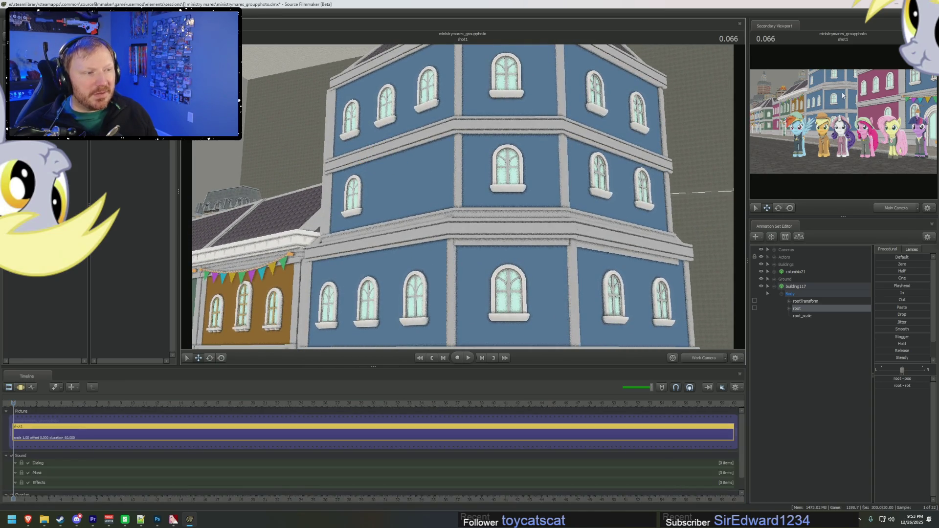
pyautogui.press('F3')
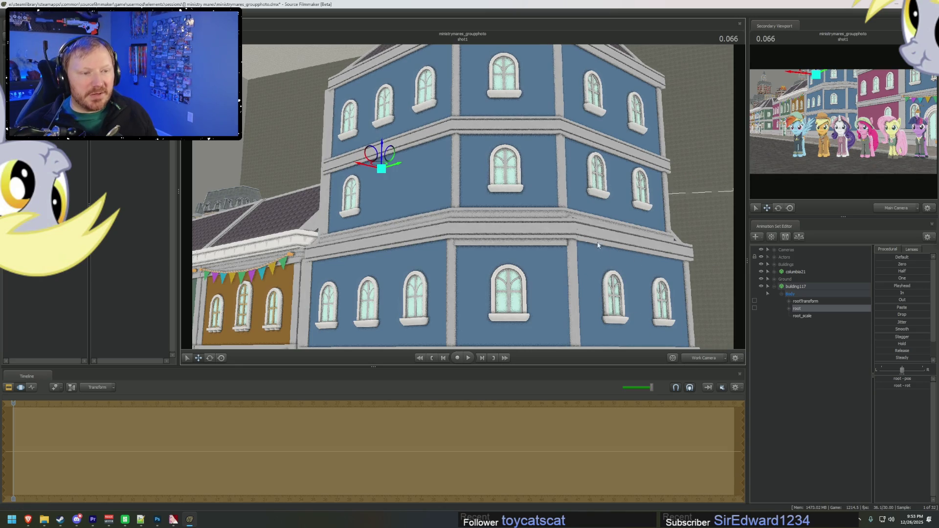
# Fly the work camera along the facade, return to Main Camera, and collapse building117
pyautogui.press('F2')
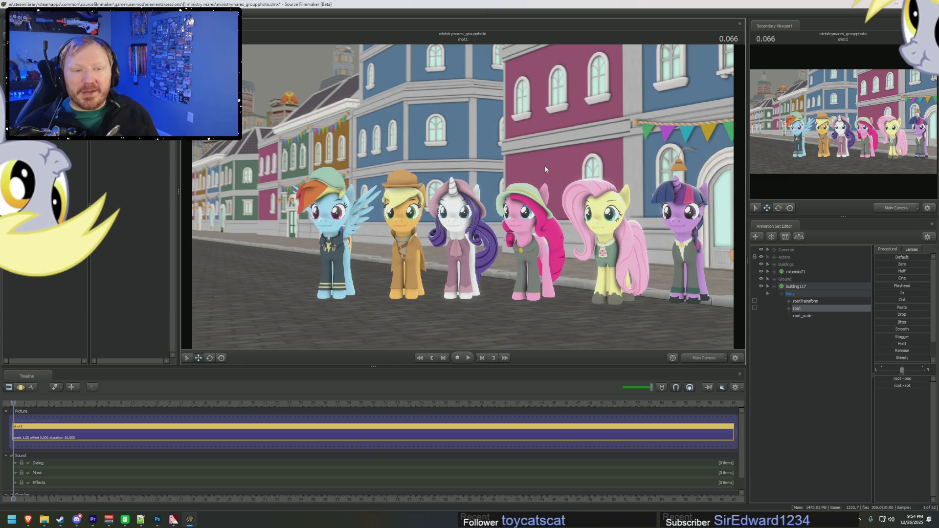
pyautogui.click(700, 358)
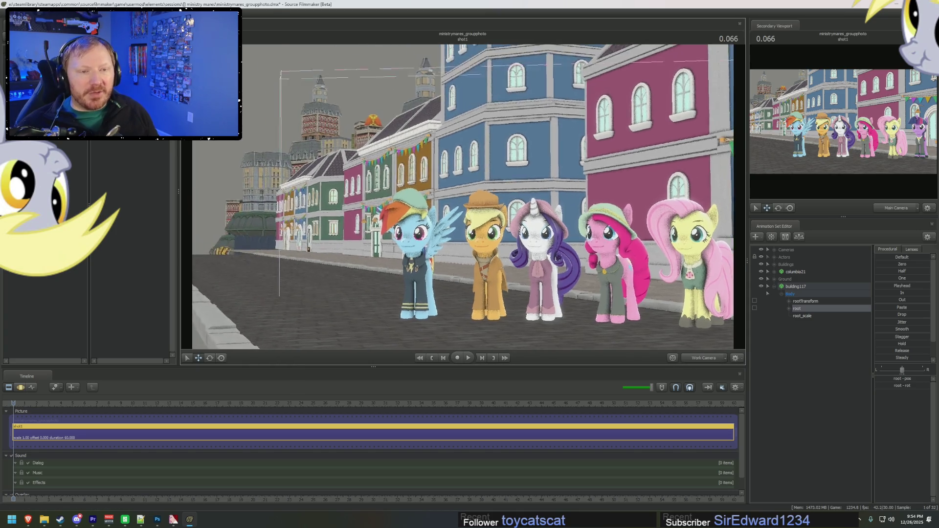
pyautogui.moveTo(463, 196); pyautogui.dragTo(463, 196)
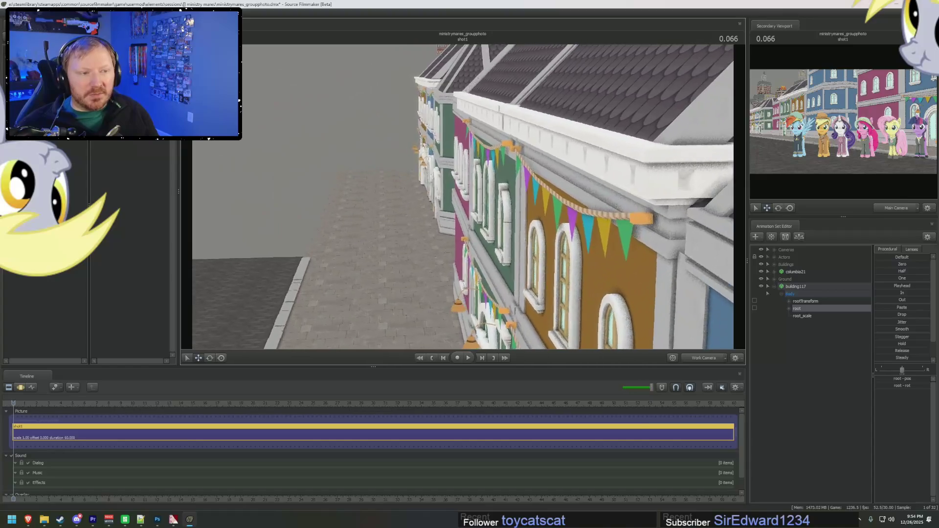
pyautogui.moveTo(531, 160); pyautogui.dragTo(531, 160)
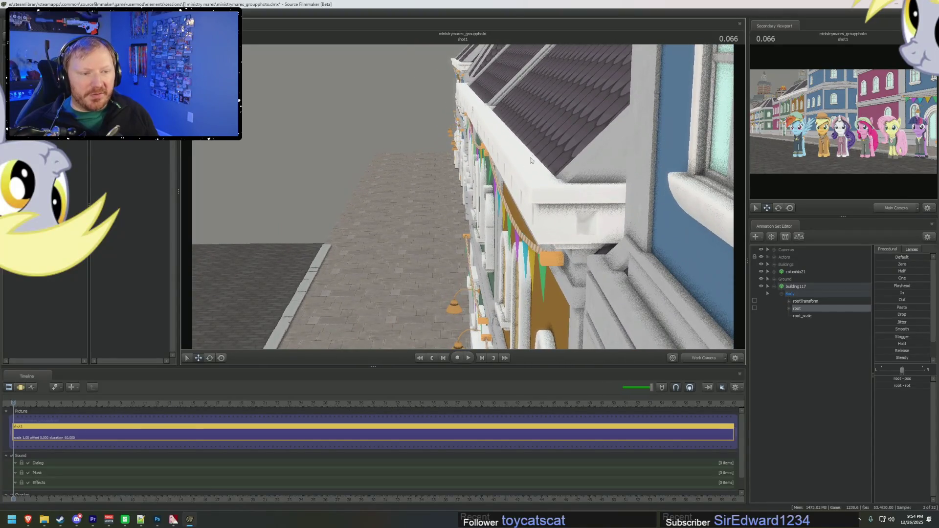
pyautogui.moveTo(463, 196); pyautogui.dragTo(462, 196)
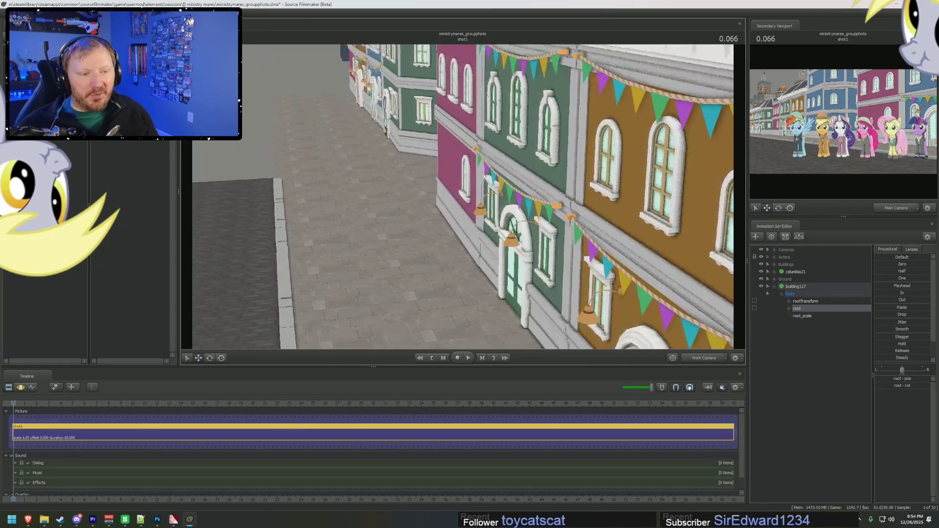
pyautogui.moveTo(531, 243); pyautogui.dragTo(531, 243)
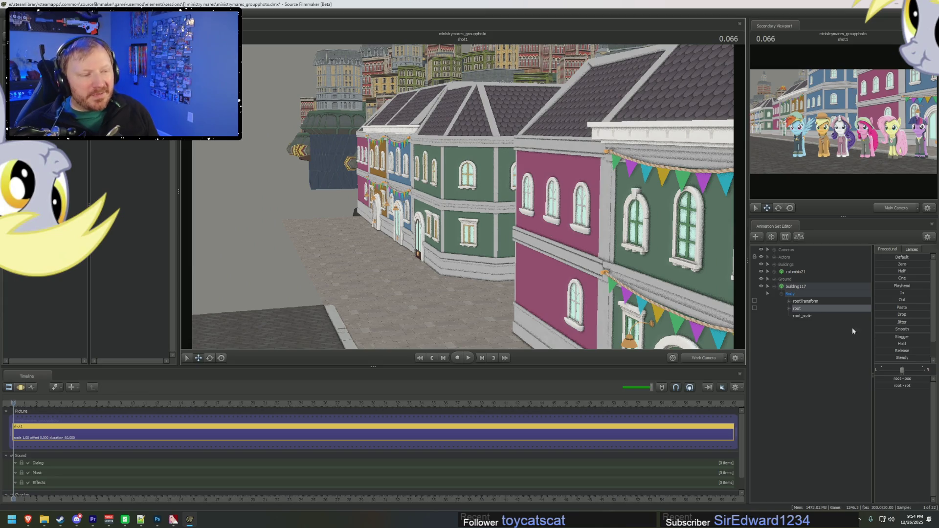
pyautogui.click(706, 359)
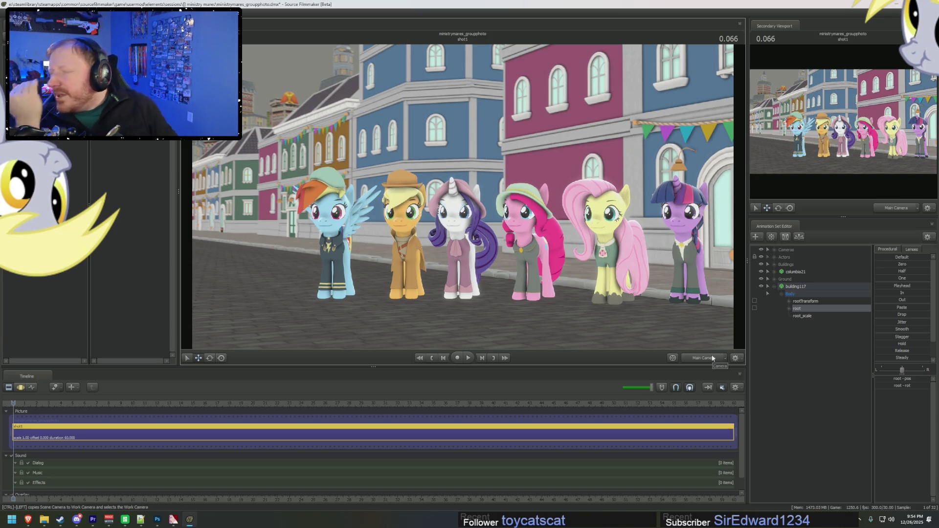
pyautogui.click(772, 287)
pyautogui.rightClick(787, 309)
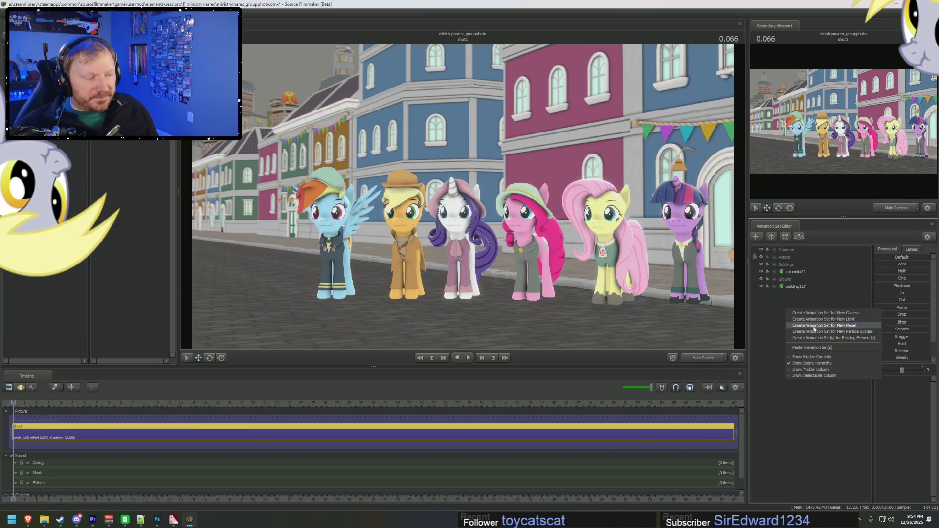
# Add the canterlot_lefttower model to the scene as a new animation set
pyautogui.click(827, 328)
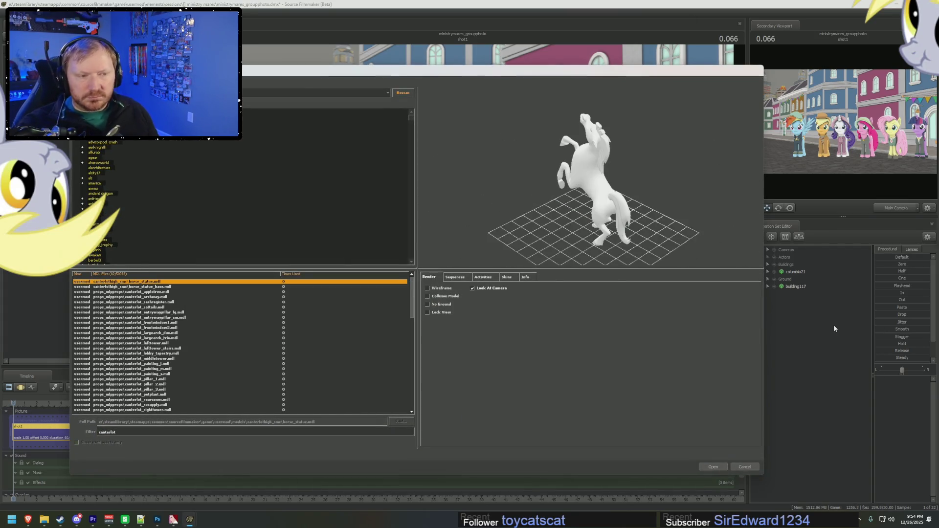
pyautogui.press('Down')
pyautogui.press('Down')
pyautogui.press('Down')
pyautogui.press('Down')
pyautogui.press('Down')
pyautogui.press('Down')
pyautogui.press('Down')
pyautogui.press('Down')
pyautogui.press('Down')
pyautogui.press('Down')
pyautogui.press('Down')
pyautogui.press('Down')
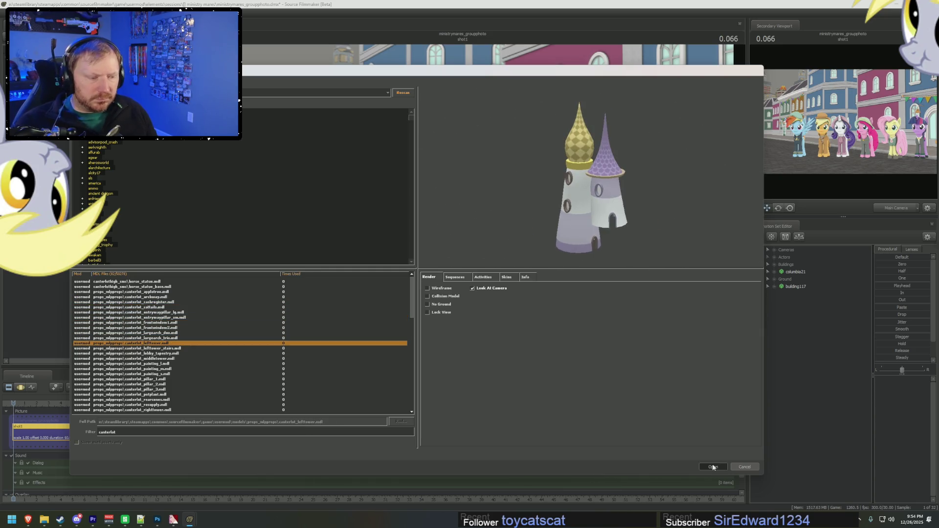
pyautogui.click(713, 468)
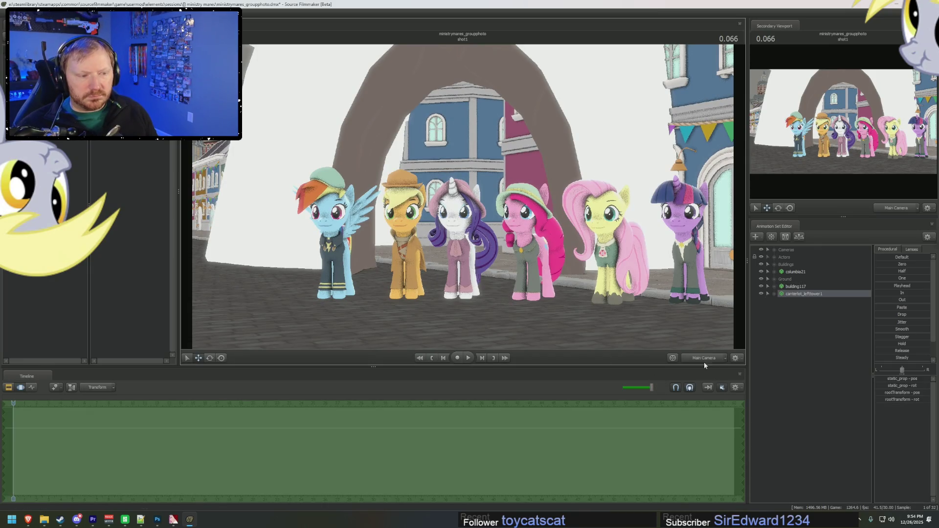
# Move the tower up-left so its golden domes rise behind the left-side buildings
pyautogui.moveTo(705, 342); pyautogui.dragTo(704, 342)
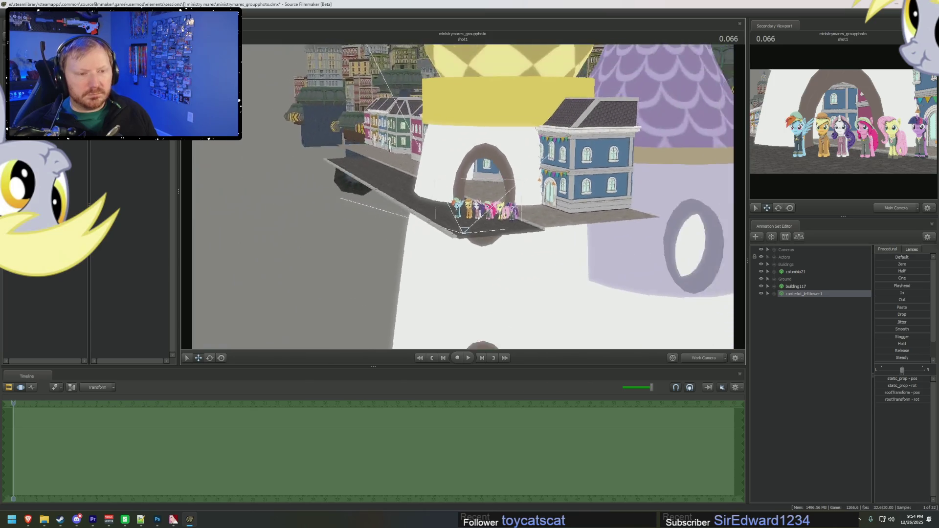
pyautogui.press('f')
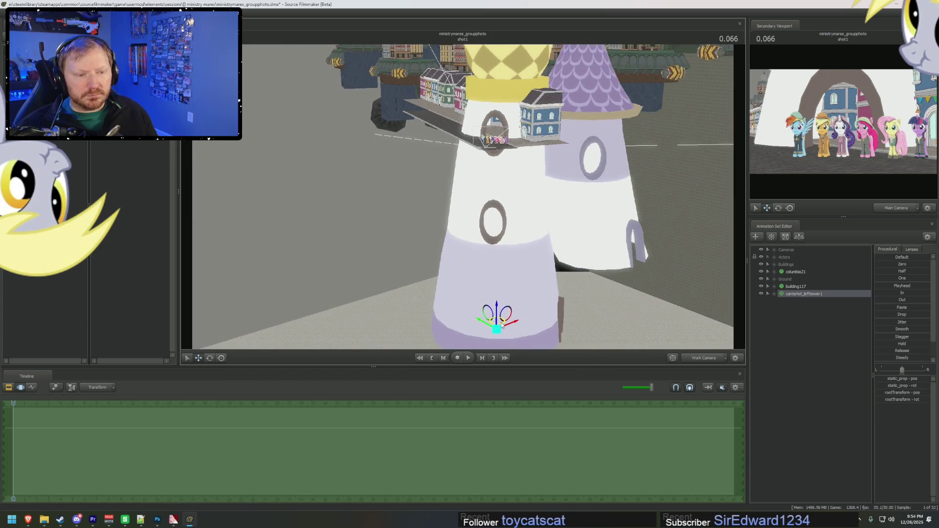
pyautogui.press('F4')
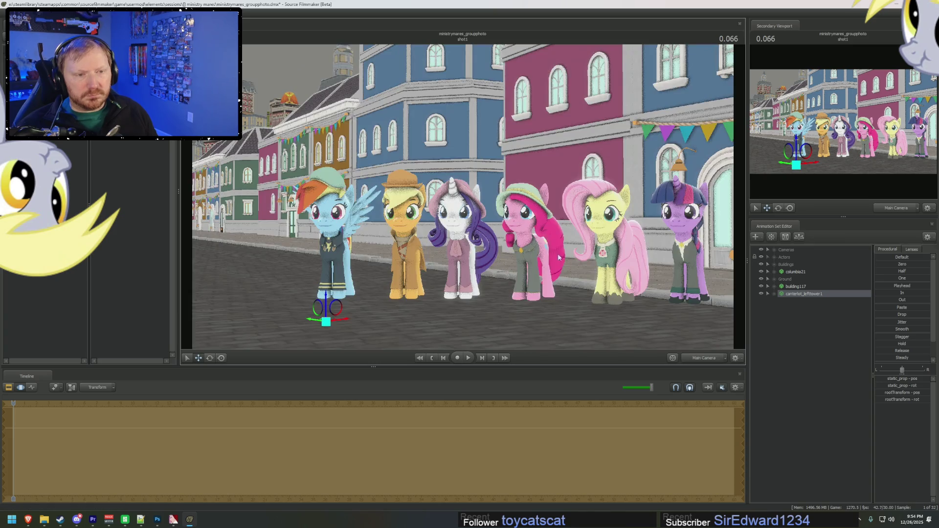
pyautogui.moveTo(326, 321); pyautogui.dragTo(289, 176)
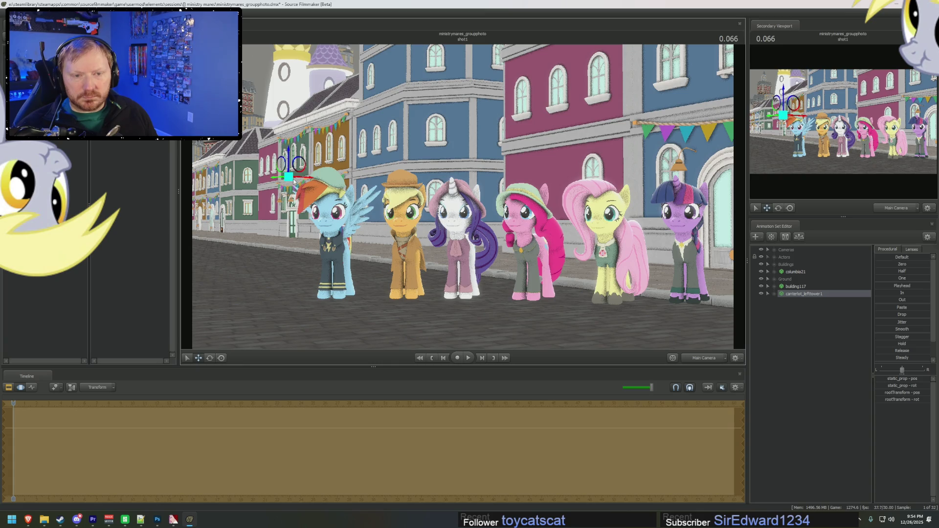
pyautogui.moveTo(293, 179)
pyautogui.mouseDown()
pyautogui.moveTo(282, 188)
pyautogui.moveTo(284, 155)
pyautogui.mouseUp()
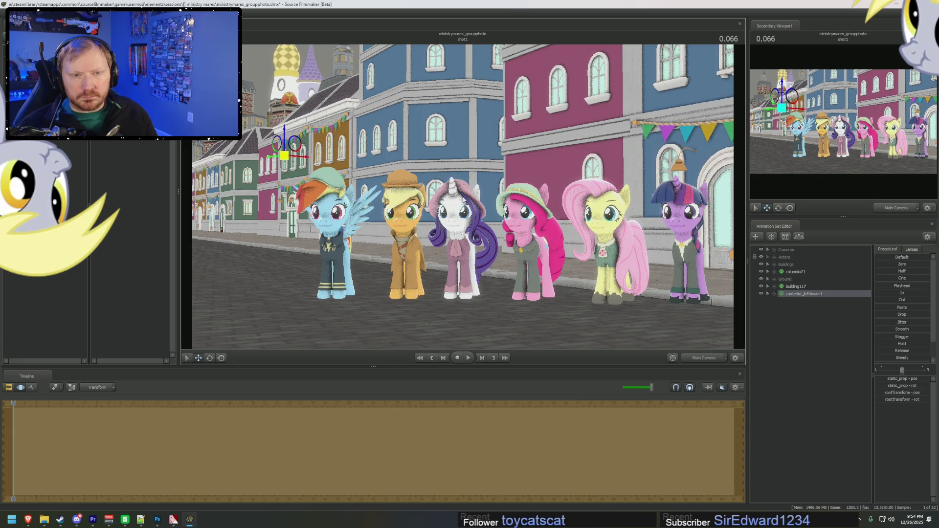
pyautogui.hotkey('ctrl', '1')
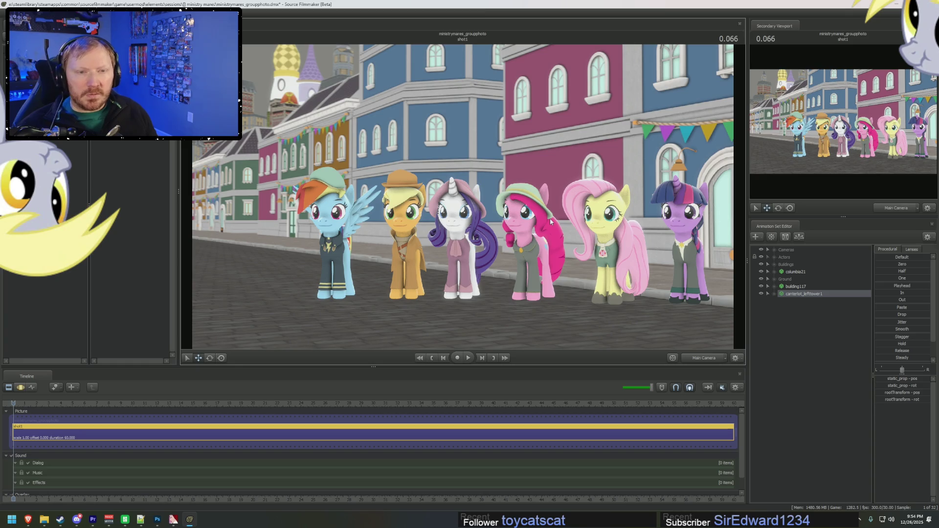
pyautogui.keyDown('ctrl'); pyautogui.click(703, 357); pyautogui.keyUp('ctrl')
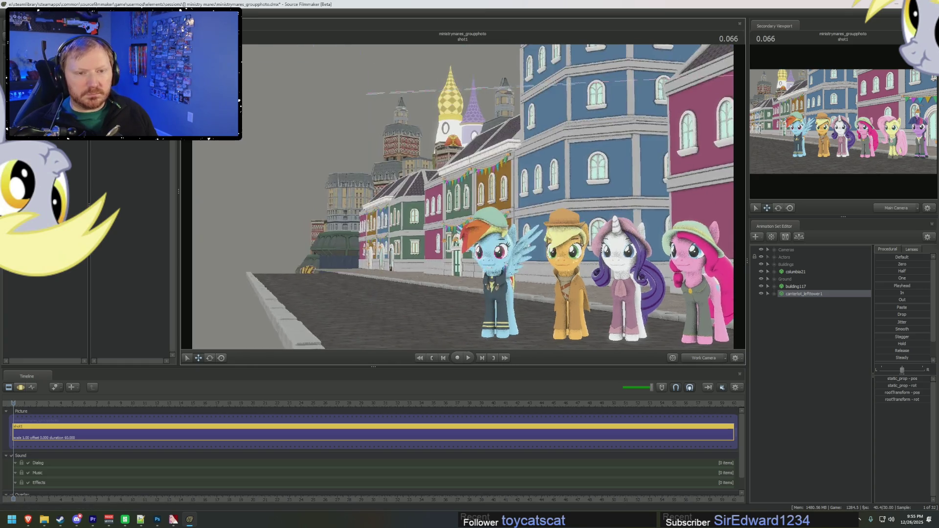
# Select canterlot_lefttower1 and shift it slightly right atop the columbia21 floating city
pyautogui.moveTo(490, 220); pyautogui.dragTo(464, 199)
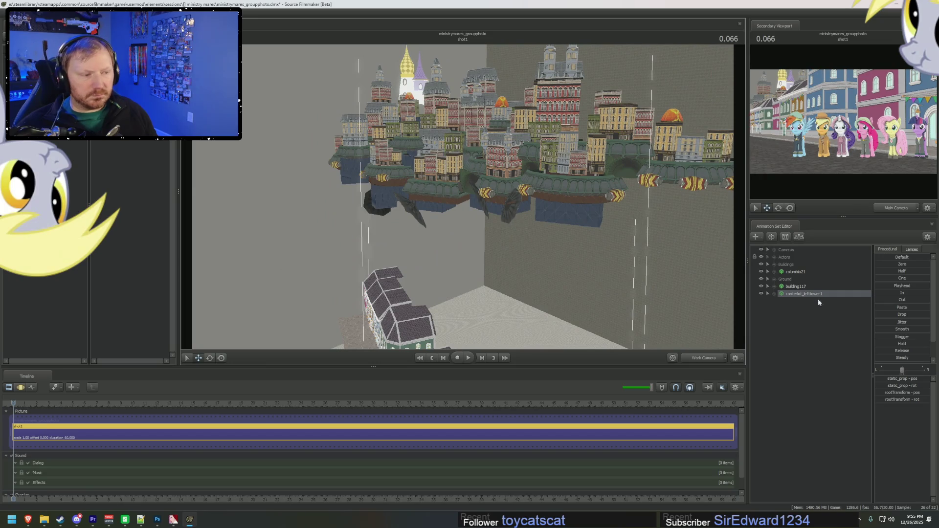
pyautogui.click(804, 273)
pyautogui.hotkey('ctrl', '2')
pyautogui.moveTo(468, 158)
pyautogui.mouseDown()
pyautogui.moveTo(432, 155)
pyautogui.moveTo(470, 151)
pyautogui.mouseUp()
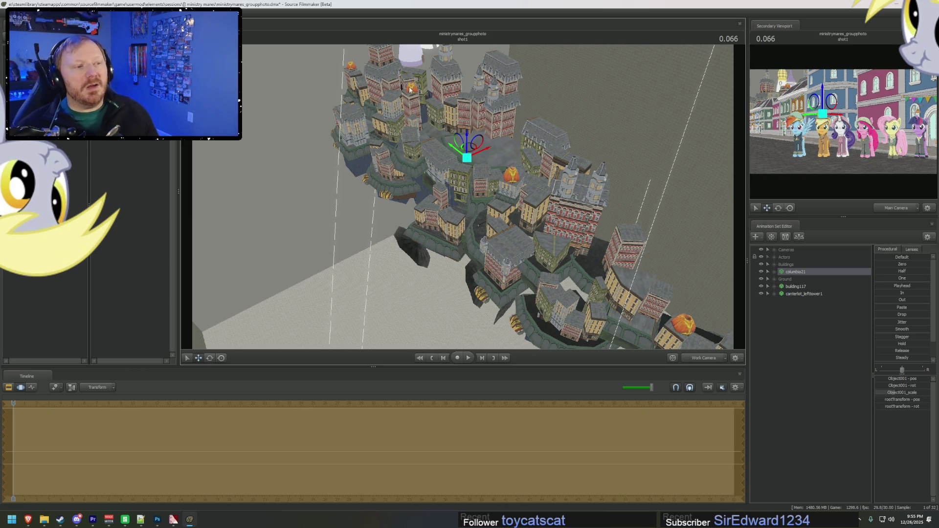
pyautogui.click(808, 294)
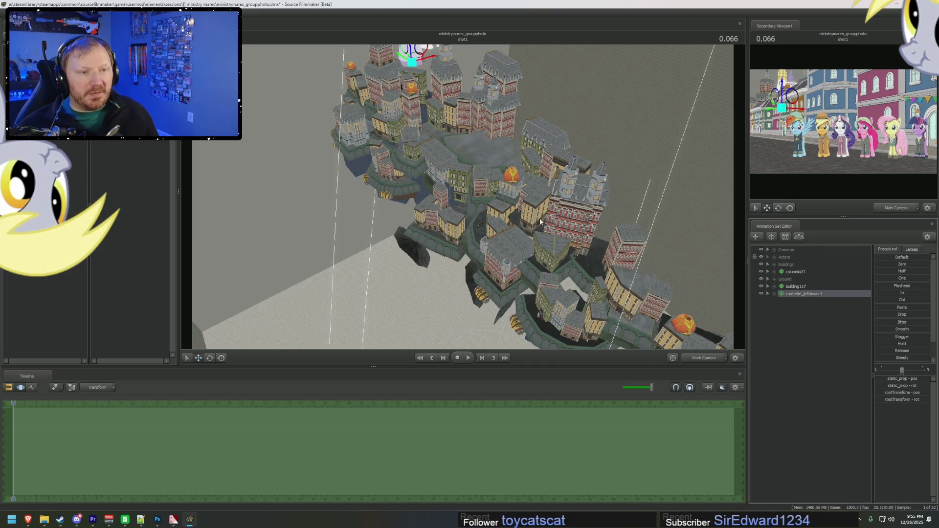
pyautogui.moveTo(578, 252)
pyautogui.mouseDown()
pyautogui.moveTo(577, 294)
pyautogui.moveTo(577, 274)
pyautogui.moveTo(459, 158)
pyautogui.mouseUp()
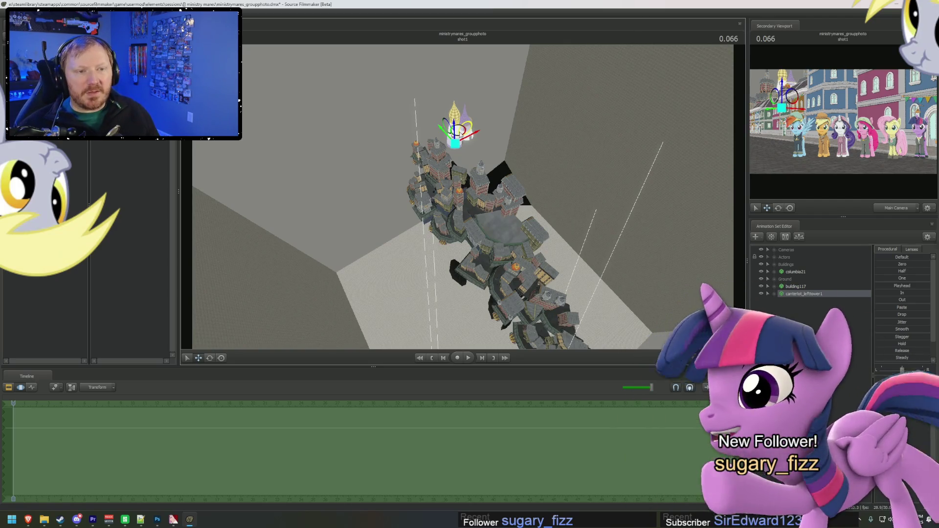
pyautogui.moveTo(458, 136); pyautogui.dragTo(488, 154)
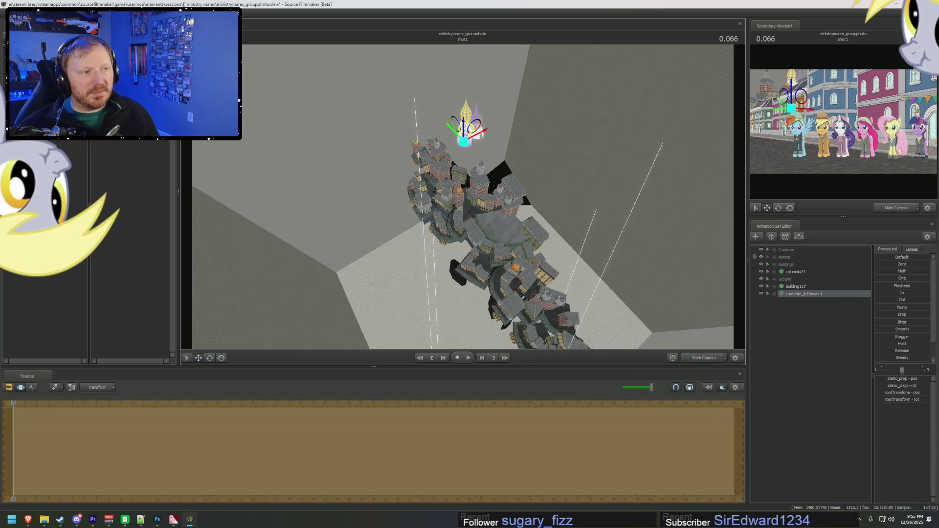
# Add the canterlot_righttower model to the scene as a new animation set
pyautogui.rightClick(822, 323)
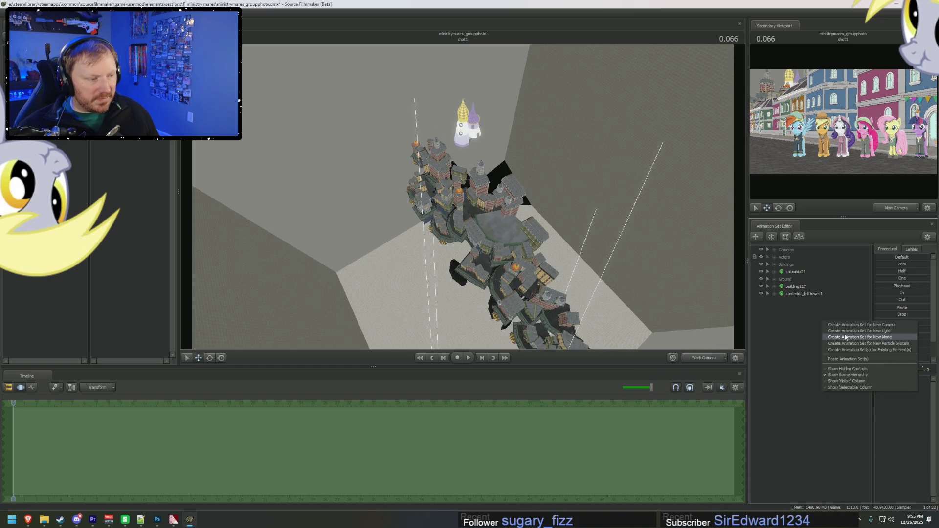
pyautogui.click(706, 331)
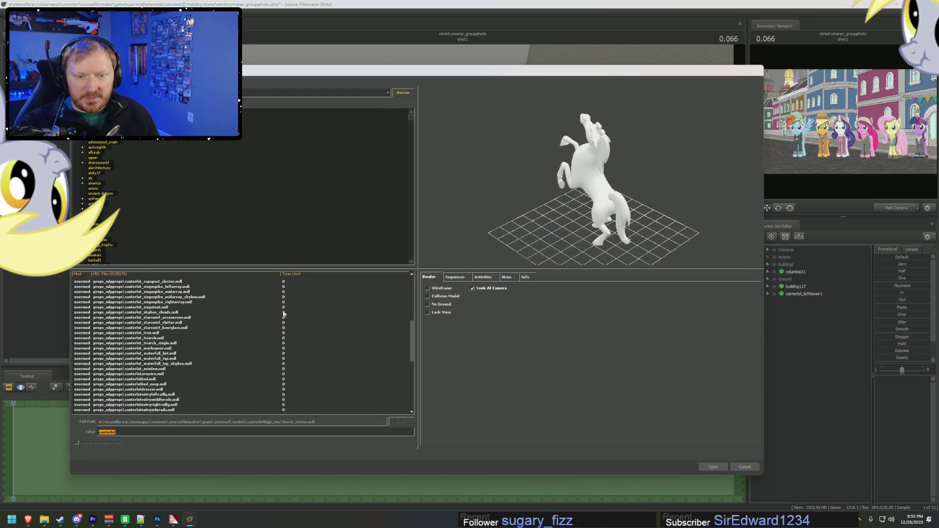
pyautogui.press('Down')
pyautogui.press('Down')
pyautogui.press('Down')
pyautogui.press('Down')
pyautogui.press('Down')
pyautogui.press('Down')
pyautogui.press('Down')
pyautogui.press('Down')
pyautogui.press('Down')
pyautogui.press('Down')
pyautogui.press('Down')
pyautogui.press('Up')
pyautogui.press('Up')
pyautogui.press('Up')
pyautogui.press('Up')
pyautogui.press('Up')
pyautogui.press('Up')
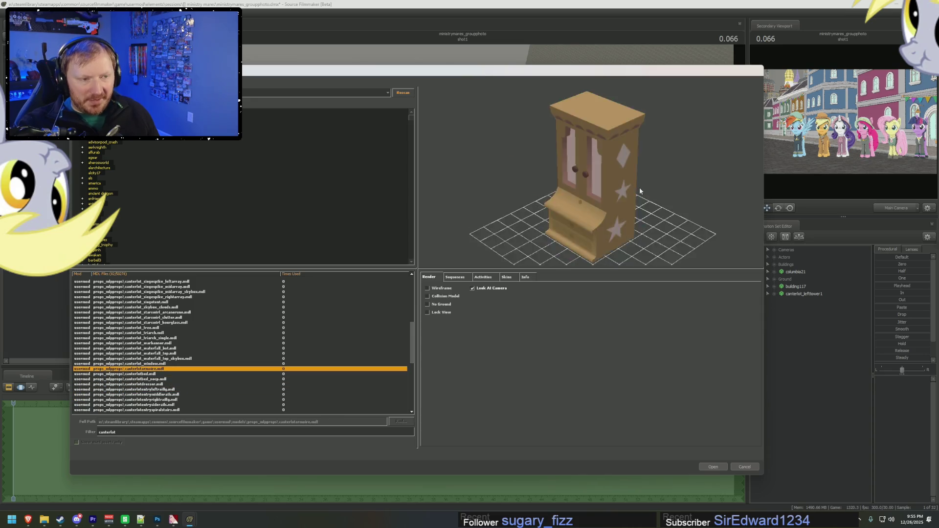
pyautogui.press('Up')
pyautogui.press('Up')
pyautogui.press('Up')
pyautogui.press('Up')
pyautogui.press('Up')
pyautogui.press('Up')
pyautogui.press('Up')
pyautogui.press('Up')
pyautogui.press('Up')
pyautogui.press('Up')
pyautogui.press('Up')
pyautogui.press('Up')
pyautogui.press('Up')
pyautogui.press('Up')
pyautogui.press('Up')
pyautogui.press('Up')
pyautogui.press('Up')
pyautogui.press('Up')
pyautogui.press('Up')
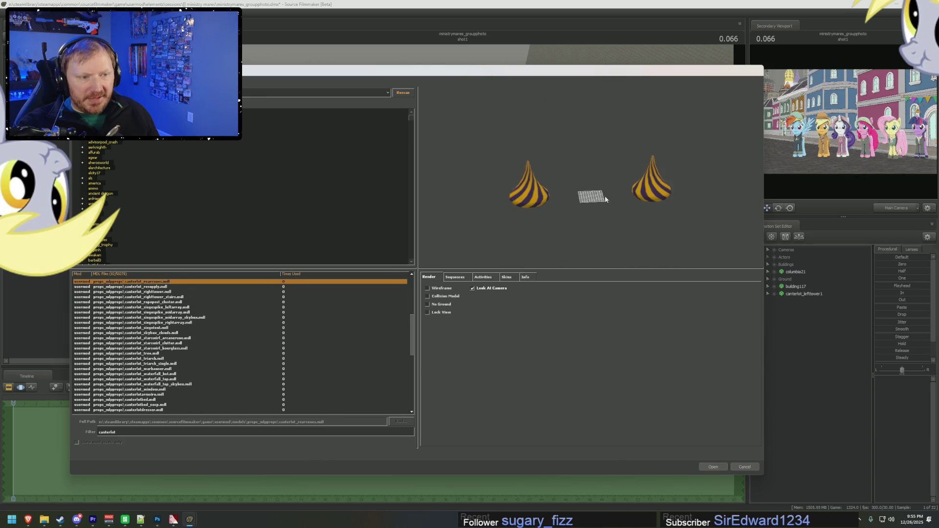
pyautogui.press('Up')
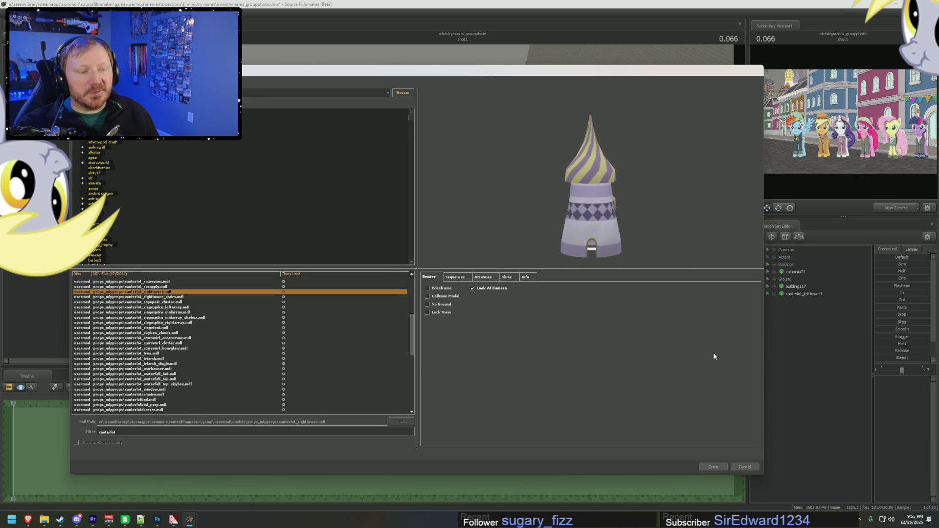
pyautogui.click(714, 467)
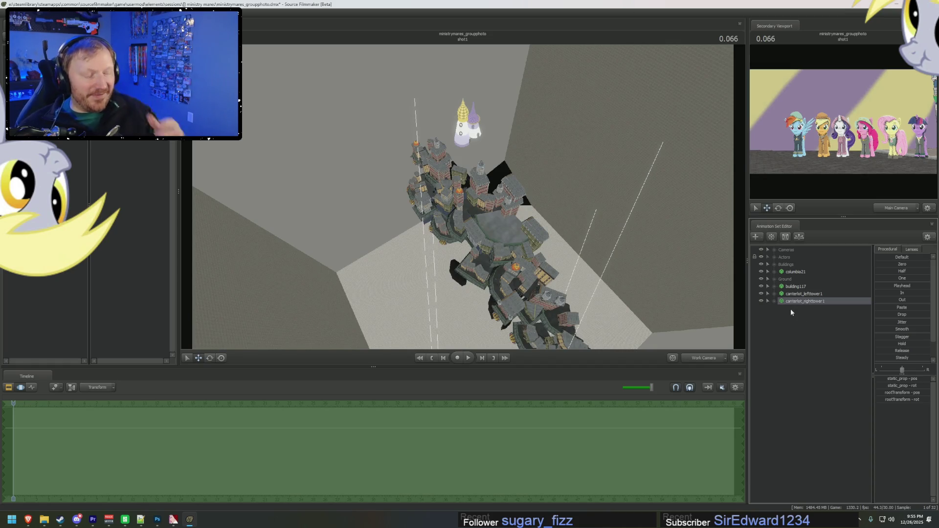
# Place canterlot_righttower1 beside the left tower, then show the Clip Editor and Main Camera
pyautogui.click(810, 294)
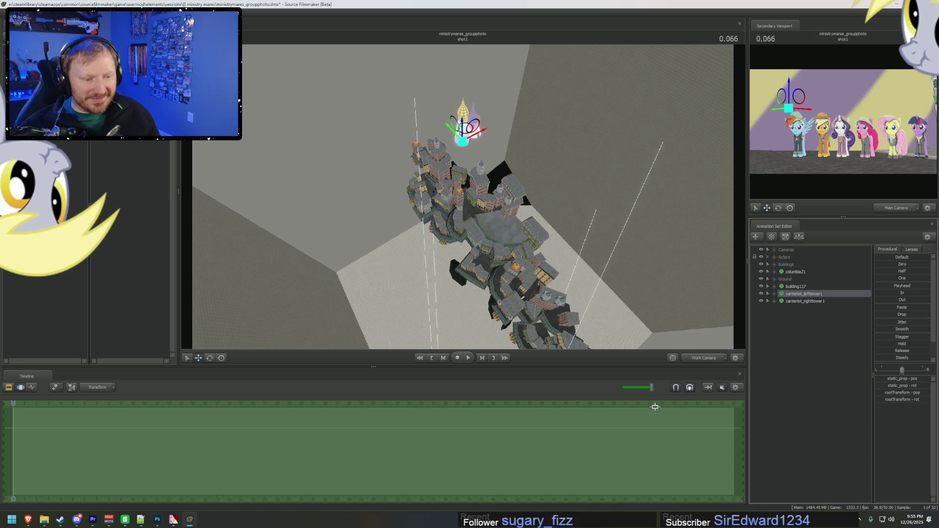
pyautogui.click(805, 301)
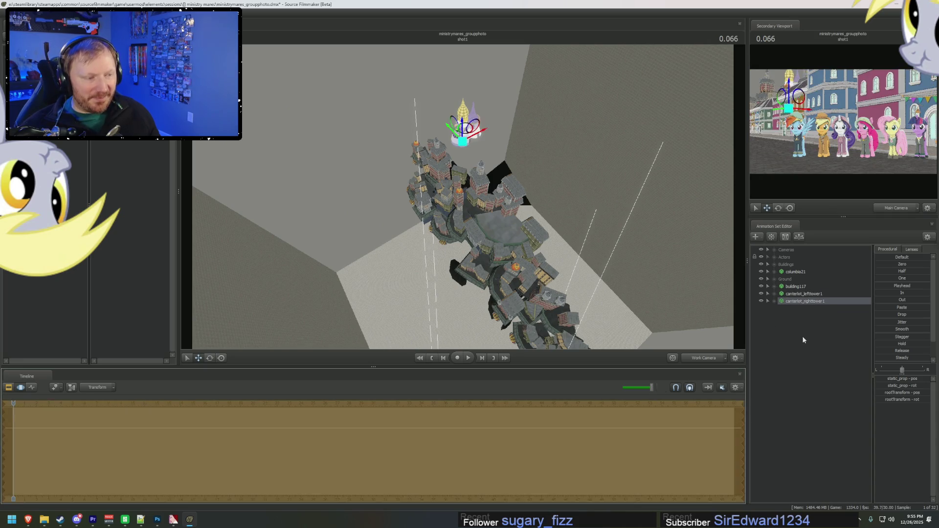
pyautogui.moveTo(466, 131); pyautogui.dragTo(426, 130)
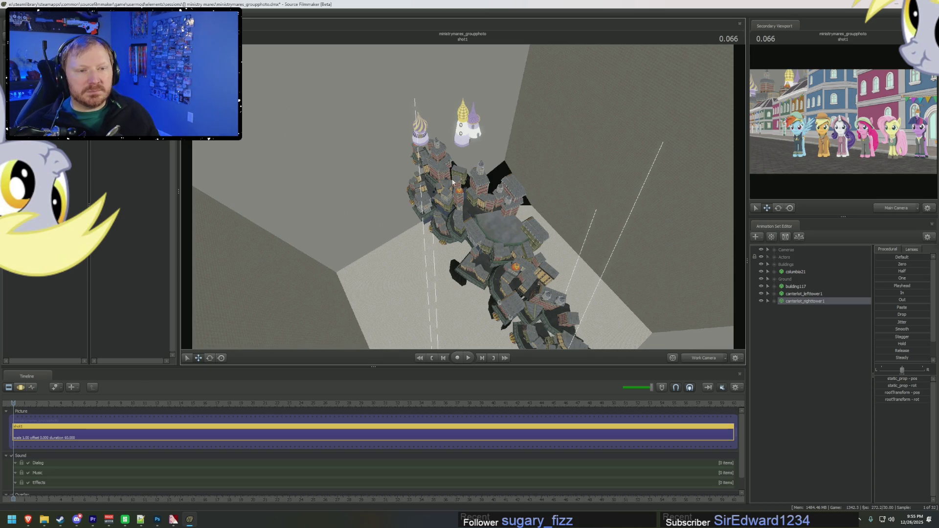
pyautogui.click(427, 153)
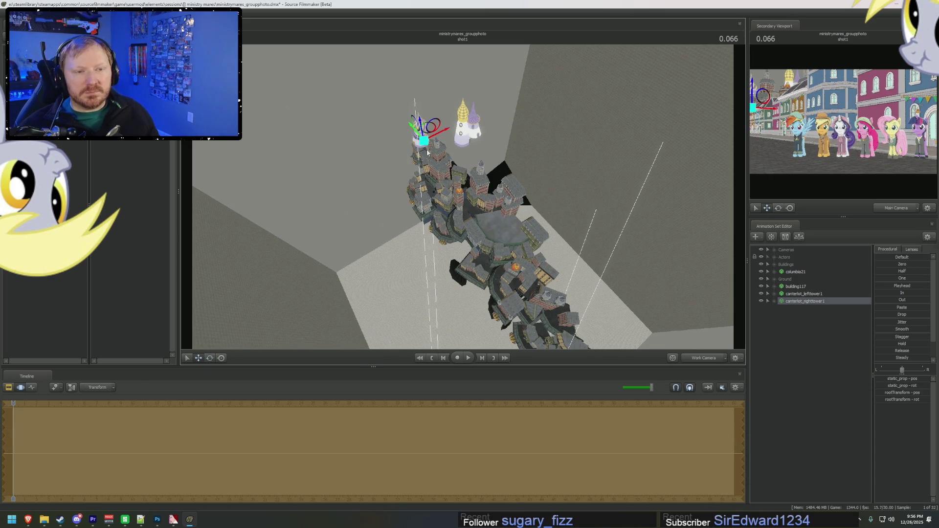
pyautogui.moveTo(448, 116); pyautogui.dragTo(452, 117)
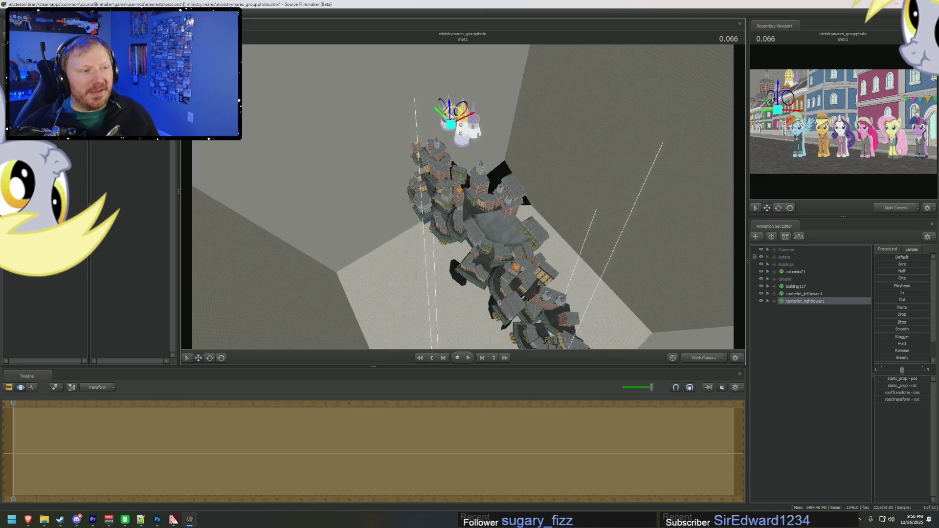
pyautogui.press('F2')
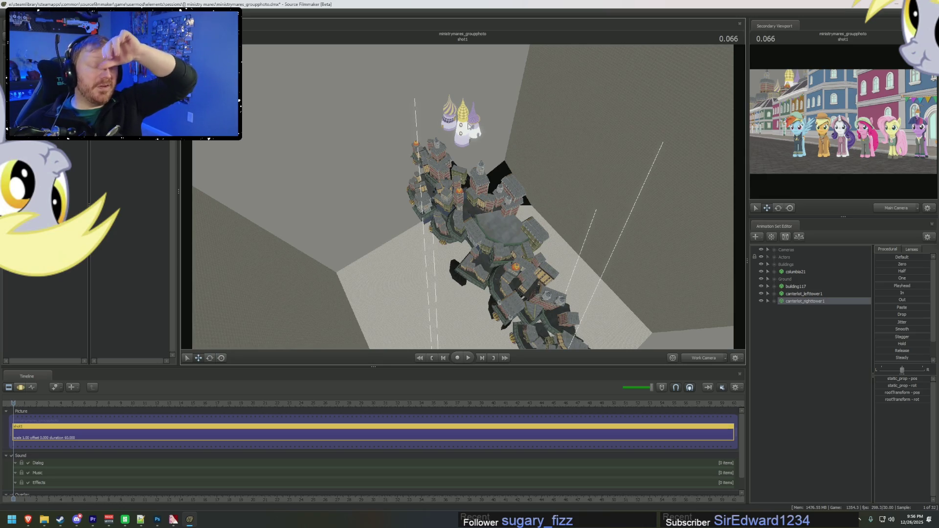
pyautogui.click(705, 357)
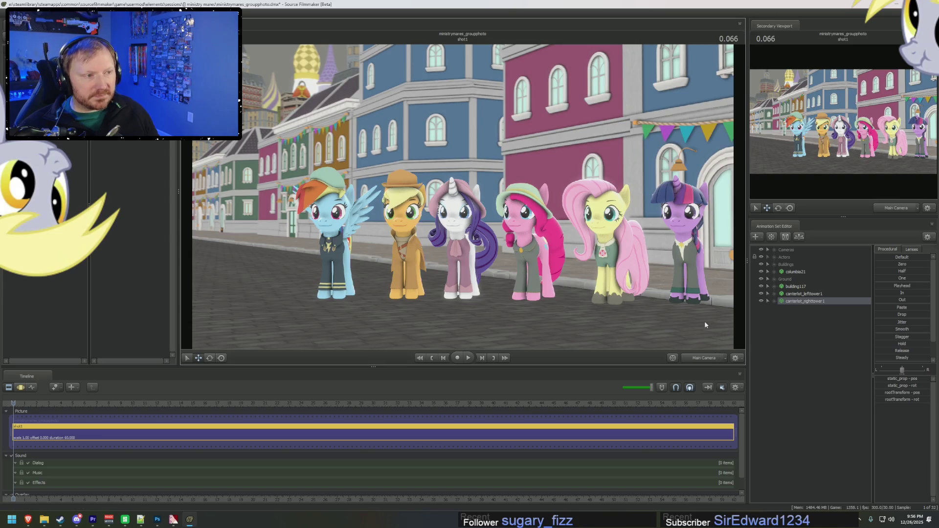
# Shift all six pony actors slightly right and move building117 into the Buildings group
pyautogui.rightClick(570, 278)
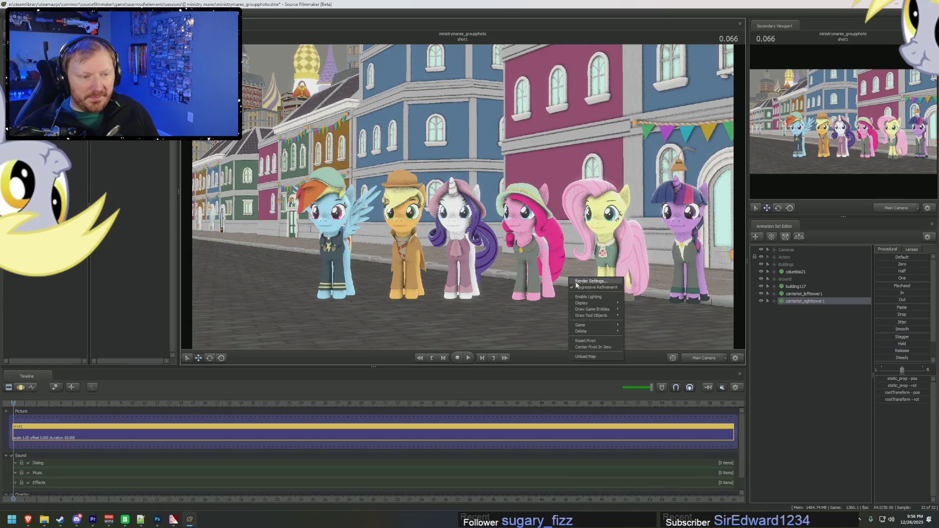
pyautogui.click(774, 257)
pyautogui.click(797, 259)
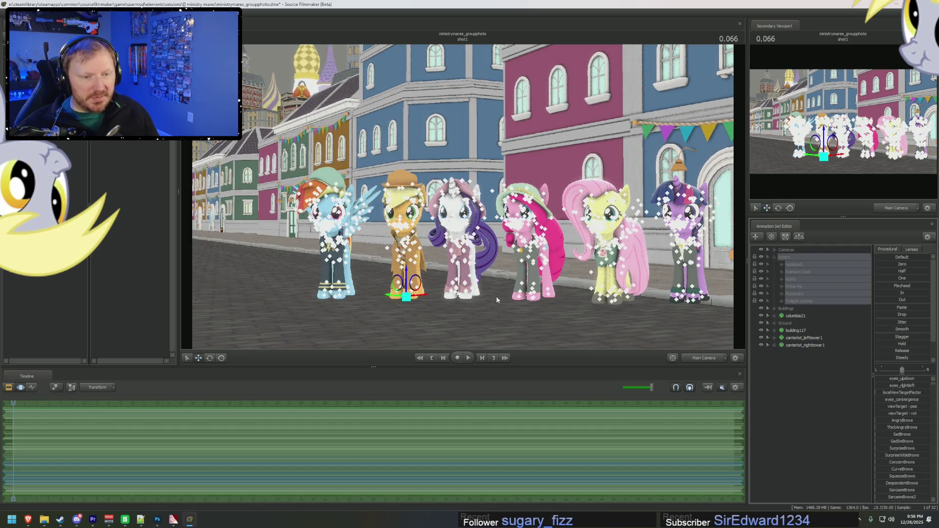
pyautogui.scroll(5, 401, 300)
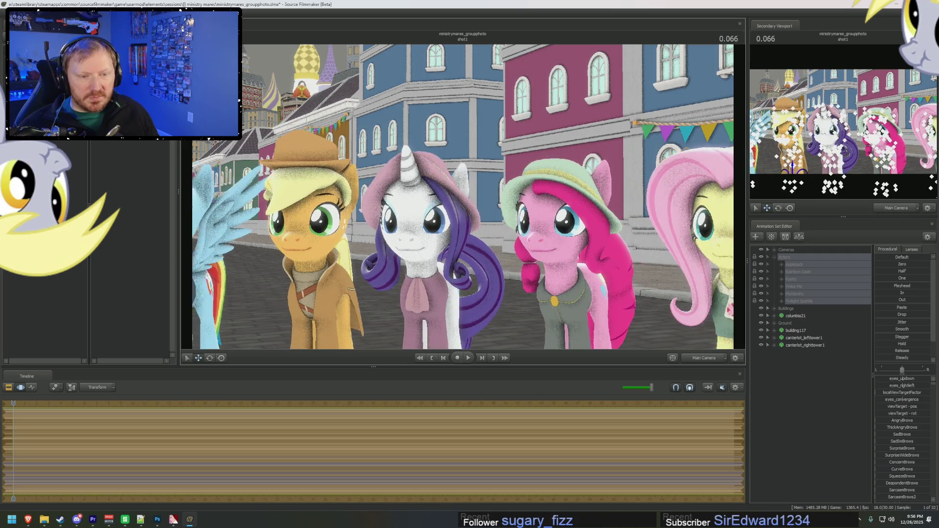
pyautogui.scroll(-2, 440, 240)
pyautogui.scroll(-3, 441, 240)
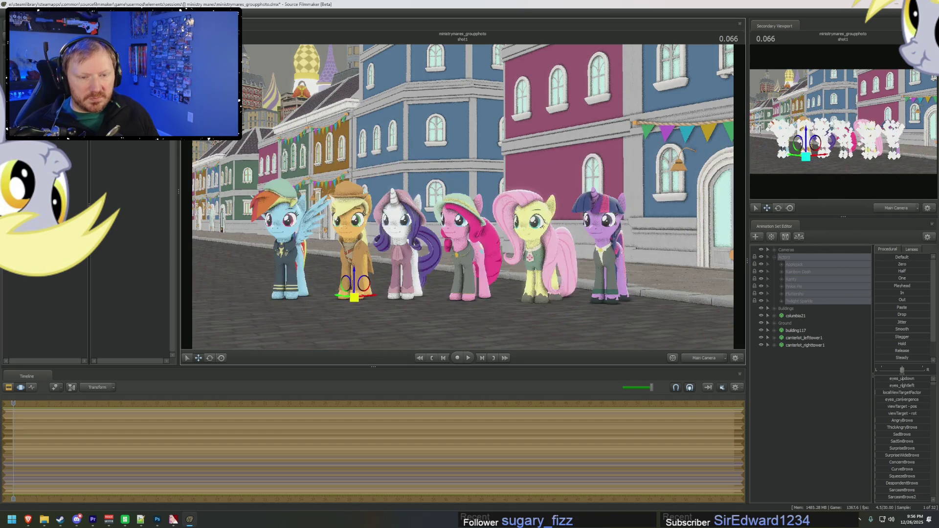
pyautogui.moveTo(352, 296); pyautogui.dragTo(360, 297)
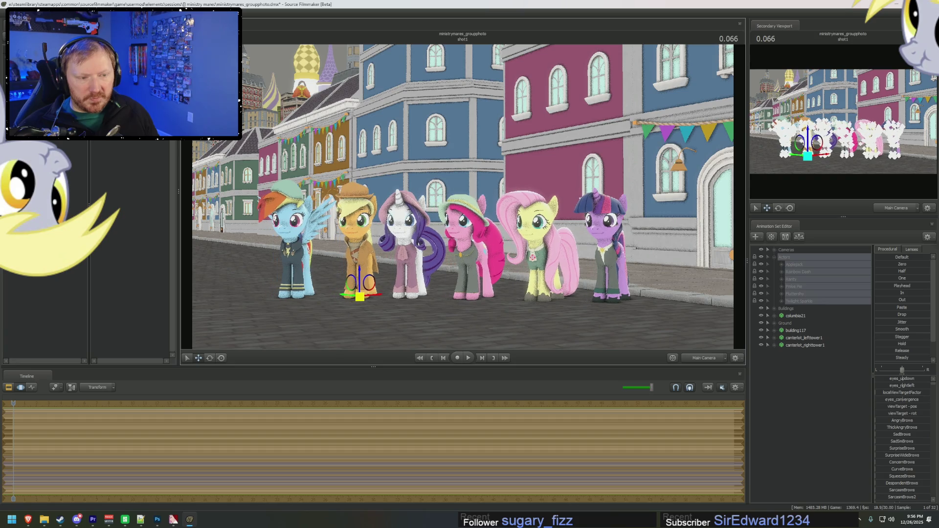
pyautogui.rightClick(654, 227)
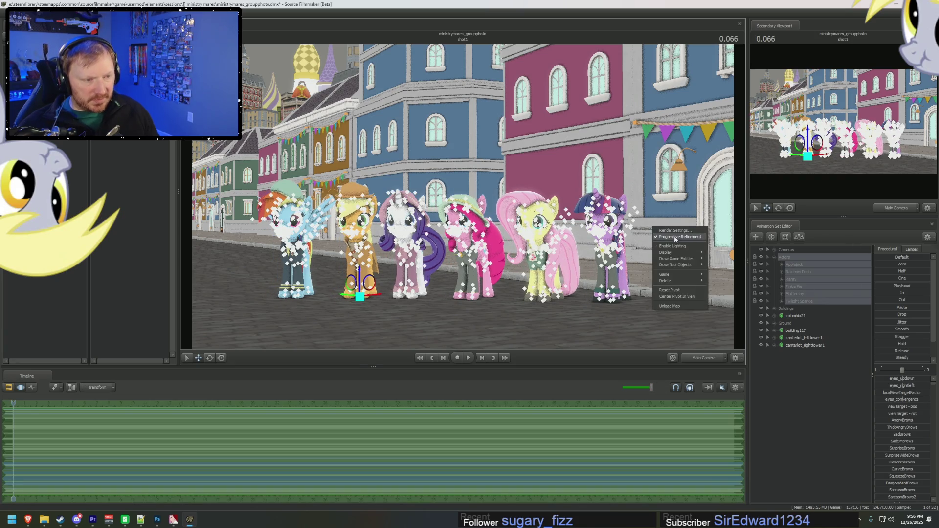
pyautogui.click(683, 258)
pyautogui.click(775, 257)
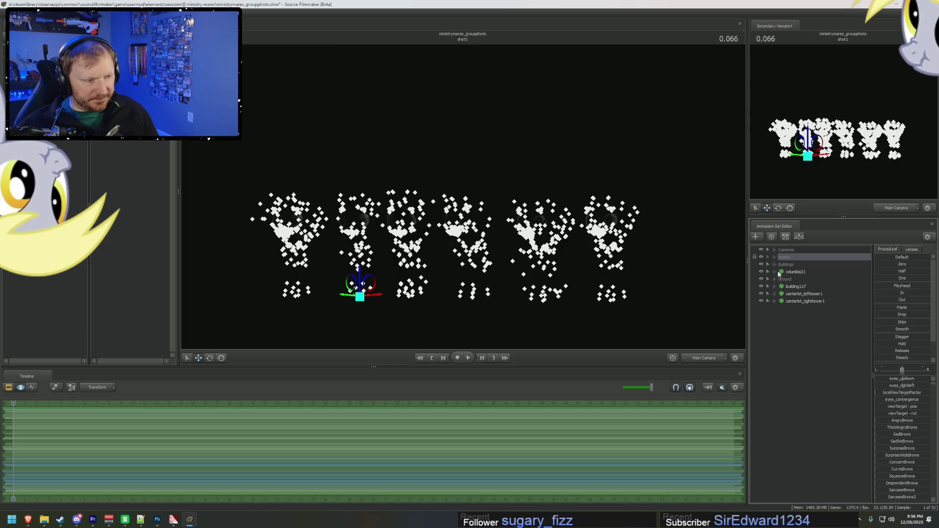
pyautogui.click(793, 287)
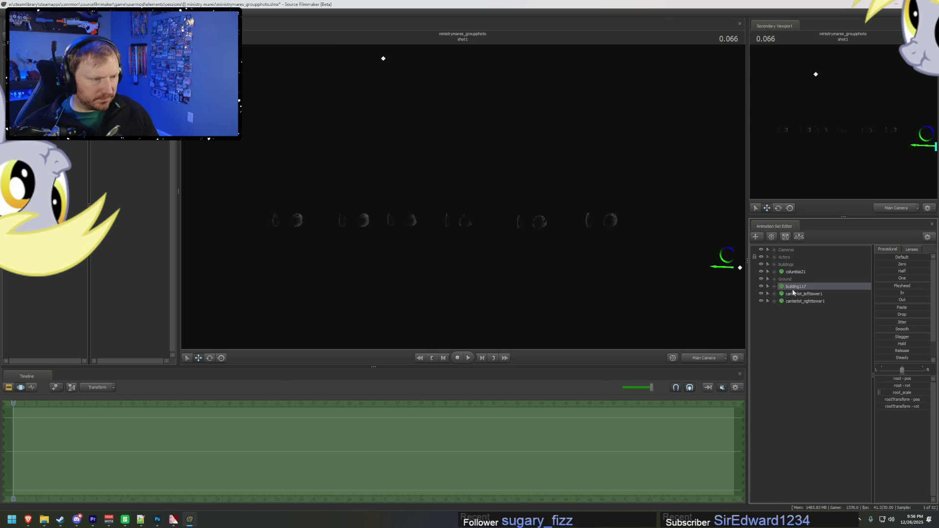
pyautogui.moveTo(796, 270); pyautogui.dragTo(794, 271)
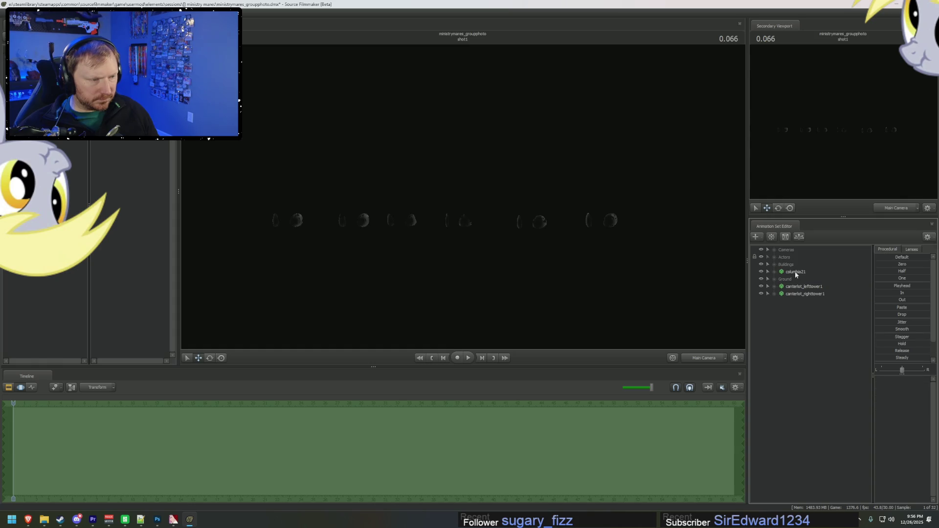
# Group canterlot_lefttower1, canterlot_righttower1 and columbia21, and name the group 'Skyline'
pyautogui.click(796, 288)
pyautogui.keyDown('ctrl'); pyautogui.click(797, 293); pyautogui.keyUp('ctrl')
pyautogui.keyDown('ctrl'); pyautogui.click(797, 272); pyautogui.keyUp('ctrl')
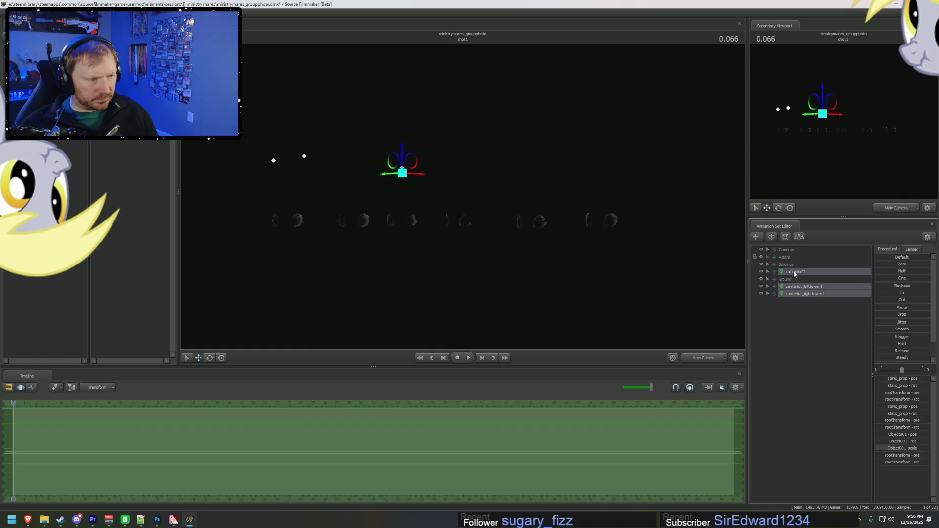
pyautogui.rightClick(796, 272)
pyautogui.click(804, 293)
pyautogui.rightClick(790, 273)
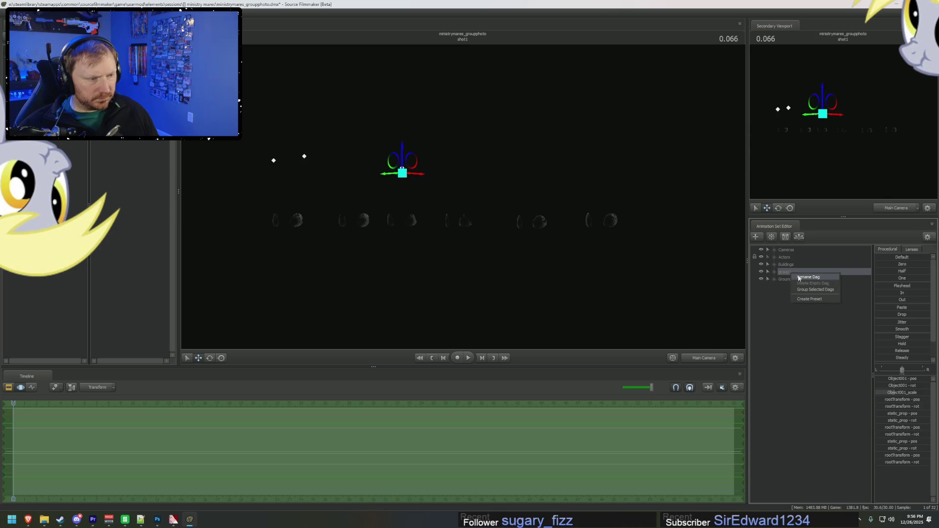
pyautogui.click(802, 278)
pyautogui.write('yline')
pyautogui.press('Return')
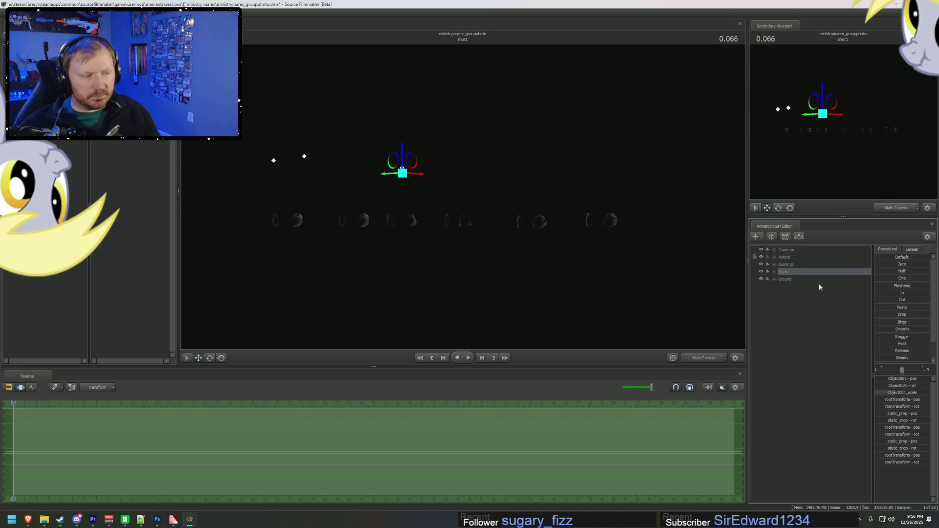
# Add a new light, light1, in a Lights set and aim it in a new direction
pyautogui.click(844, 301)
pyautogui.rightClick(845, 302)
pyautogui.click(863, 310)
pyautogui.click(774, 264)
pyautogui.click(798, 271)
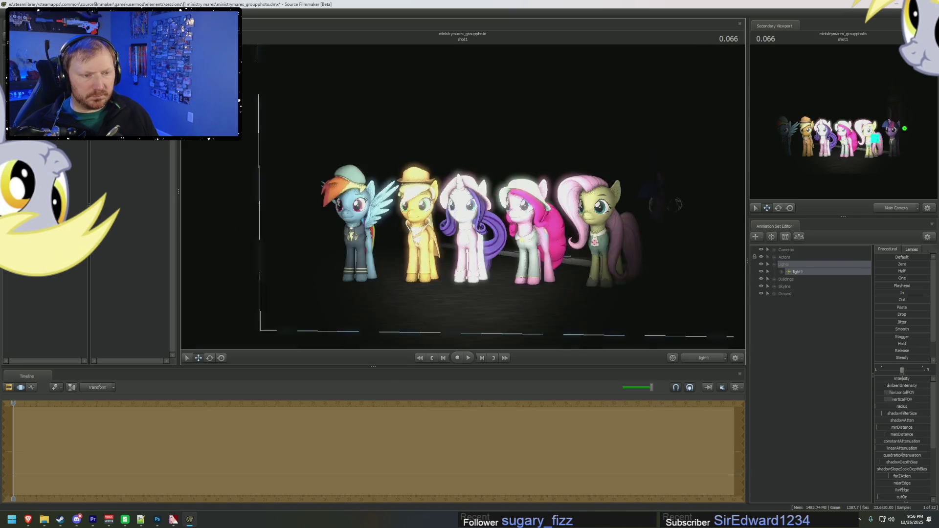
pyautogui.moveTo(645, 294); pyautogui.dragTo(646, 294)
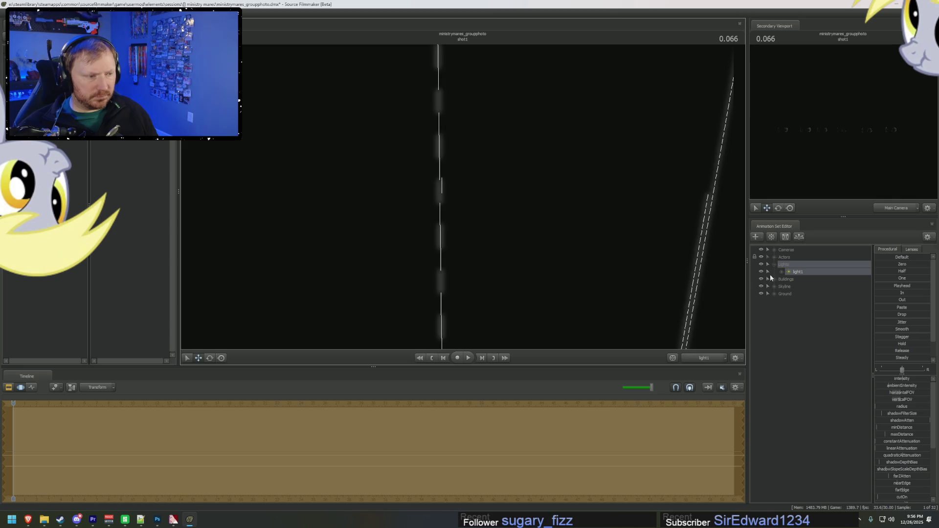
# Remap light1's maxDistance and other slider ranges to a maximum of 3000
pyautogui.rightClick(800, 273)
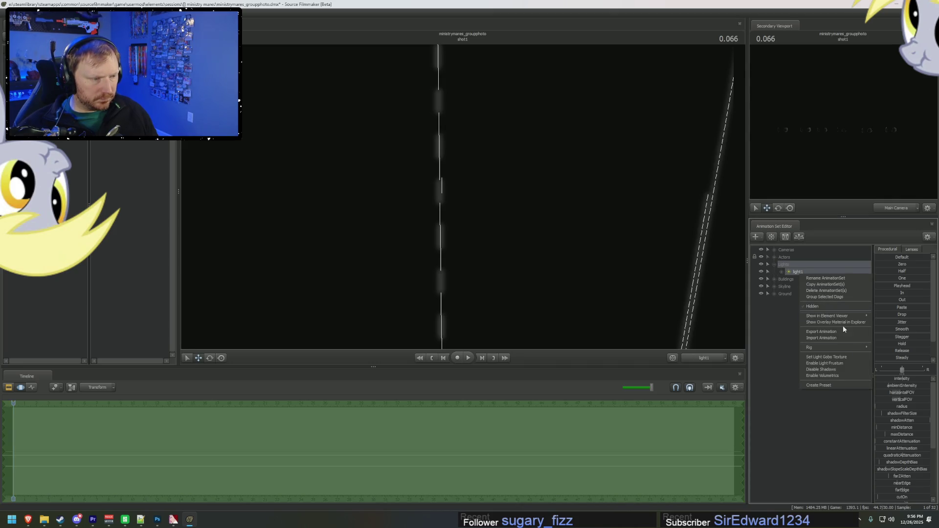
pyautogui.rightClick(902, 437)
pyautogui.click(914, 447)
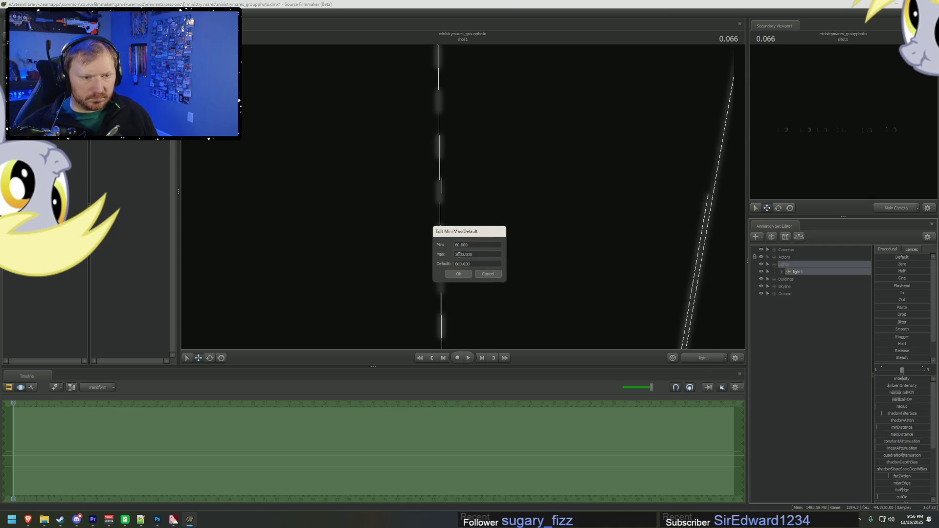
pyautogui.press('Return')
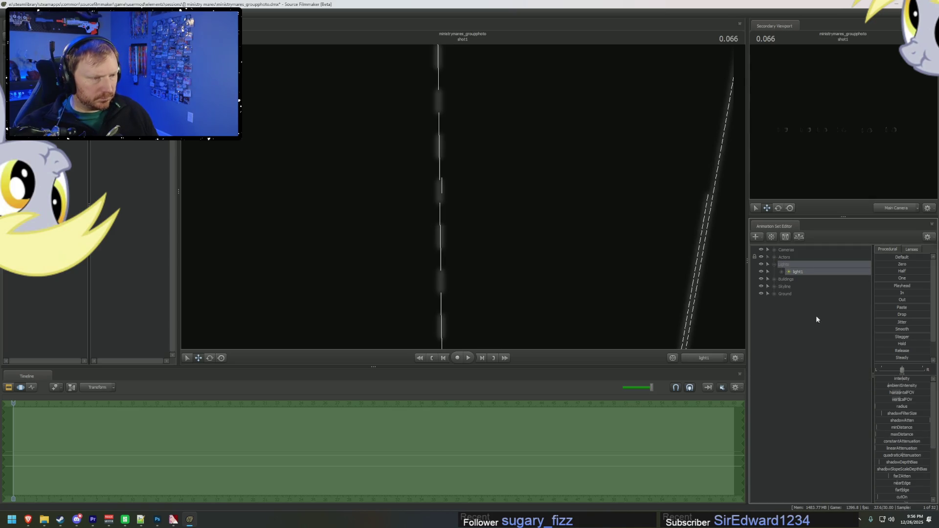
pyautogui.rightClick(817, 278)
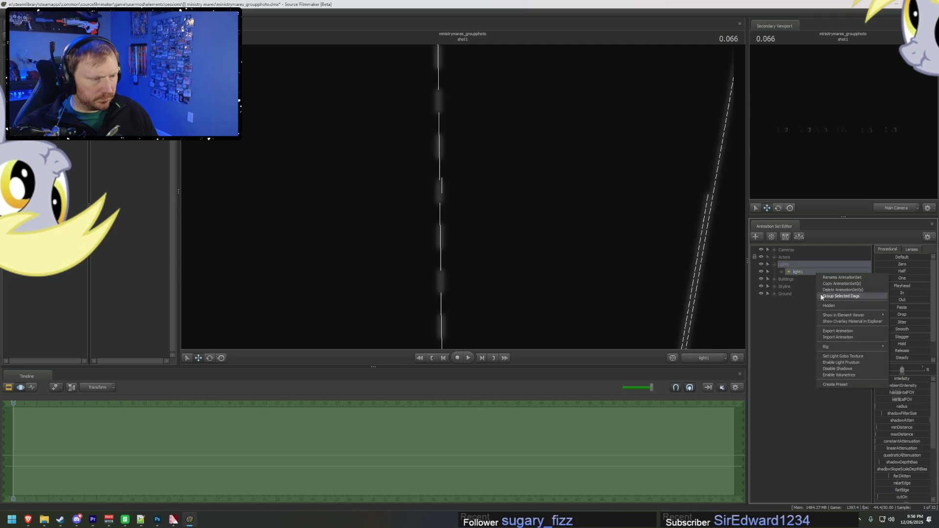
pyautogui.click(831, 370)
pyautogui.scroll(-3, 908, 453)
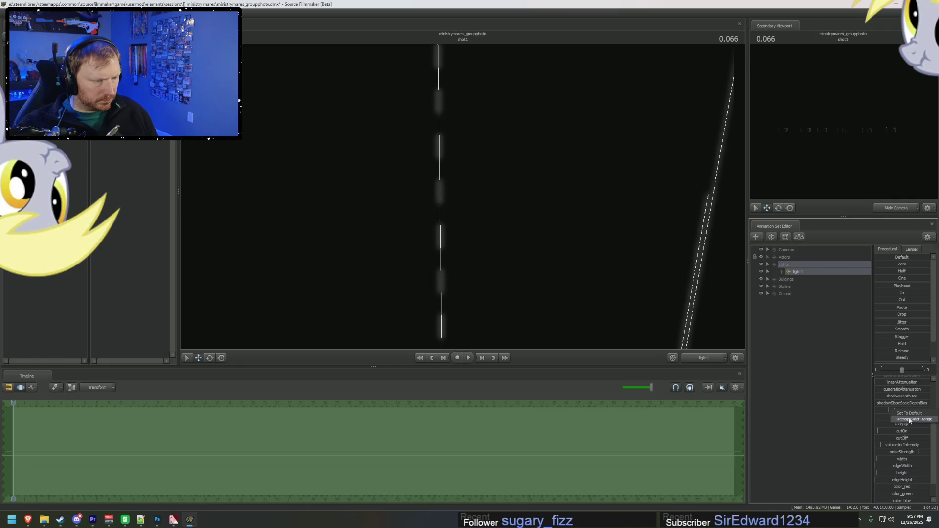
pyautogui.click(910, 419)
pyautogui.press('Return')
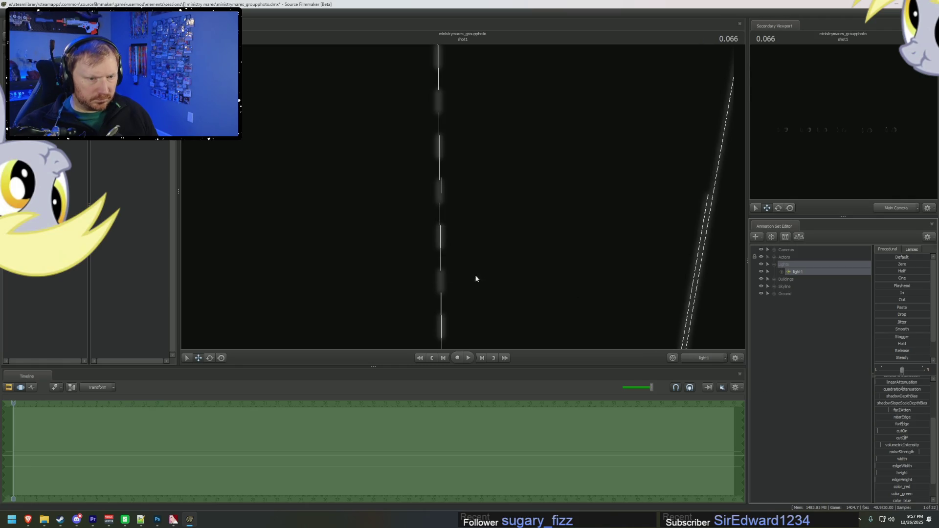
pyautogui.click(911, 419)
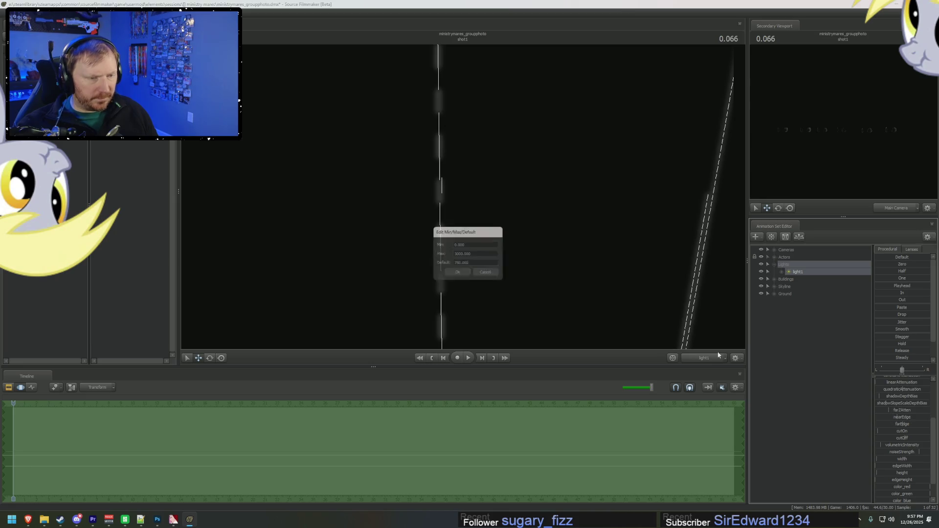
pyautogui.press('Return')
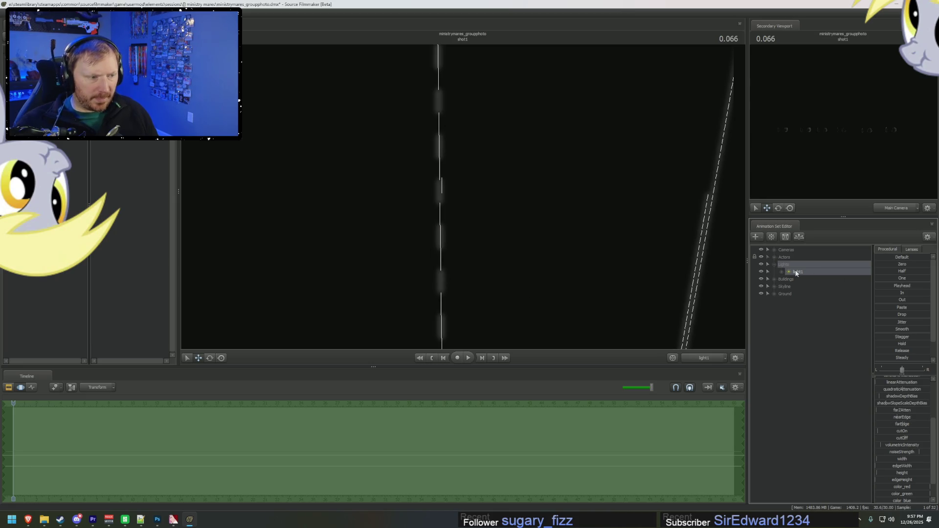
pyautogui.rightClick(798, 271)
# Rename light1 to 'Main Light 1'
pyautogui.click(811, 277)
pyautogui.write('Main Ligh')
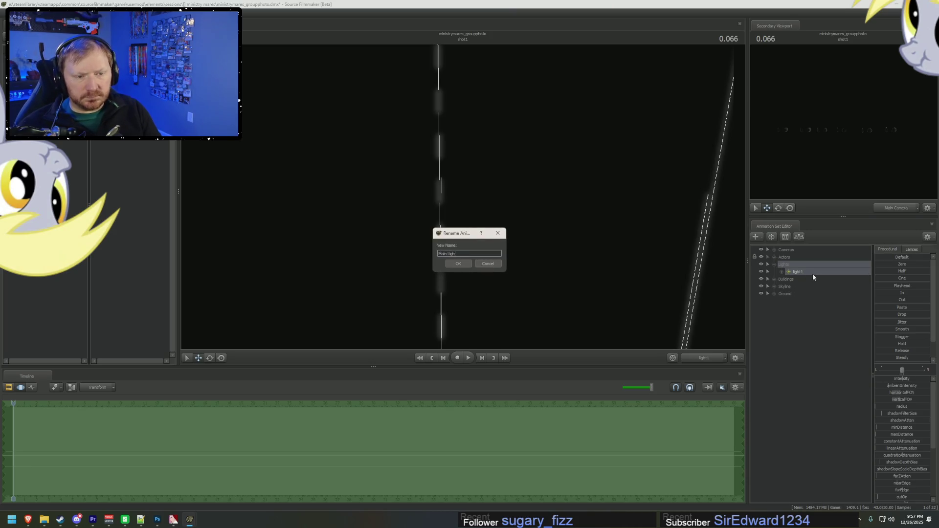
pyautogui.write('t 1')
pyautogui.press('Return')
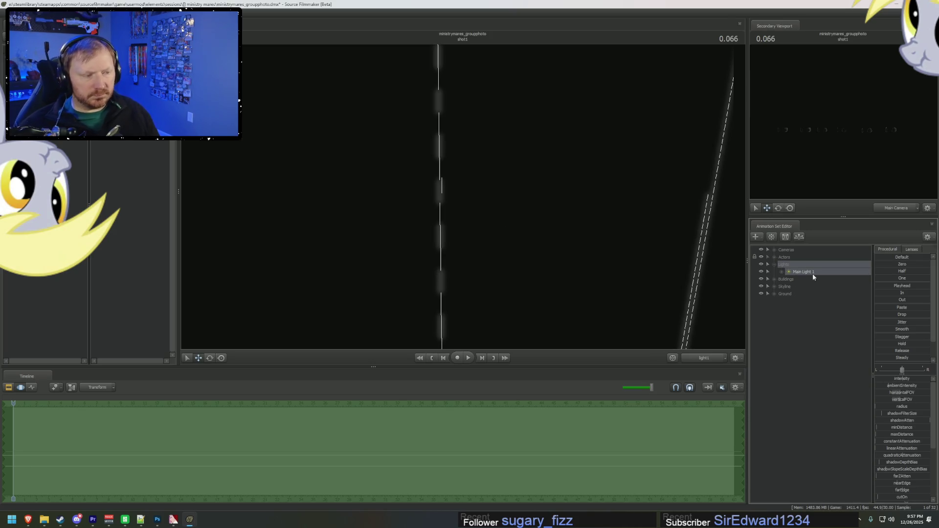
pyautogui.rightClick(813, 275)
pyautogui.click(802, 274)
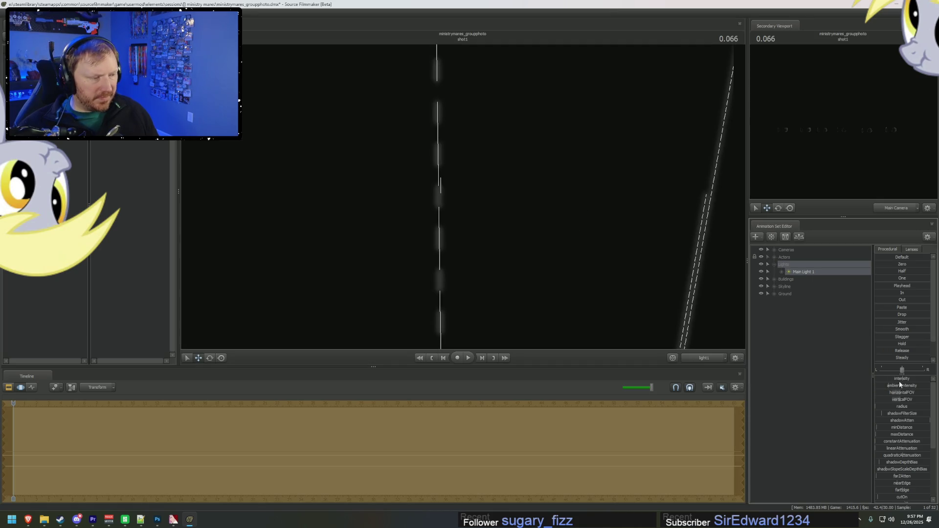
# Widen a slider range, turn the light, and extend its reach and cone width
pyautogui.click(907, 390)
pyautogui.write('30000')
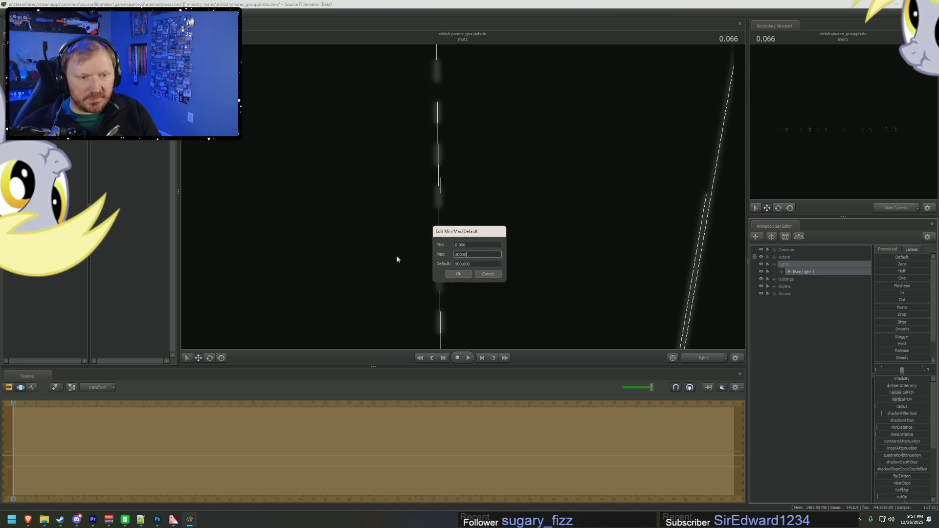
pyautogui.press('Return')
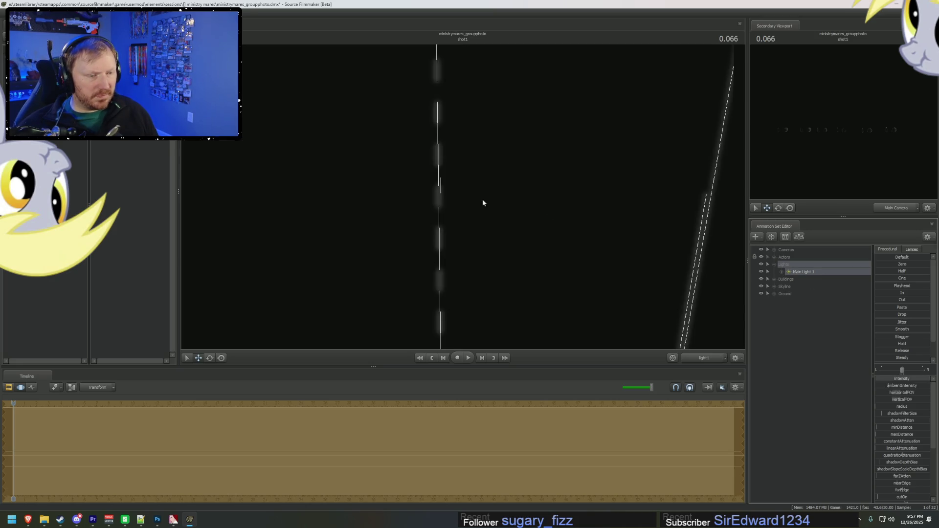
pyautogui.moveTo(483, 203); pyautogui.dragTo(872, 421)
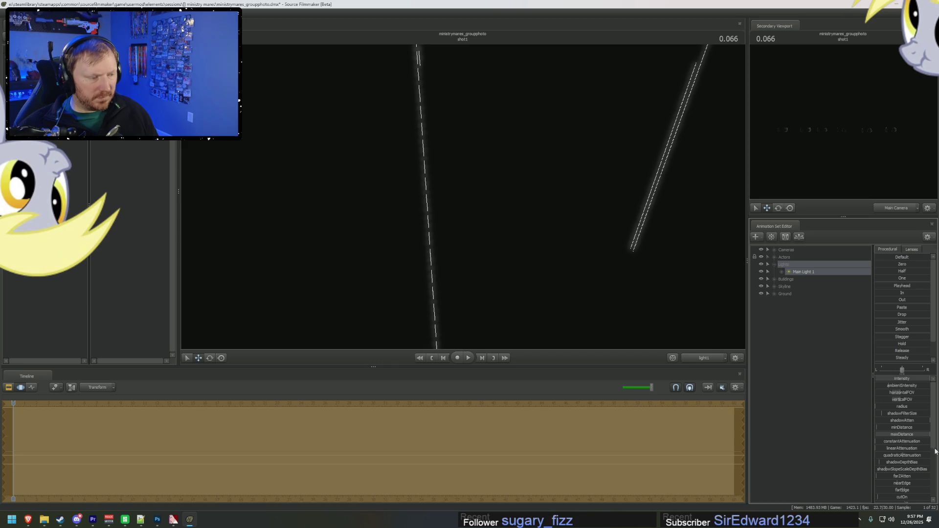
pyautogui.moveTo(881, 476); pyautogui.dragTo(920, 476)
pyautogui.moveTo(903, 393)
pyautogui.mouseDown()
pyautogui.moveTo(920, 392)
pyautogui.moveTo(904, 382)
pyautogui.mouseUp()
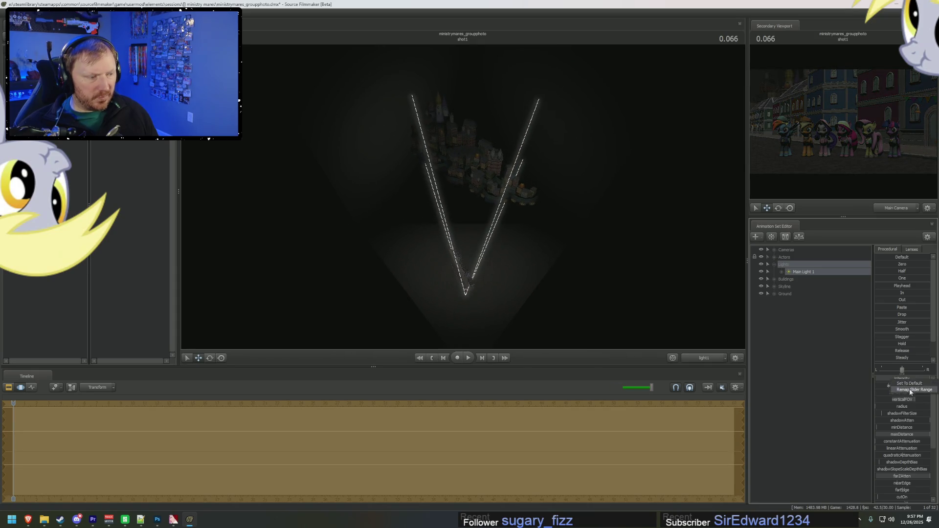
# Enlarge two more slider ranges, raise the intensity, and re-aim the light across the town
pyautogui.click(910, 390)
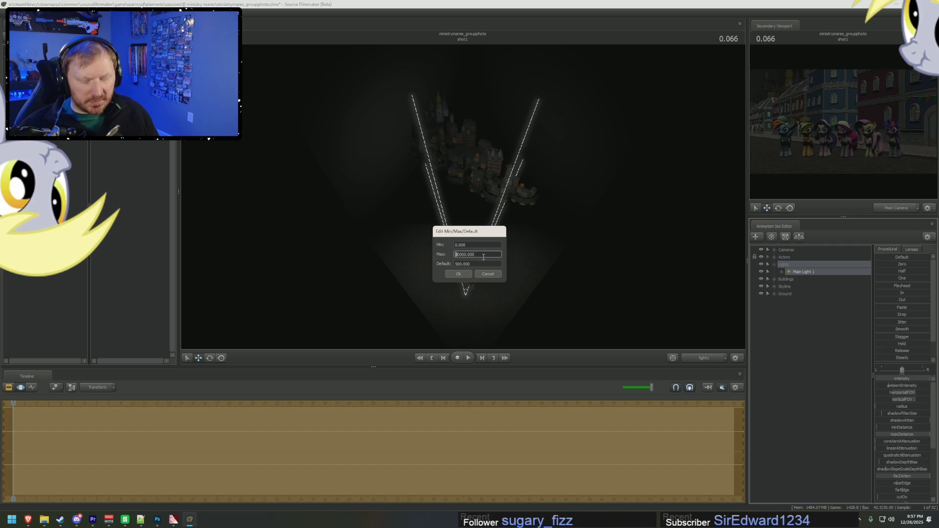
pyautogui.press('Return')
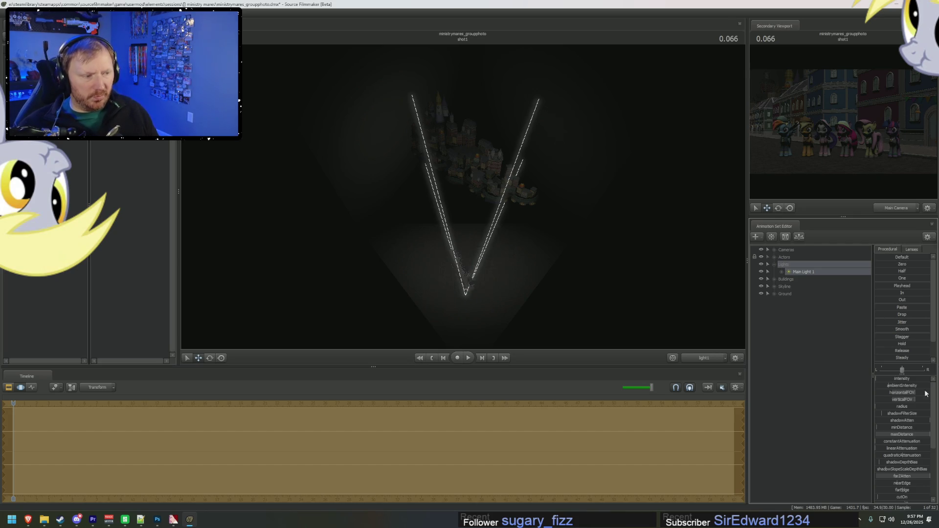
pyautogui.click(914, 388)
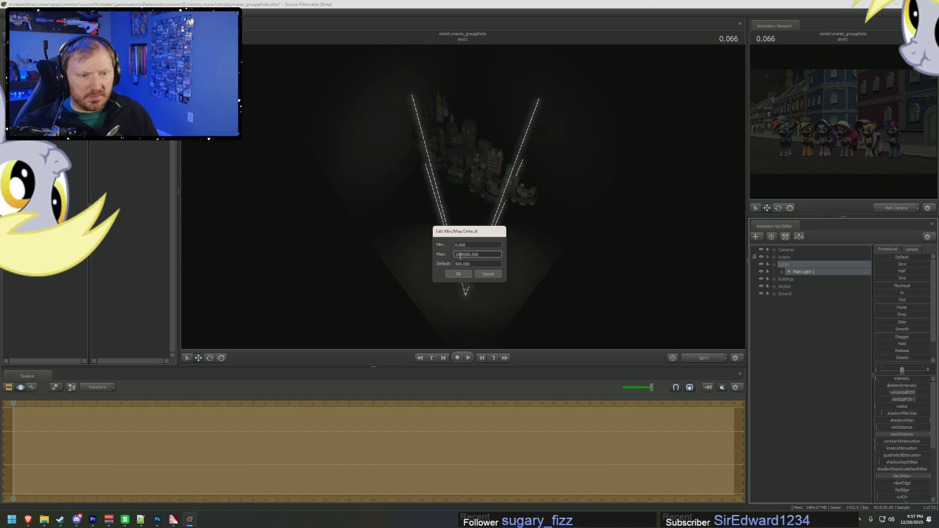
pyautogui.click(463, 277)
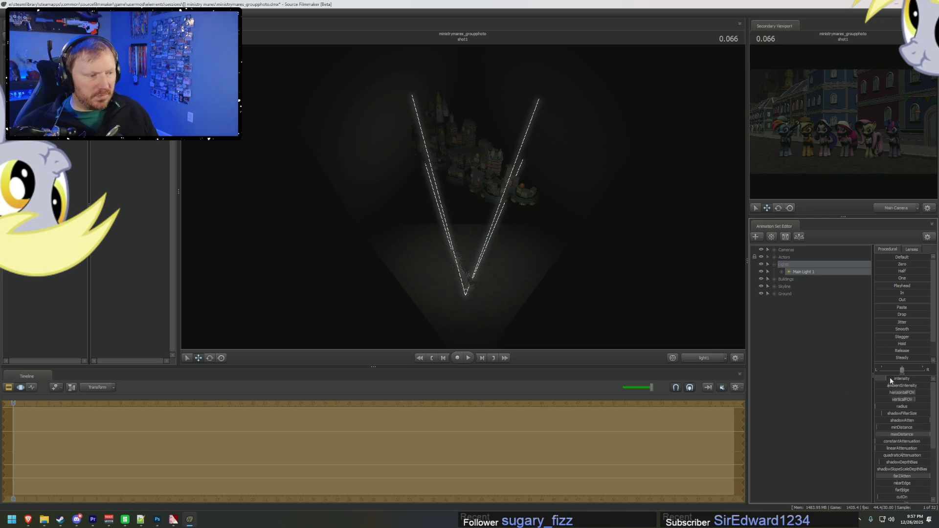
pyautogui.moveTo(890, 381); pyautogui.dragTo(900, 381)
pyautogui.moveTo(507, 257); pyautogui.dragTo(489, 235)
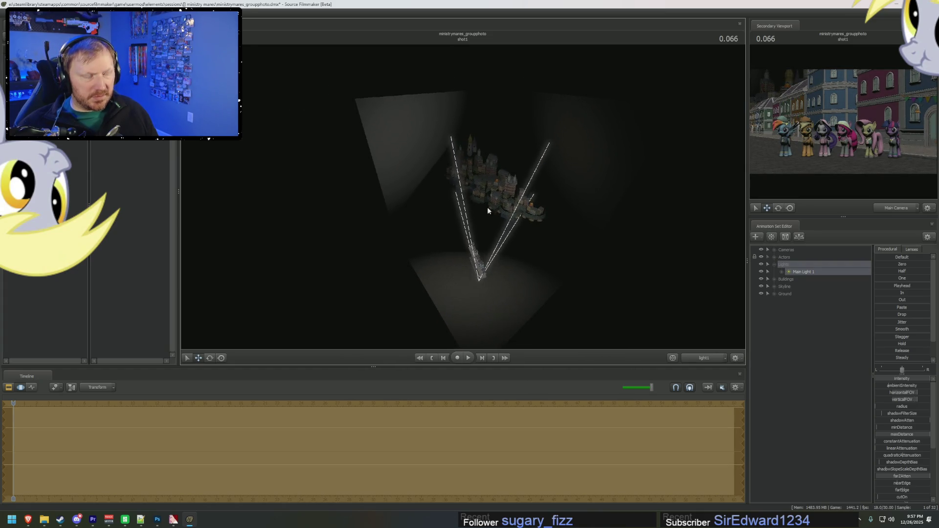
# Adjust the blue component of Main Light 1's colour
pyautogui.click(909, 378)
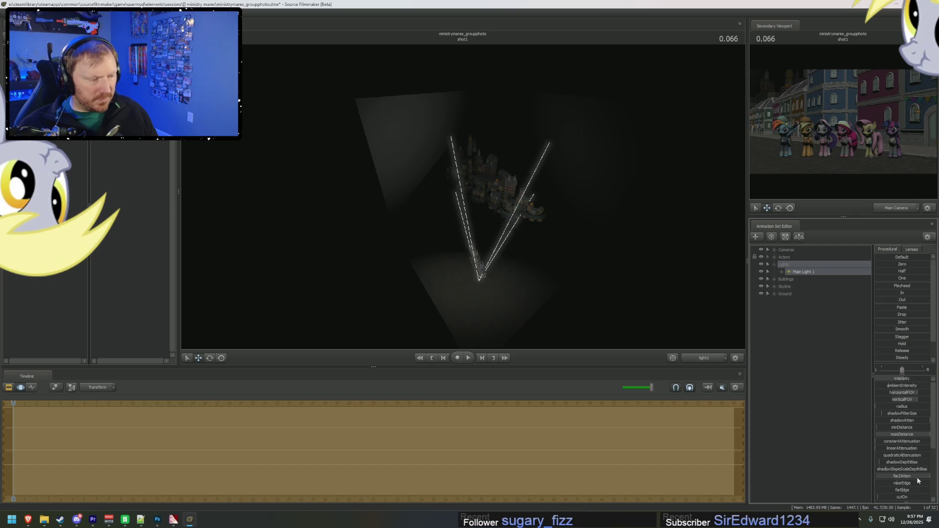
pyautogui.scroll(-4, 910, 484)
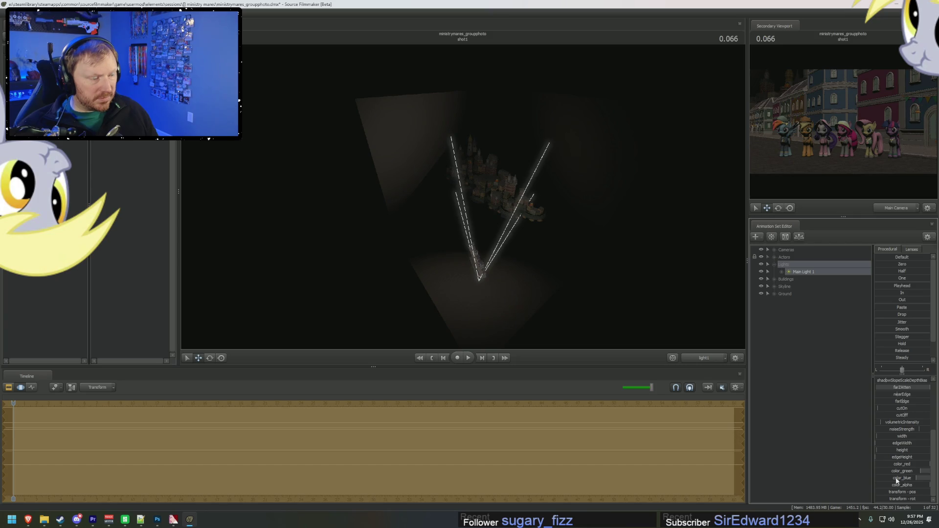
pyautogui.moveTo(913, 478); pyautogui.dragTo(919, 478)
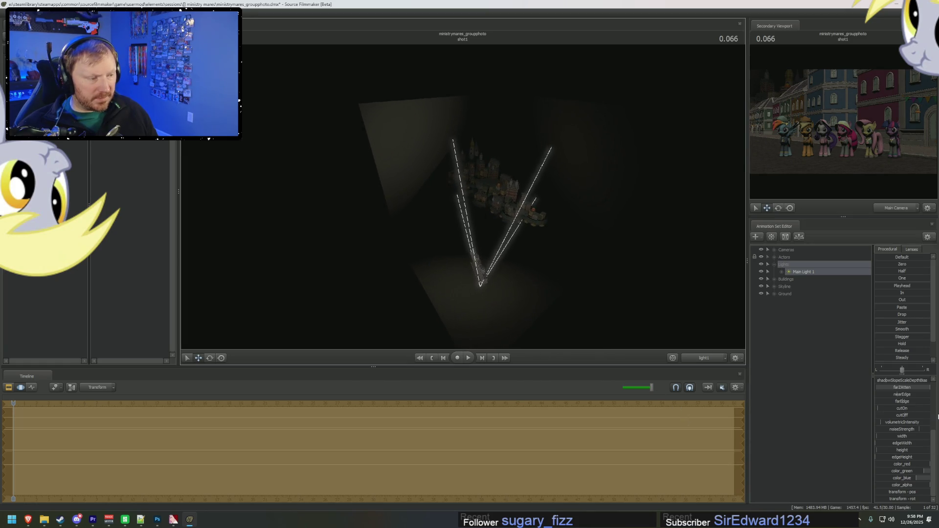
pyautogui.scroll(5, 902, 431)
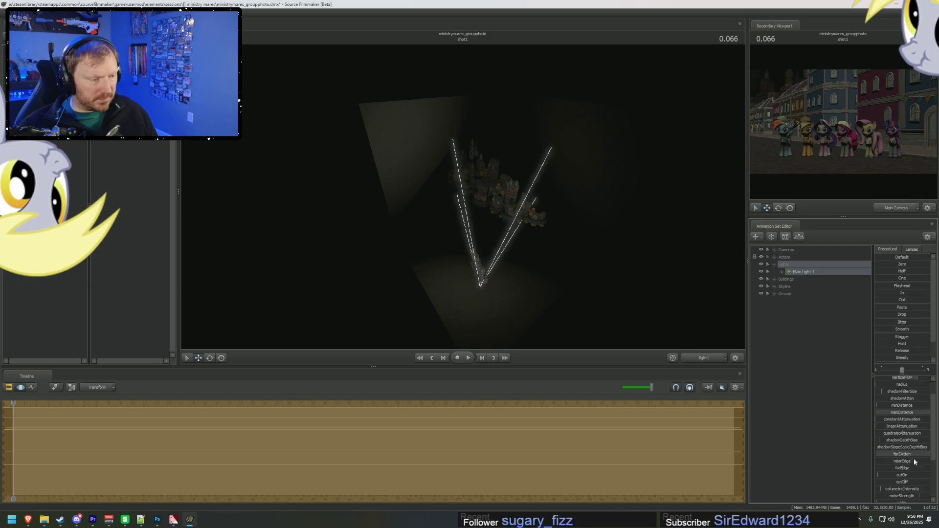
# Widen the farZAtten range, increase farZAtten, and turn the light's aim slightly left
pyautogui.moveTo(897, 457); pyautogui.dragTo(900, 456)
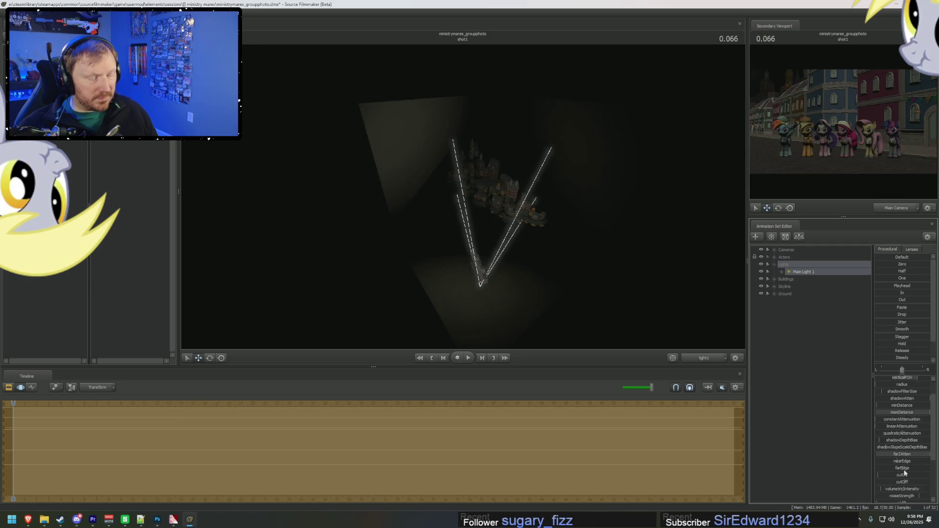
pyautogui.click(909, 465)
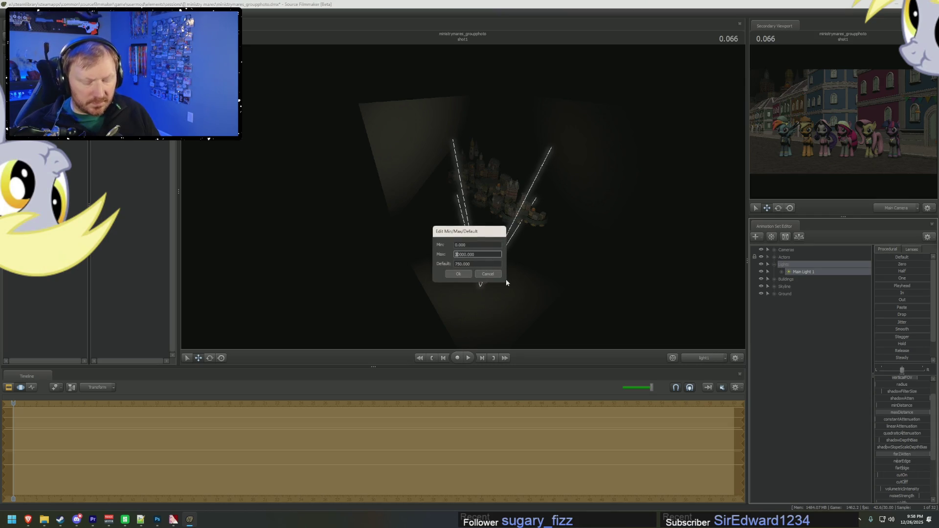
pyautogui.press('Return')
pyautogui.moveTo(882, 457); pyautogui.dragTo(889, 457)
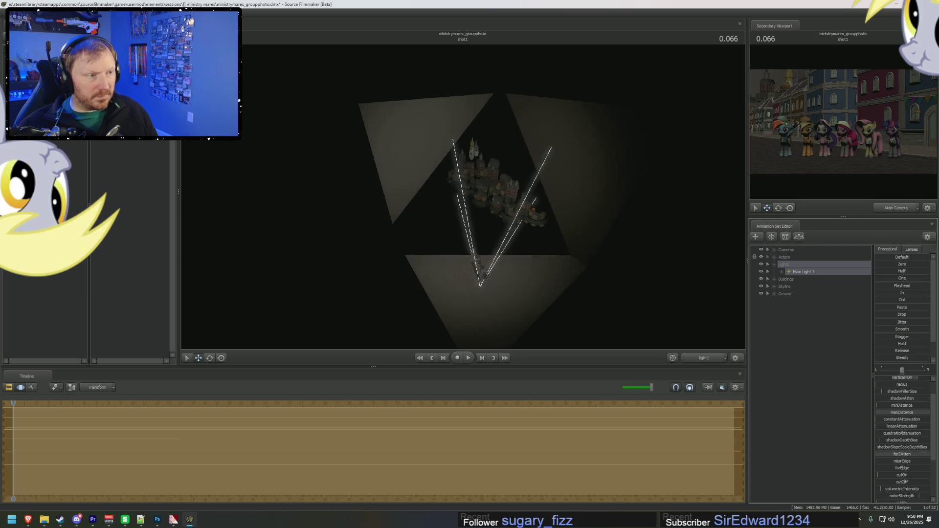
pyautogui.moveTo(509, 326); pyautogui.dragTo(504, 318)
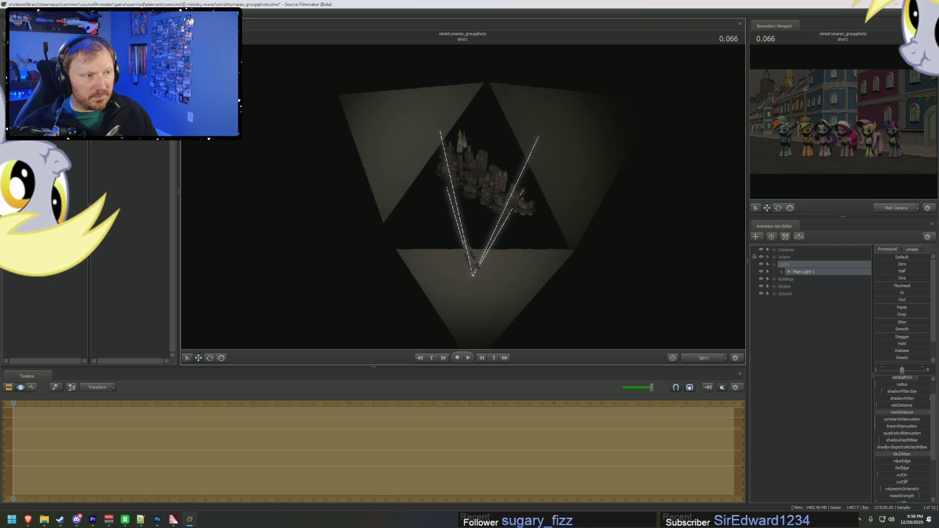
pyautogui.moveTo(487, 201)
pyautogui.mouseDown()
pyautogui.moveTo(469, 196)
pyautogui.moveTo(489, 198)
pyautogui.mouseUp()
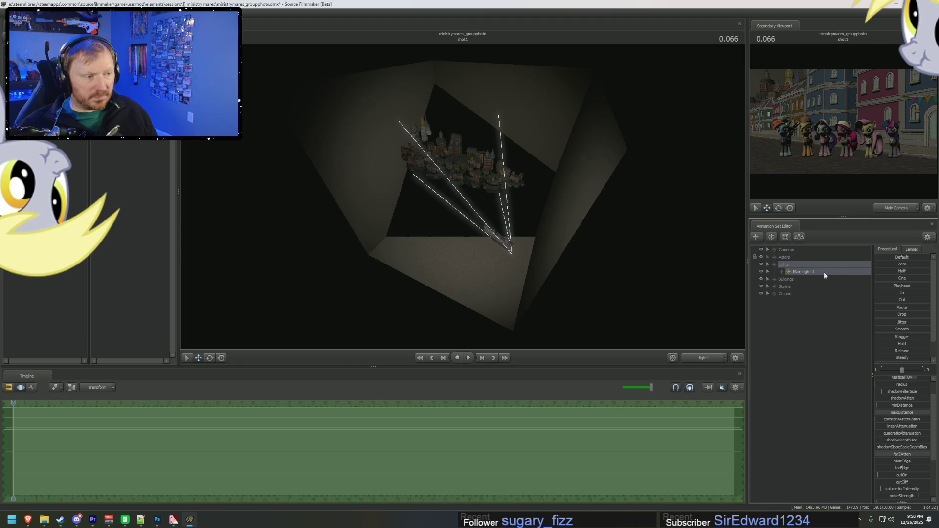
# Create Main Light 2, aim it at the town, and move it into the Lights group
pyautogui.rightClick(824, 272)
pyautogui.rightClick(806, 328)
pyautogui.click(834, 361)
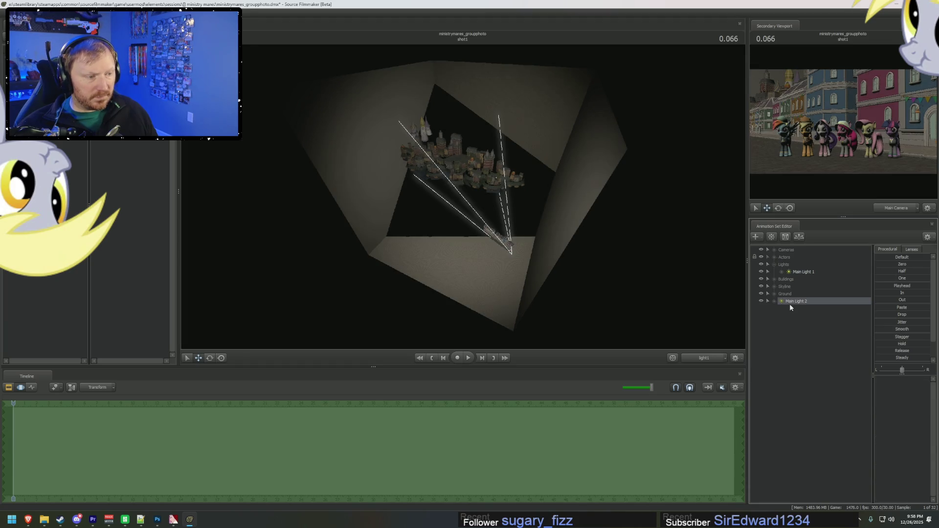
pyautogui.click(790, 304)
pyautogui.moveTo(492, 213); pyautogui.dragTo(524, 210)
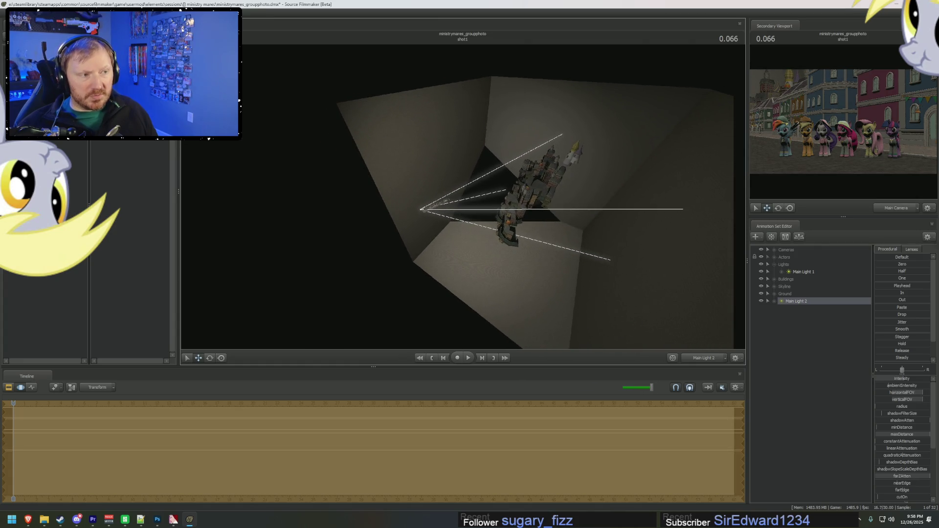
pyautogui.moveTo(464, 199); pyautogui.dragTo(504, 224)
pyautogui.moveTo(797, 301); pyautogui.dragTo(798, 272)
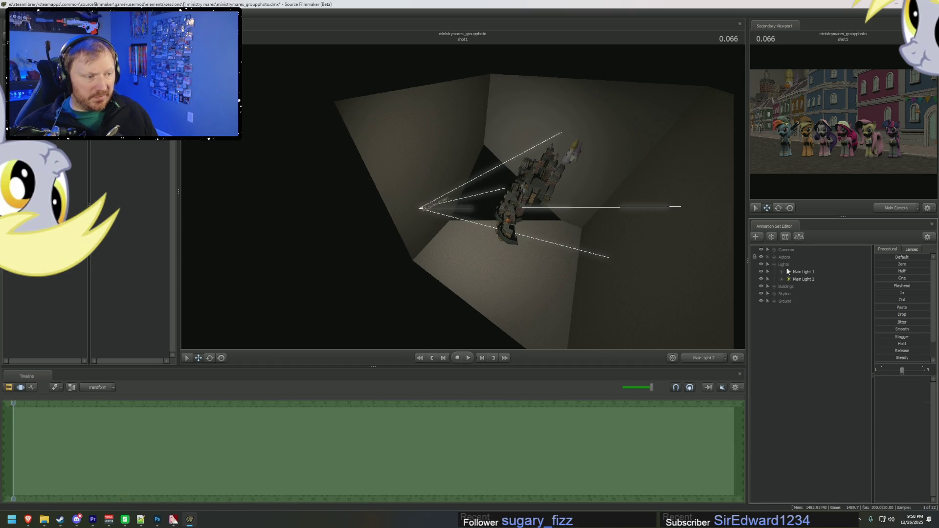
# Create Main Light 3, aim it toward the town, and move it into the Lights group
pyautogui.rightClick(795, 348)
pyautogui.click(812, 357)
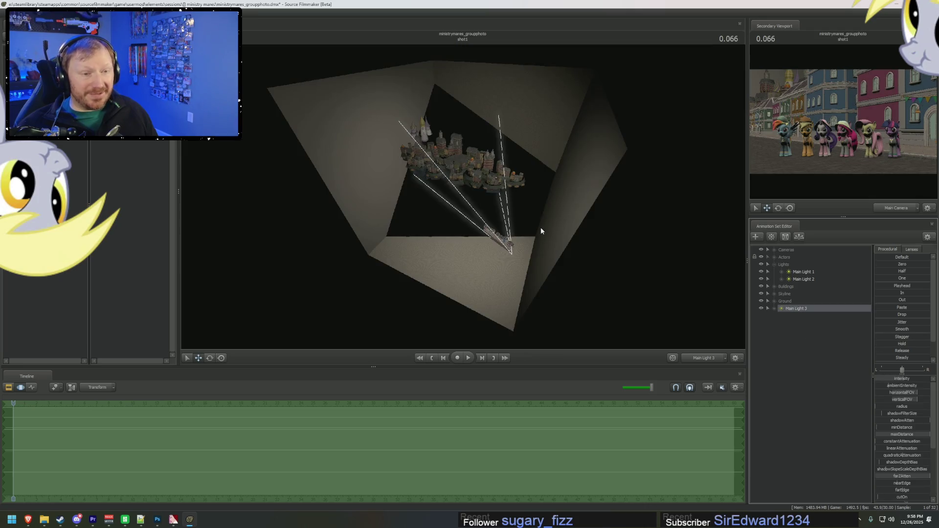
pyautogui.moveTo(541, 227); pyautogui.dragTo(541, 227)
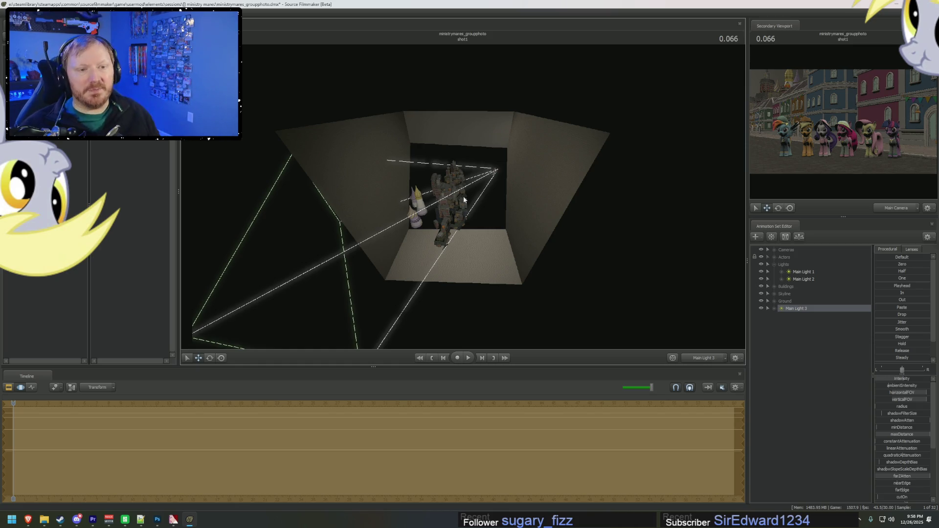
pyautogui.moveTo(491, 199); pyautogui.dragTo(491, 200)
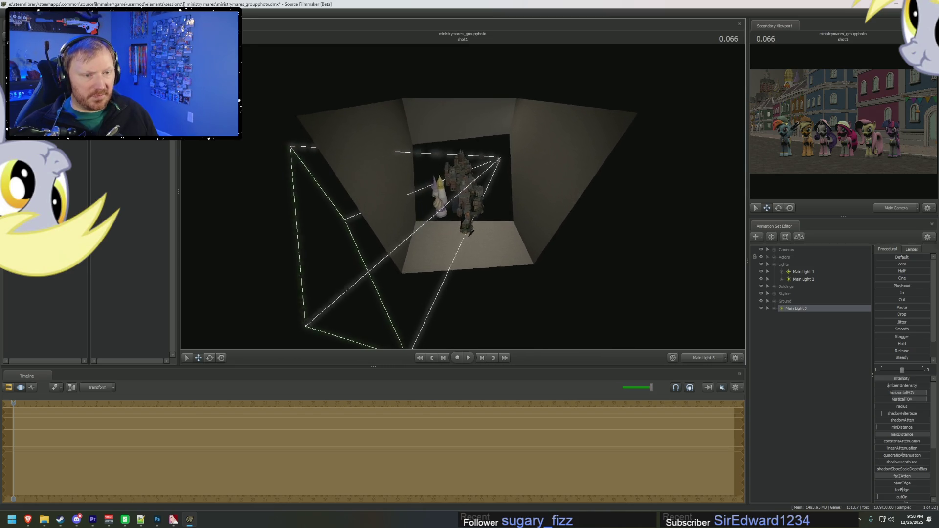
pyautogui.moveTo(491, 200); pyautogui.dragTo(491, 200)
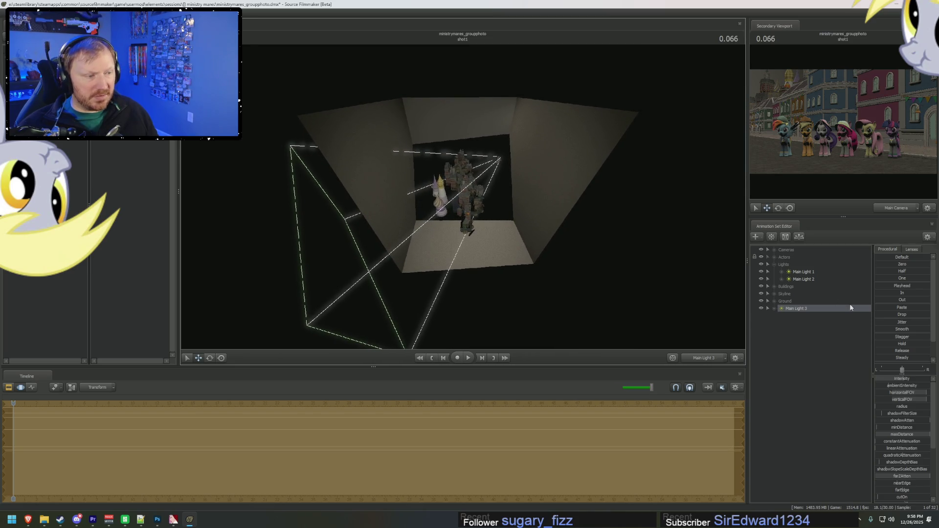
pyautogui.moveTo(801, 308); pyautogui.dragTo(786, 265)
pyautogui.rightClick(790, 310)
# Create a fourth light and rename it 'Underlight 1'
pyautogui.rightClick(790, 361)
pyautogui.click(813, 399)
pyautogui.rightClick(796, 317)
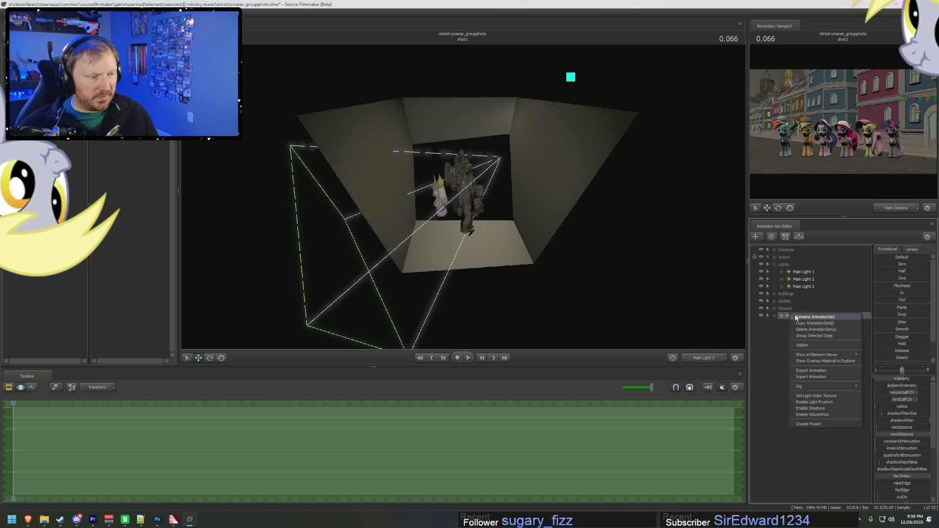
pyautogui.click(815, 317)
pyautogui.write('Underlight')
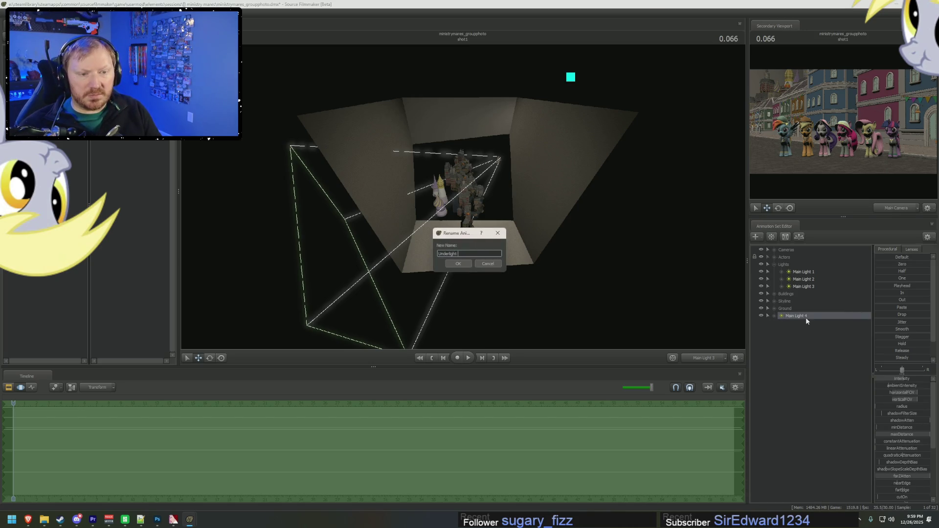
pyautogui.write('1')
pyautogui.press('Return')
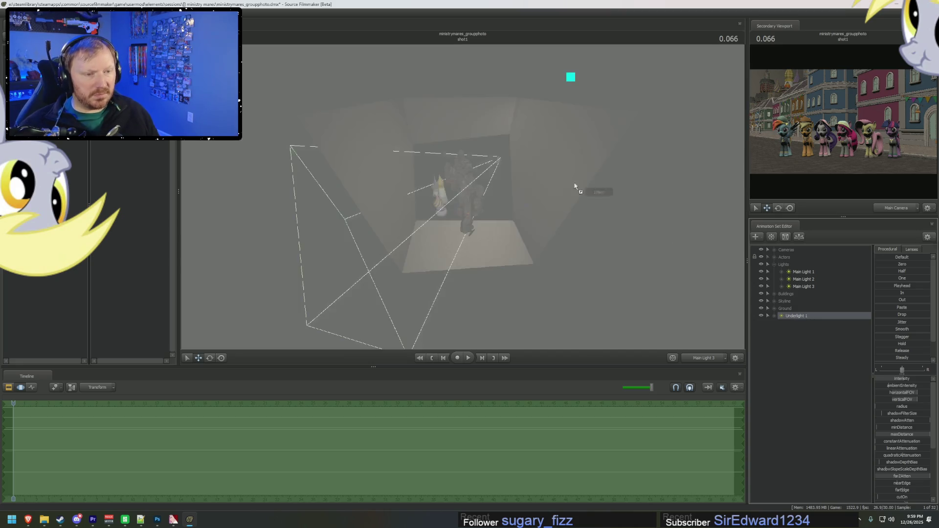
# Aim Underlight 1 at the scene and fine-tune its direction
pyautogui.moveTo(577, 189)
pyautogui.mouseDown()
pyautogui.moveTo(538, 205)
pyautogui.moveTo(543, 225)
pyautogui.moveTo(541, 210)
pyautogui.mouseUp()
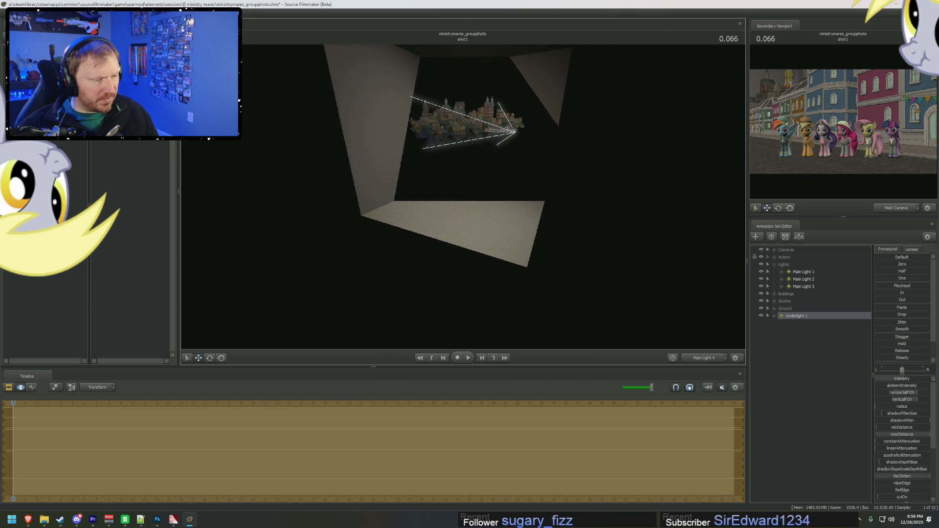
pyautogui.moveTo(541, 210); pyautogui.dragTo(531, 225)
pyautogui.moveTo(463, 220)
pyautogui.mouseDown()
pyautogui.moveTo(485, 215)
pyautogui.moveTo(462, 200)
pyautogui.mouseUp()
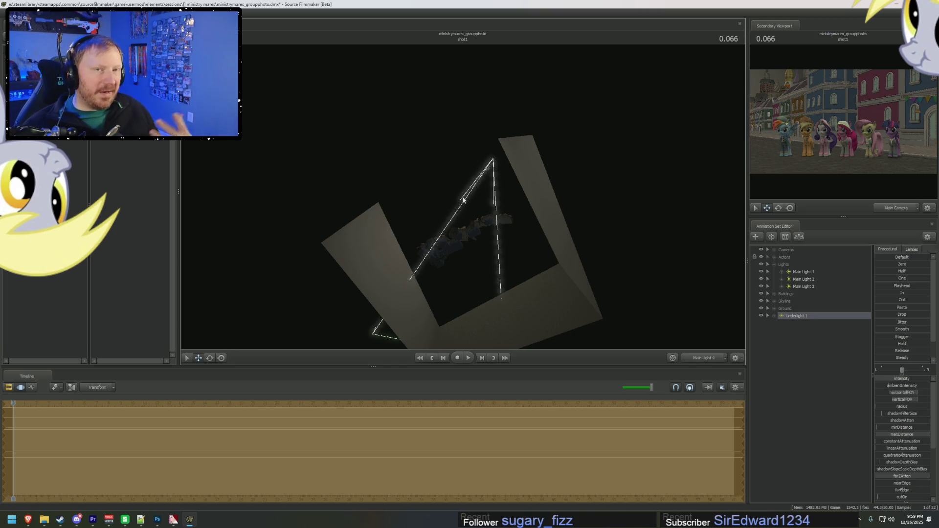
pyautogui.moveTo(462, 200)
pyautogui.mouseDown()
pyautogui.moveTo(484, 208)
pyautogui.moveTo(463, 200)
pyautogui.mouseUp()
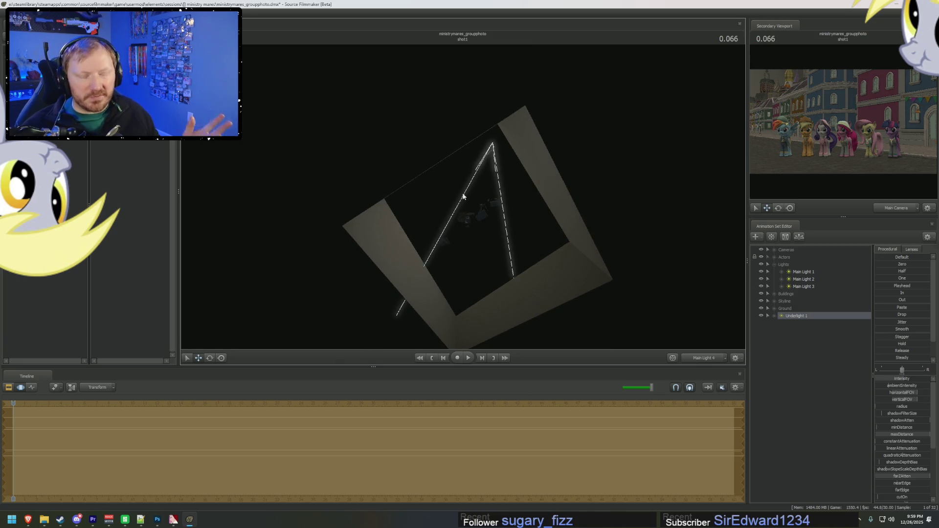
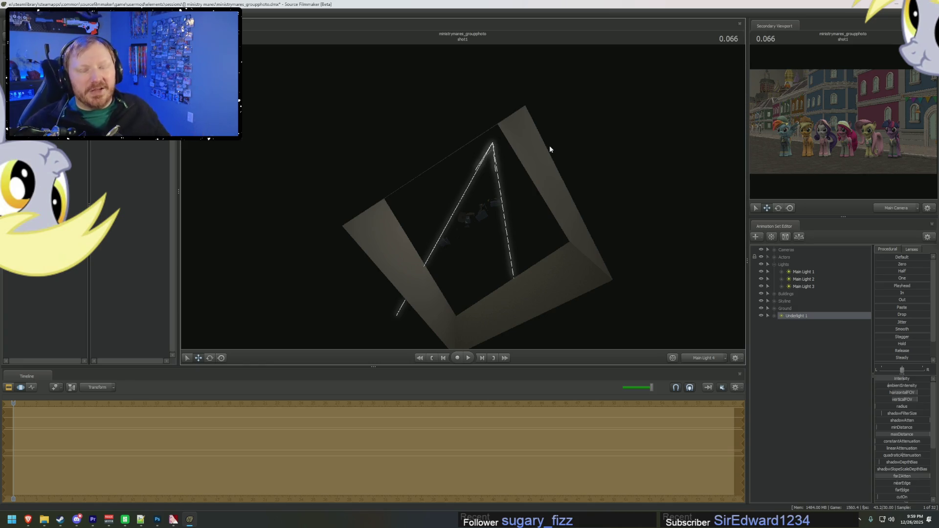
# Adjust Underlight 1's intensity, then put the viewport back on the Main Camera
pyautogui.moveTo(902, 374); pyautogui.dragTo(895, 379)
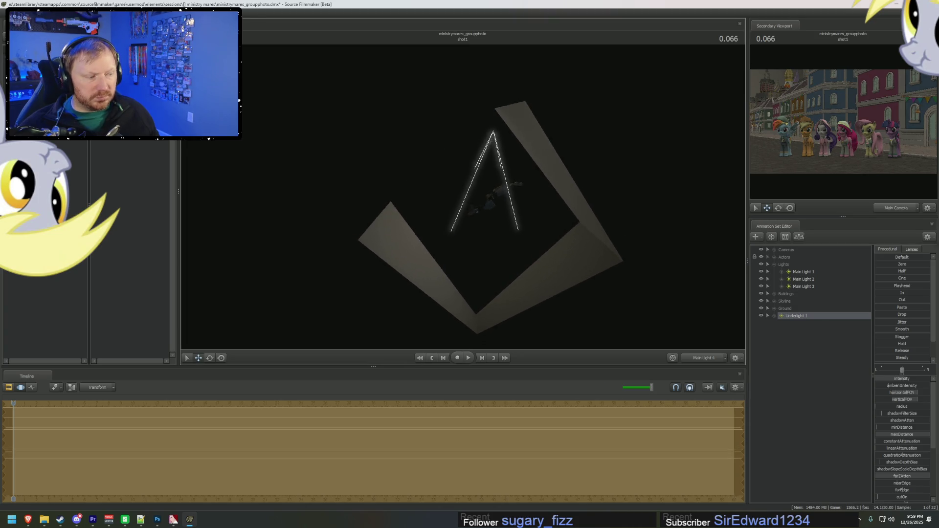
pyautogui.moveTo(463, 200); pyautogui.dragTo(462, 199)
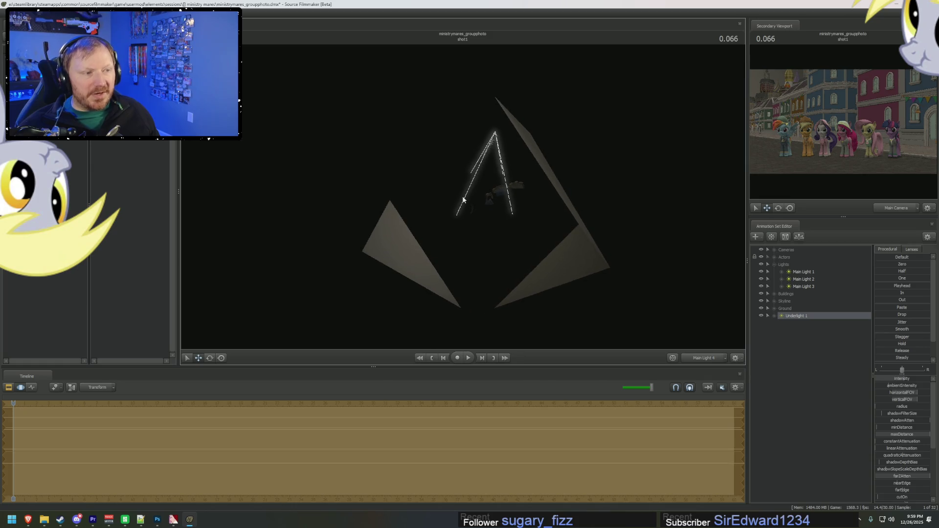
pyautogui.click(700, 358)
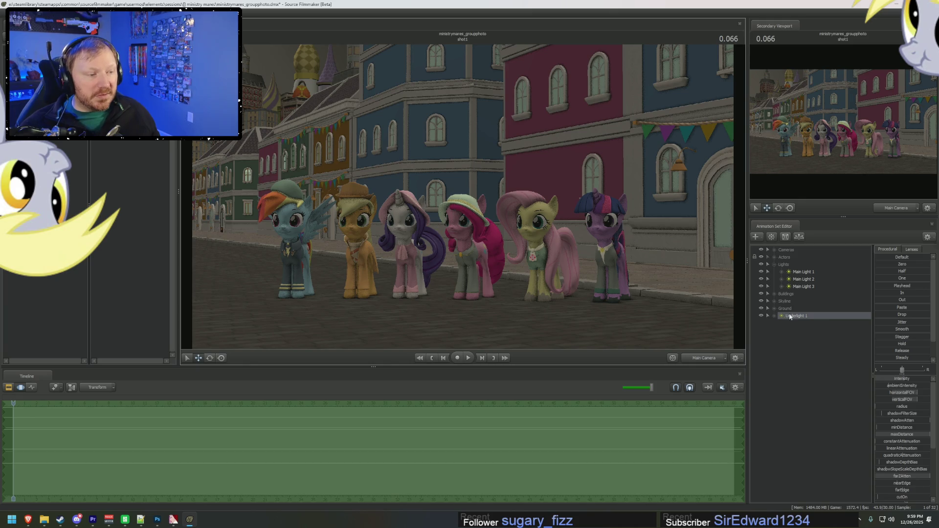
# Lower the intensity sliders of Main Light 2 and Main Light 3
pyautogui.click(803, 272)
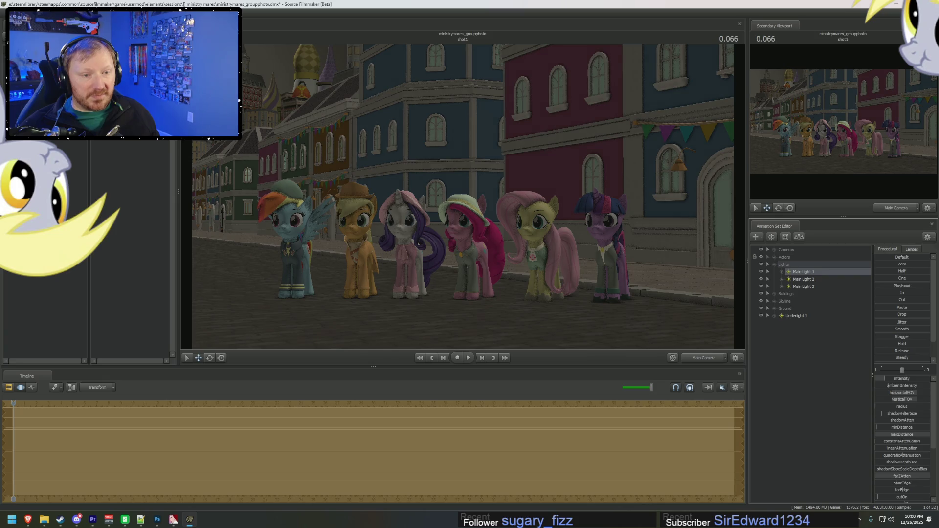
pyautogui.click(804, 280)
pyautogui.moveTo(906, 378); pyautogui.dragTo(895, 378)
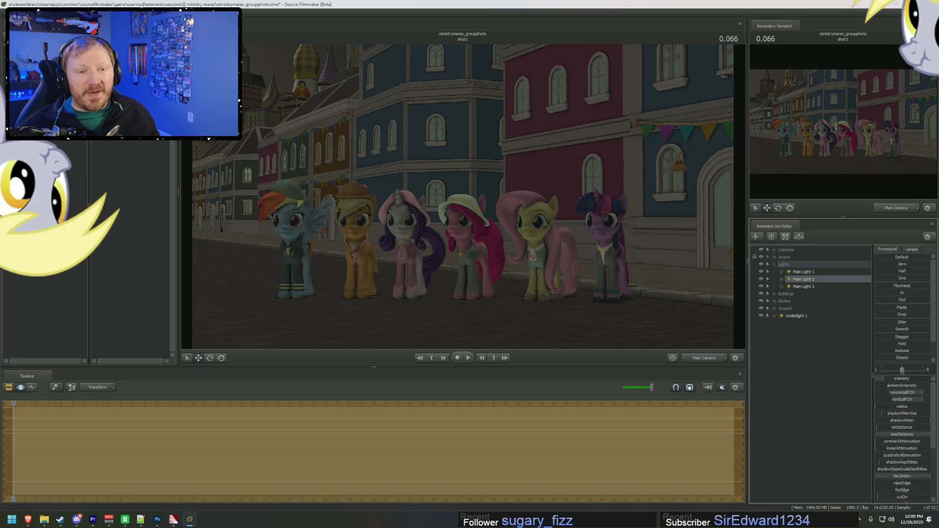
pyautogui.click(804, 272)
pyautogui.click(810, 287)
pyautogui.moveTo(901, 373); pyautogui.dragTo(903, 373)
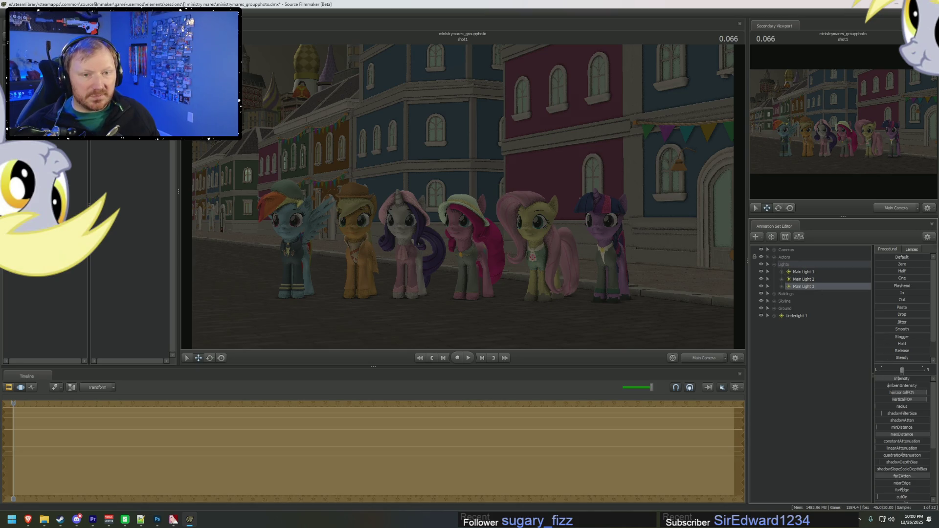
pyautogui.click(812, 272)
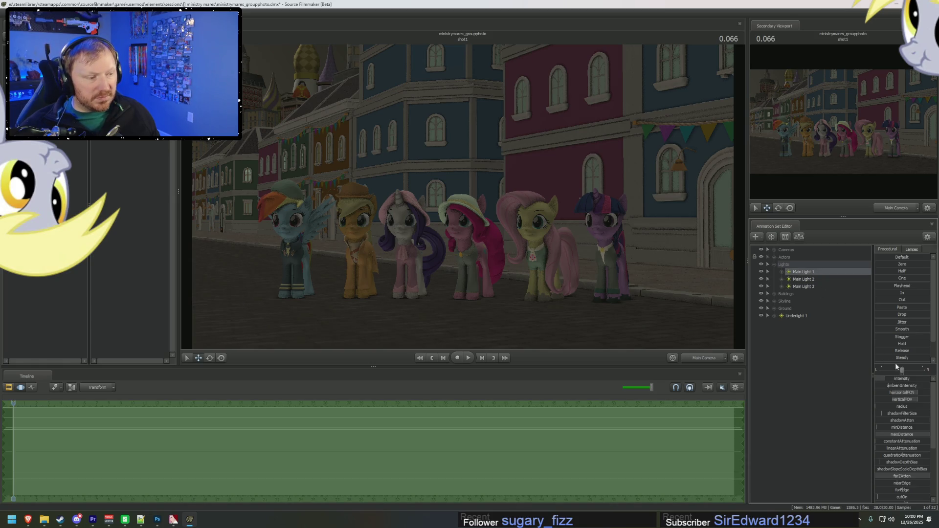
pyautogui.click(811, 287)
pyautogui.click(902, 380)
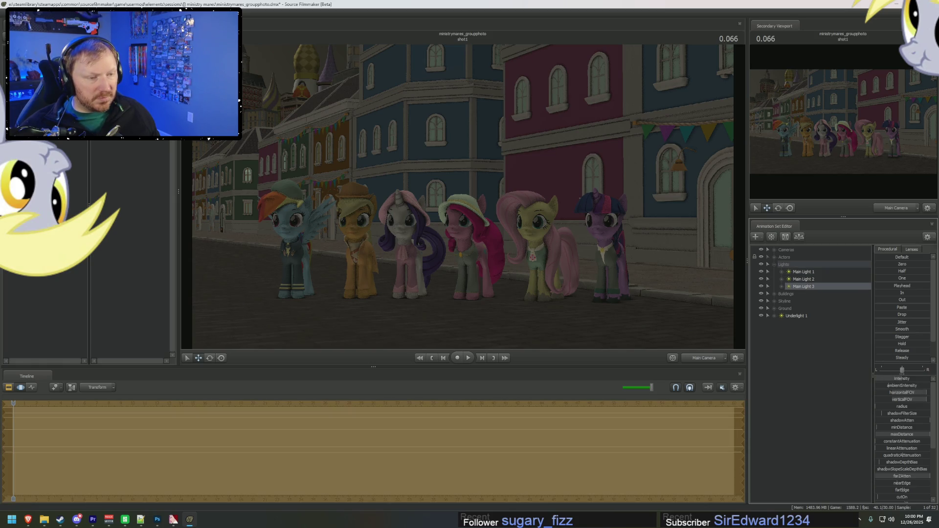
pyautogui.moveTo(902, 379); pyautogui.dragTo(903, 378)
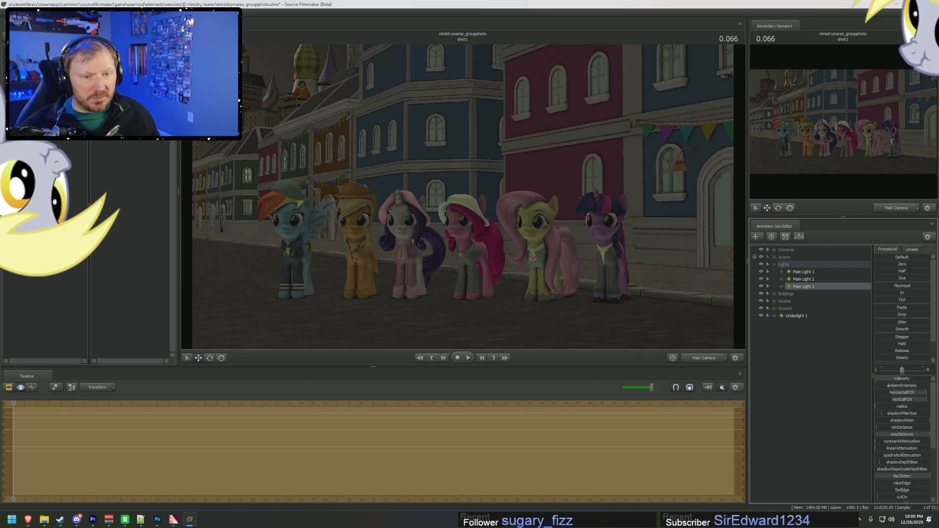
pyautogui.moveTo(903, 379); pyautogui.dragTo(902, 379)
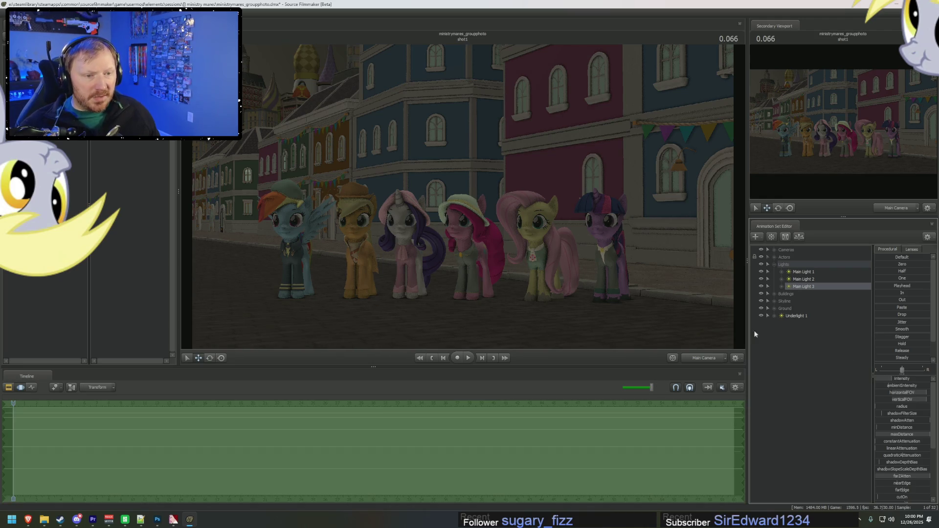
# Move Underlight 1 into the Lights group and create a new light
pyautogui.click(802, 317)
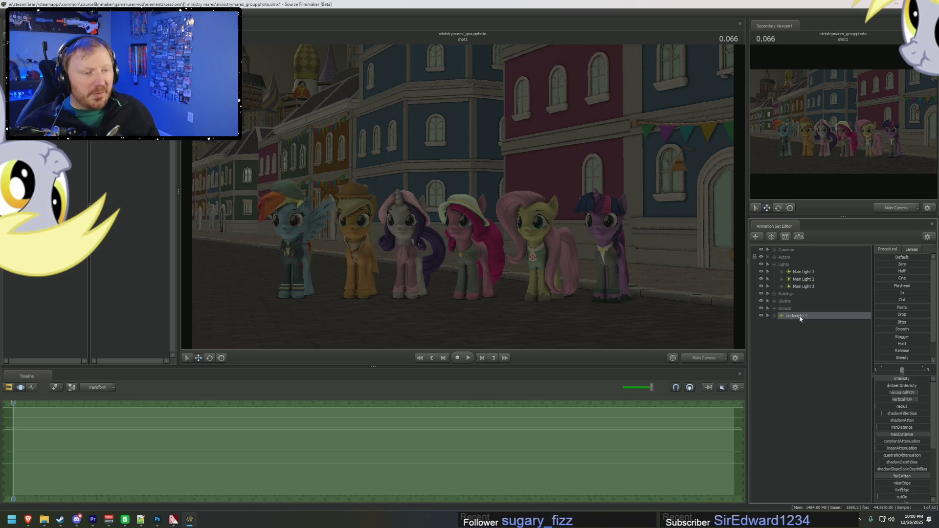
pyautogui.moveTo(800, 318); pyautogui.dragTo(796, 274)
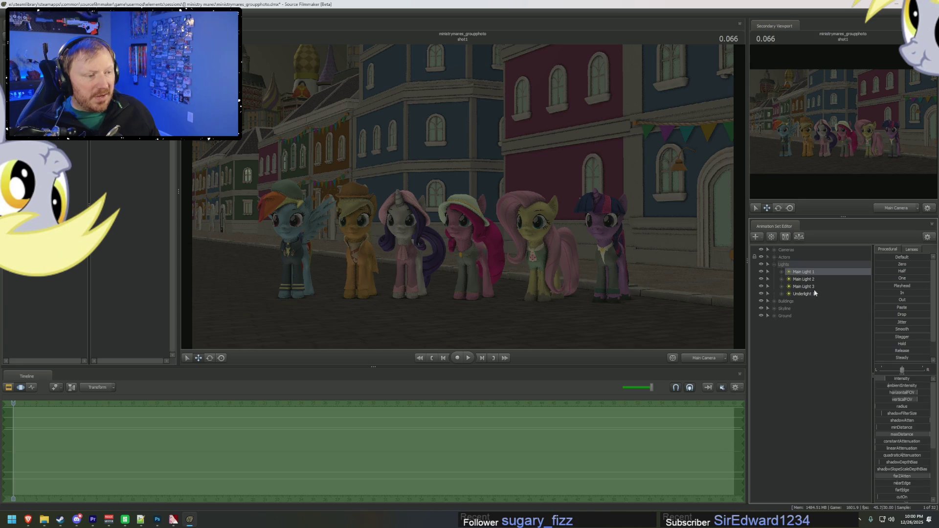
pyautogui.rightClick(818, 354)
pyautogui.click(841, 391)
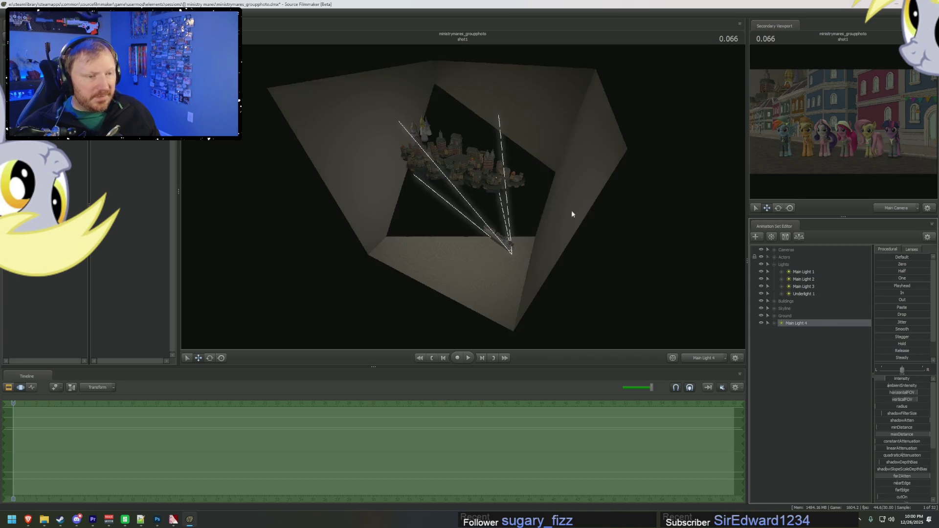
# Aim Main Light 4 from a distance down the building row of the town street
pyautogui.moveTo(463, 196)
pyautogui.mouseDown()
pyautogui.moveTo(479, 196)
pyautogui.moveTo(463, 195)
pyautogui.mouseUp()
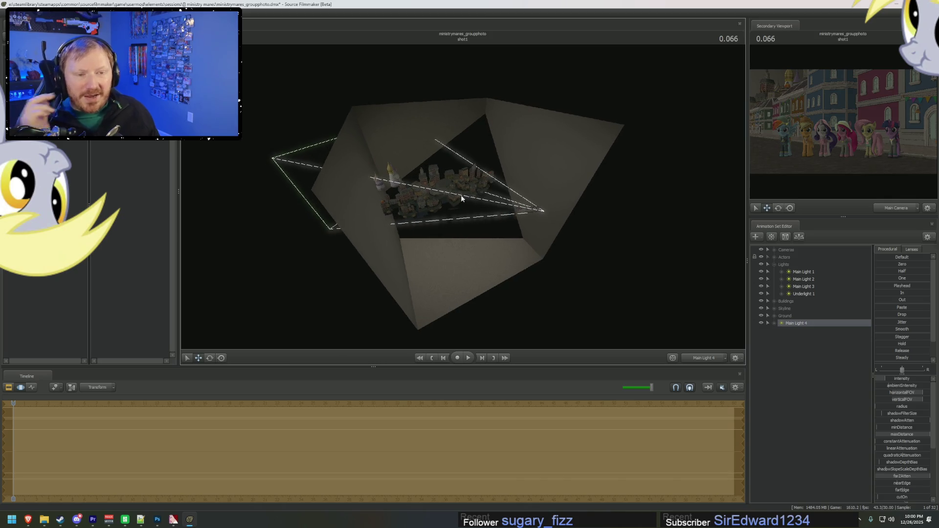
pyautogui.moveTo(462, 196); pyautogui.dragTo(463, 196)
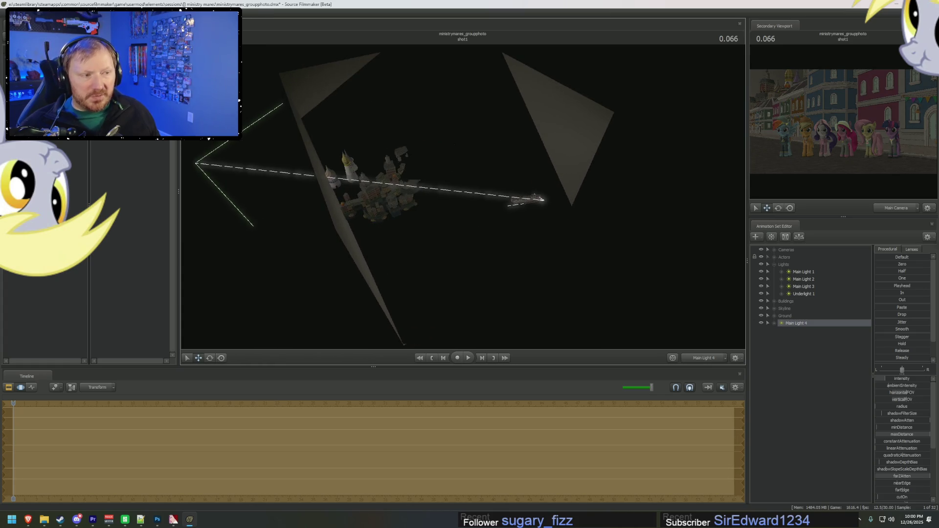
pyautogui.moveTo(458, 192); pyautogui.dragTo(458, 192)
pyautogui.moveTo(496, 167); pyautogui.dragTo(496, 167)
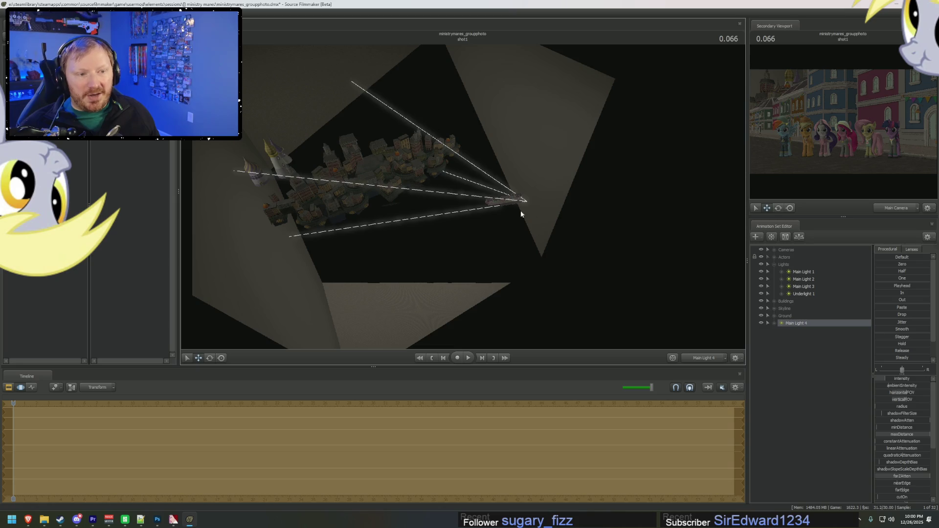
pyautogui.moveTo(527, 231); pyautogui.dragTo(526, 231)
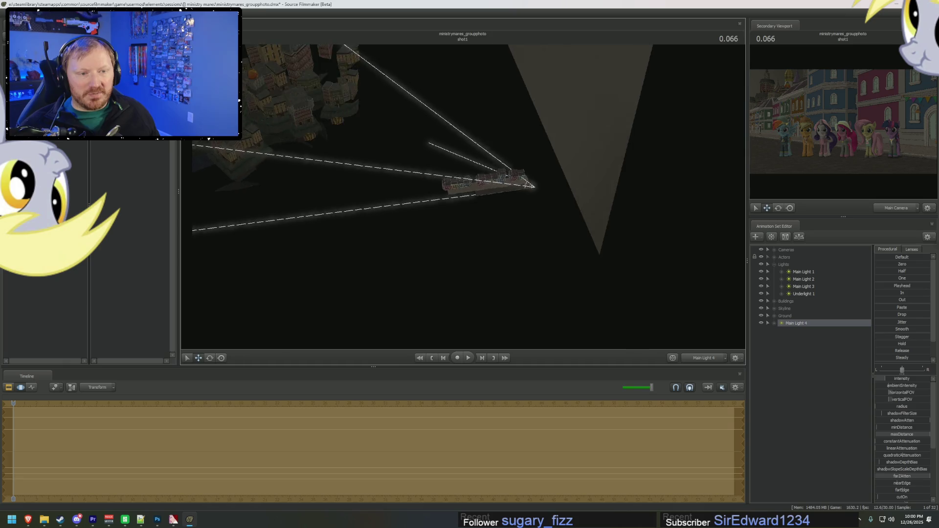
pyautogui.moveTo(462, 183); pyautogui.dragTo(462, 183)
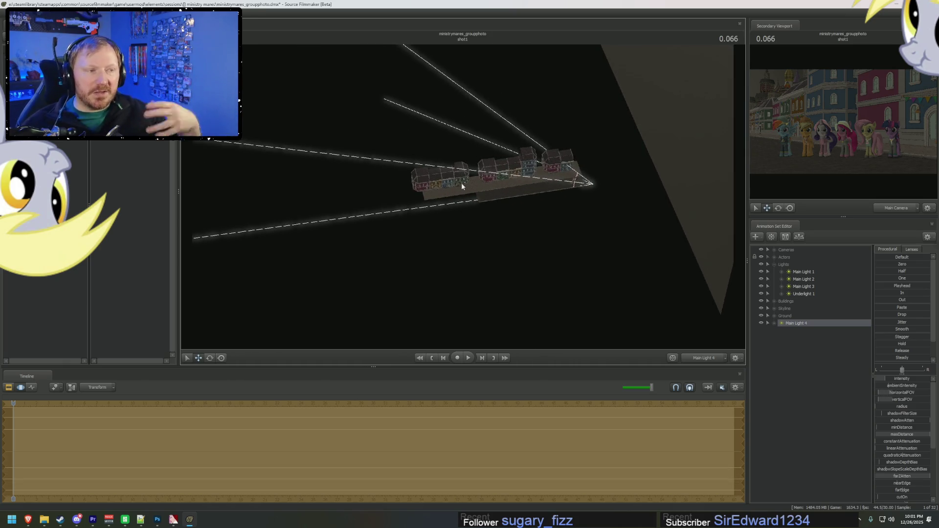
pyautogui.moveTo(462, 183); pyautogui.dragTo(462, 183)
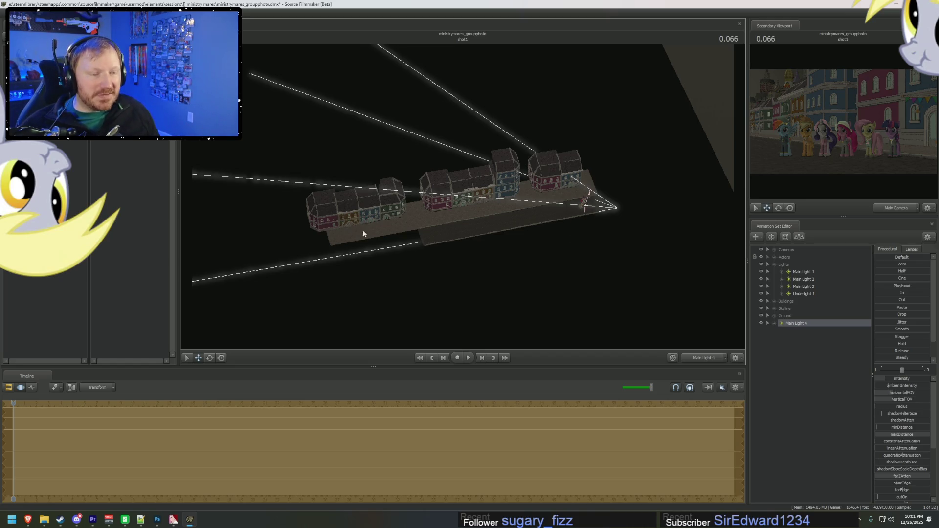
pyautogui.rightClick(818, 324)
pyautogui.click(844, 419)
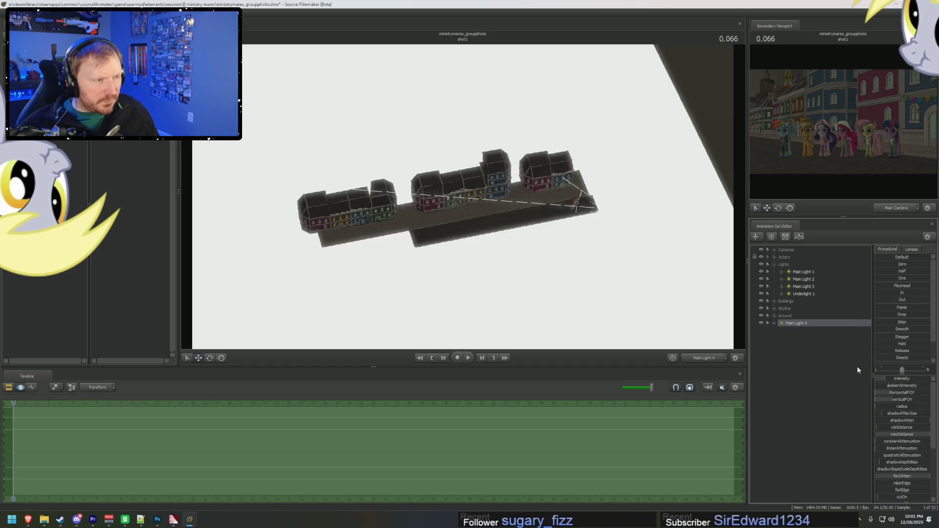
pyautogui.rightClick(809, 325)
pyautogui.moveTo(826, 366)
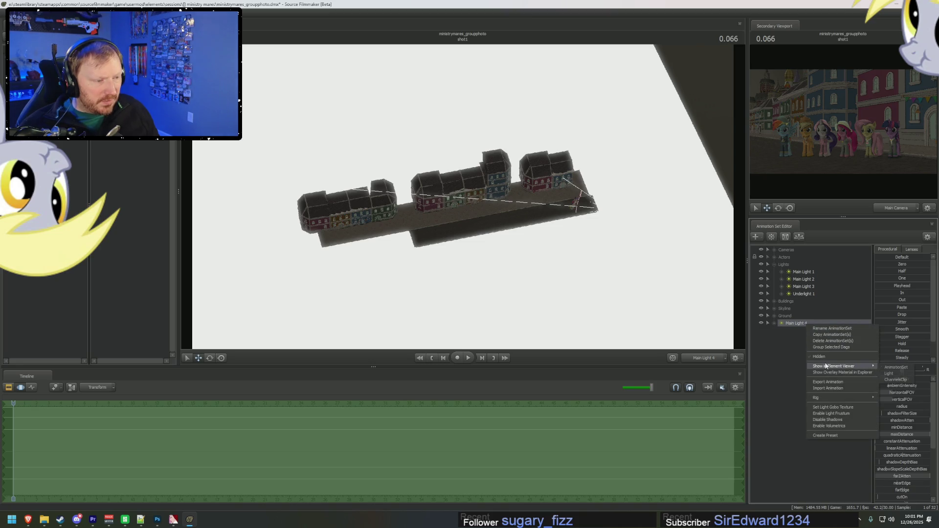
pyautogui.click(899, 374)
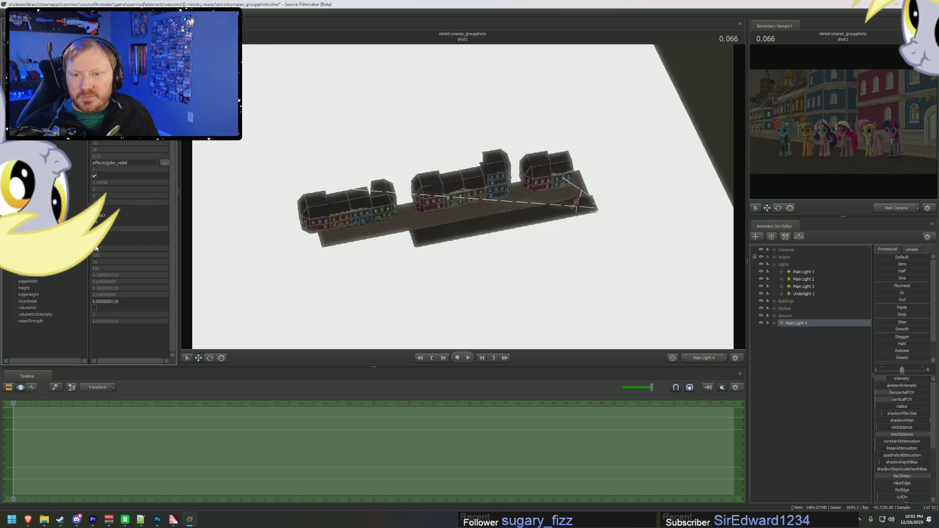
pyautogui.scroll(-4, 884, 478)
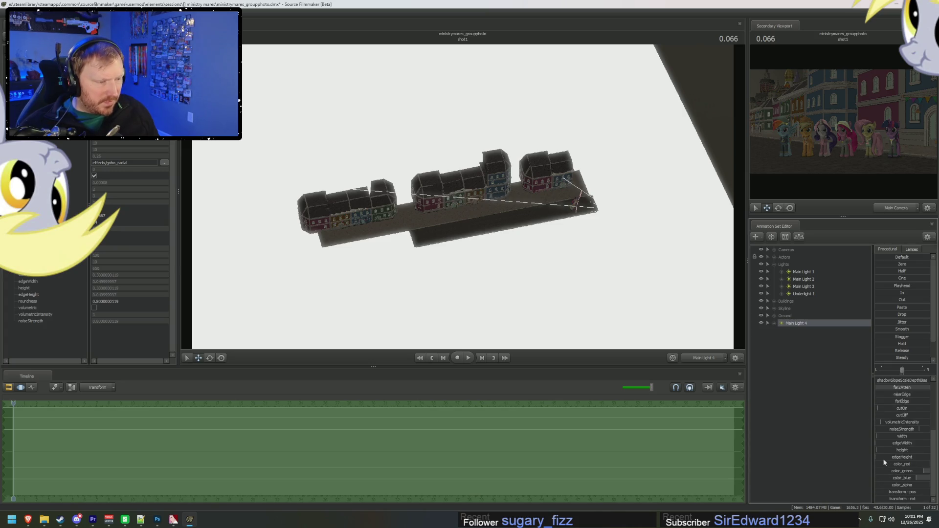
pyautogui.moveTo(884, 450); pyautogui.dragTo(900, 451)
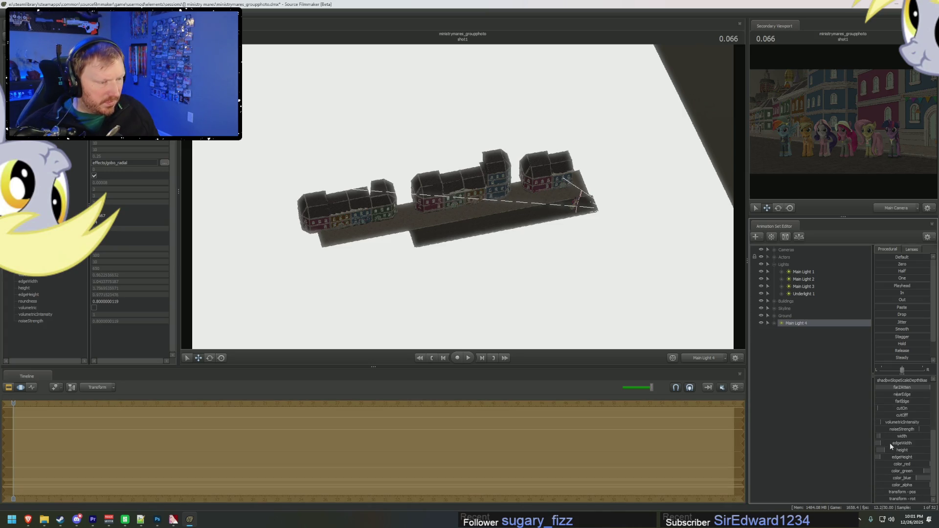
pyautogui.moveTo(898, 416); pyautogui.dragTo(916, 423)
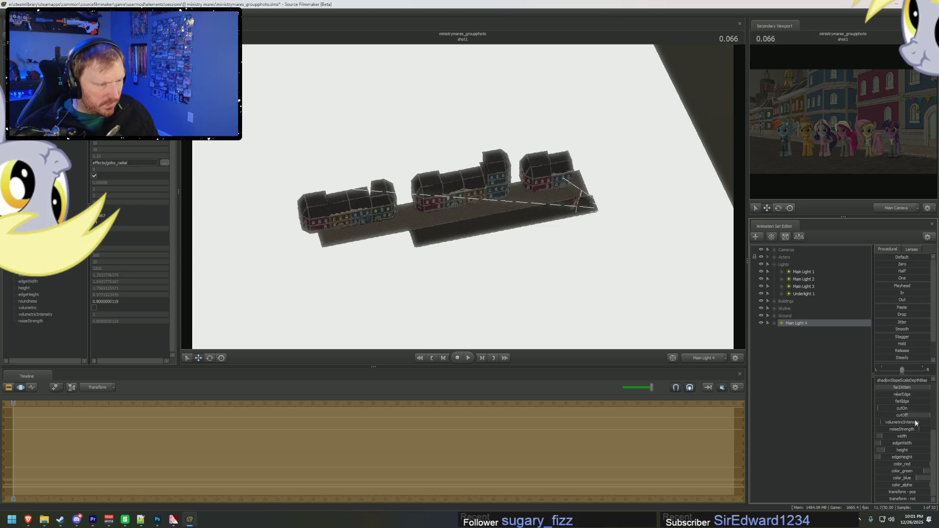
pyautogui.rightClick(913, 418)
pyautogui.click(788, 397)
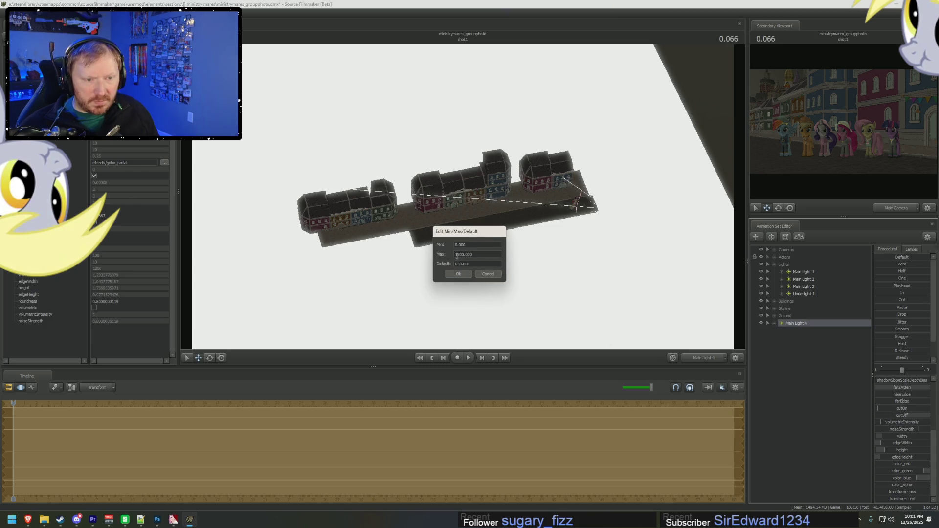
pyautogui.press('Return')
pyautogui.moveTo(886, 417); pyautogui.dragTo(938, 424)
pyautogui.scroll(4, 885, 404)
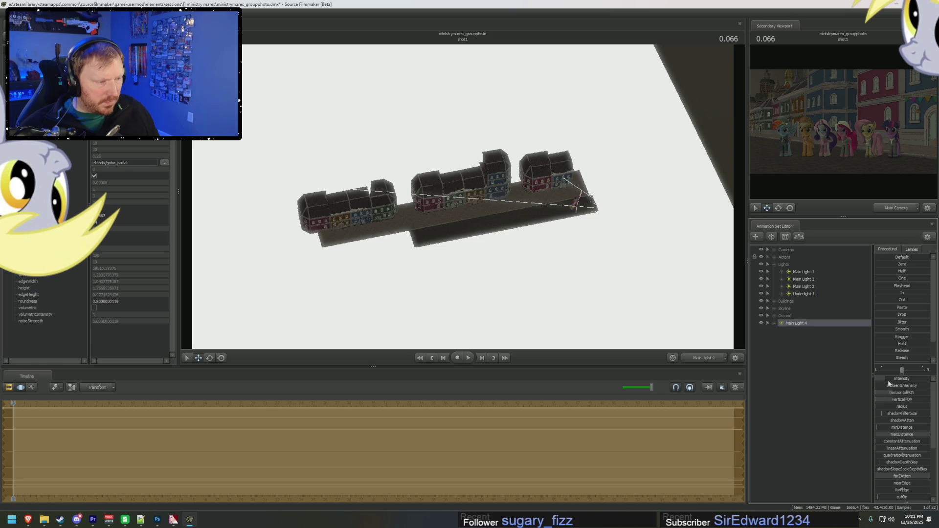
pyautogui.moveTo(889, 383); pyautogui.dragTo(887, 386)
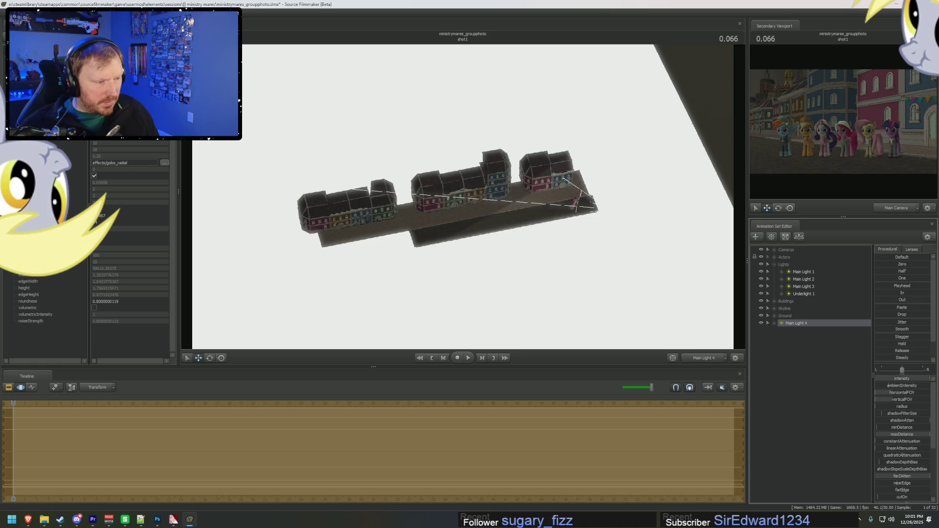
pyautogui.click(906, 437)
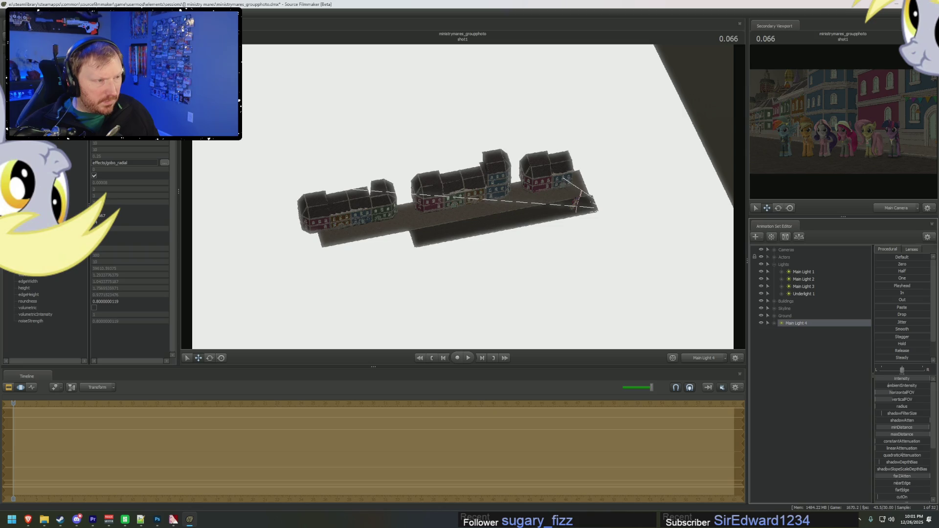
pyautogui.moveTo(903, 427); pyautogui.dragTo(881, 428)
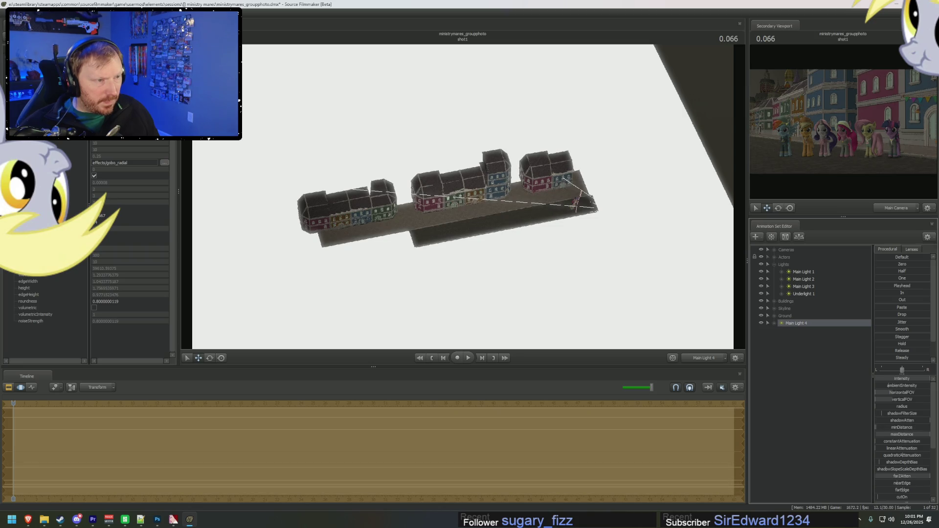
pyautogui.rightClick(890, 387)
pyautogui.click(915, 392)
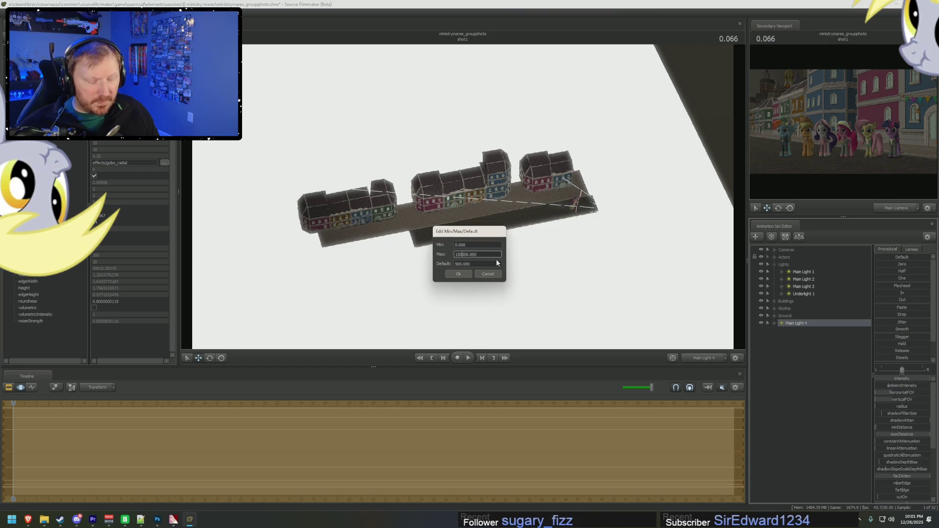
pyautogui.press('Return')
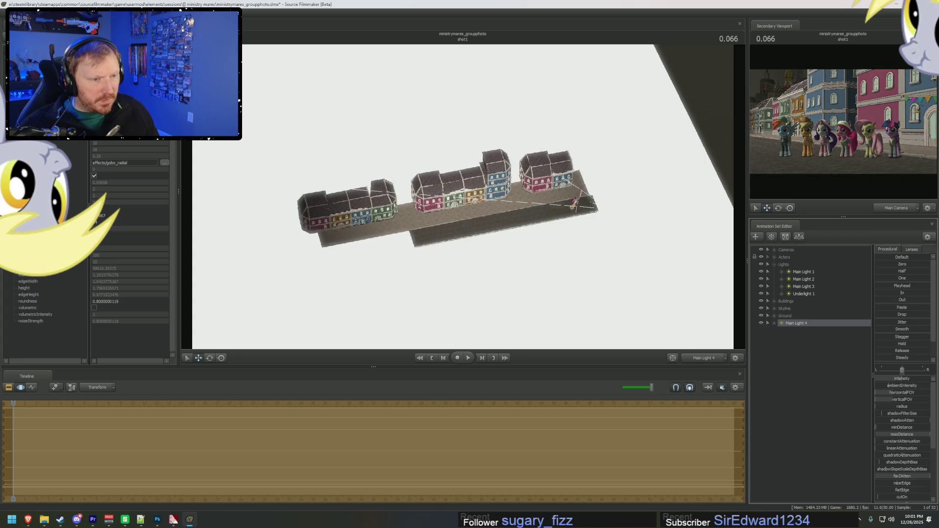
pyautogui.rightClick(799, 326)
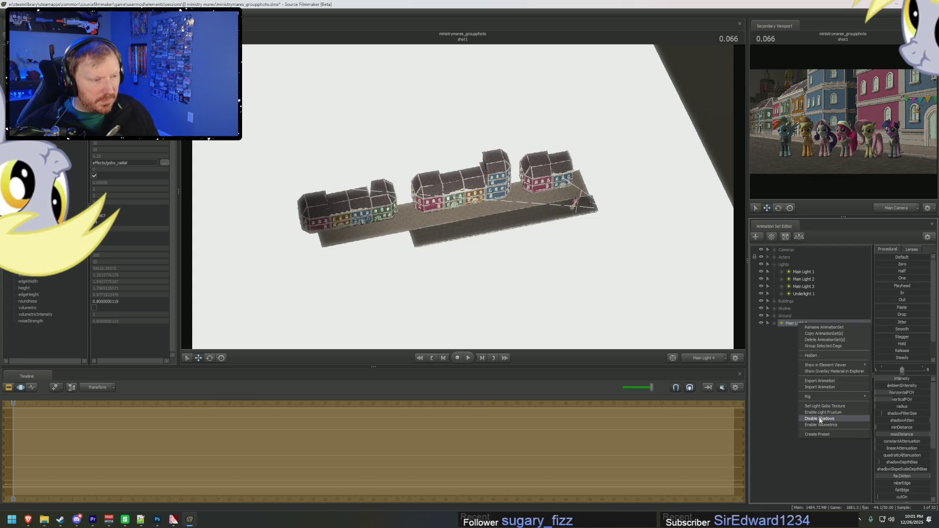
pyautogui.click(820, 418)
pyautogui.rightClick(806, 325)
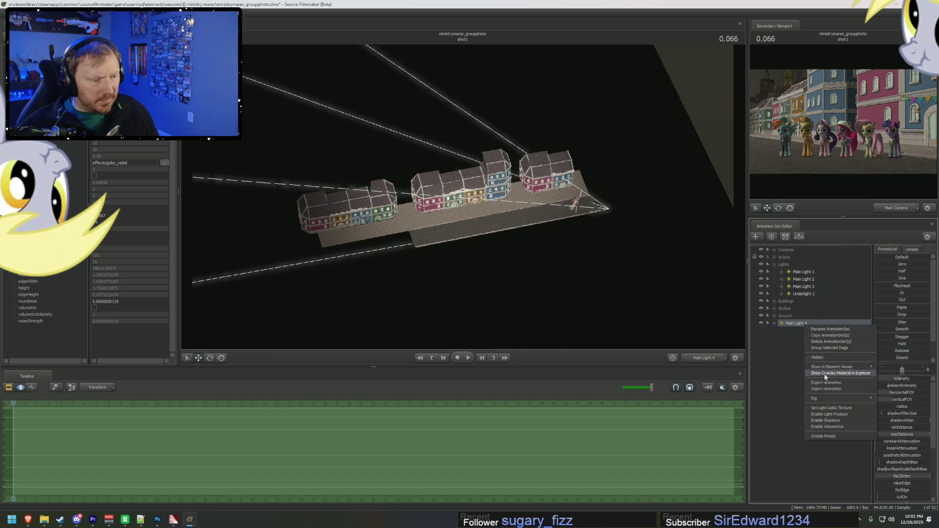
pyautogui.click(820, 418)
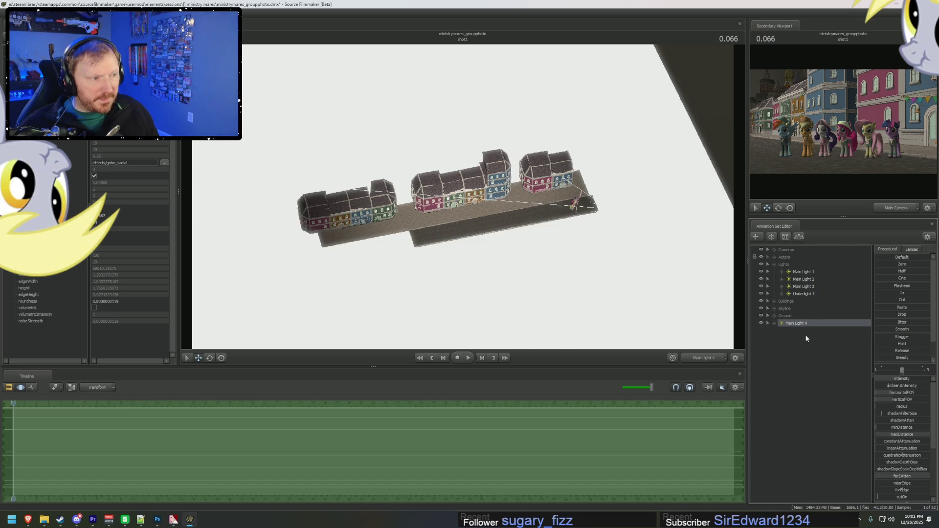
# Re-aim Main Light 4 across the town
pyautogui.moveTo(587, 230); pyautogui.dragTo(651, 205)
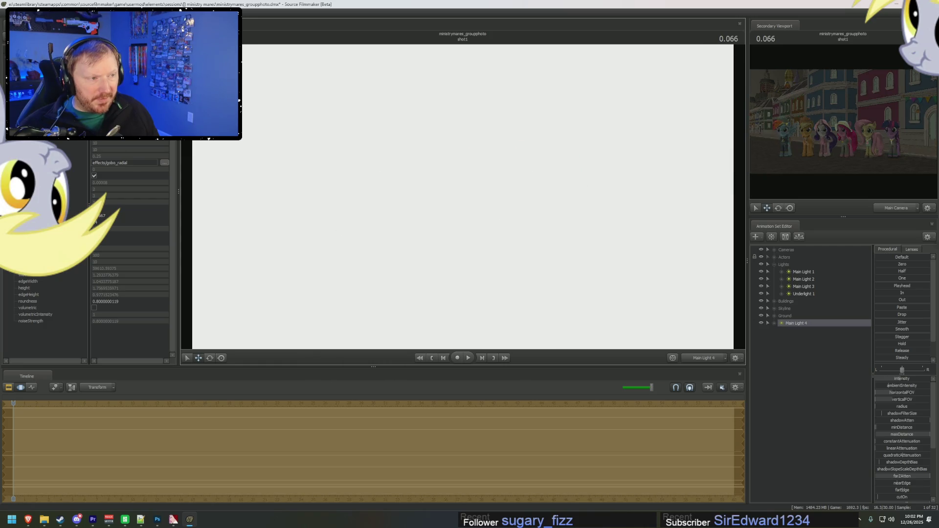
pyautogui.scroll(-3, 899, 470)
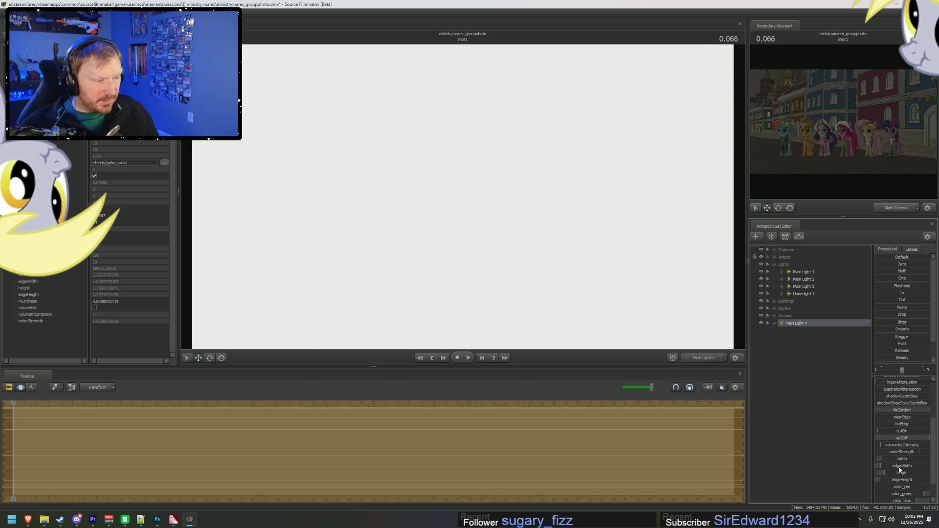
pyautogui.scroll(3, 902, 443)
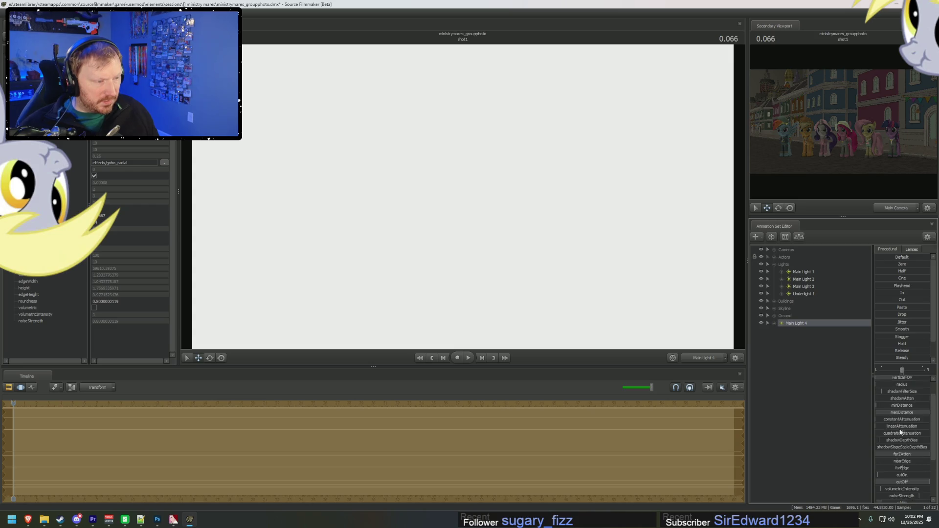
# Edit the value ranges of Main Light 4's maxDistance and farZAtten sliders
pyautogui.rightClick(901, 392)
pyautogui.click(910, 399)
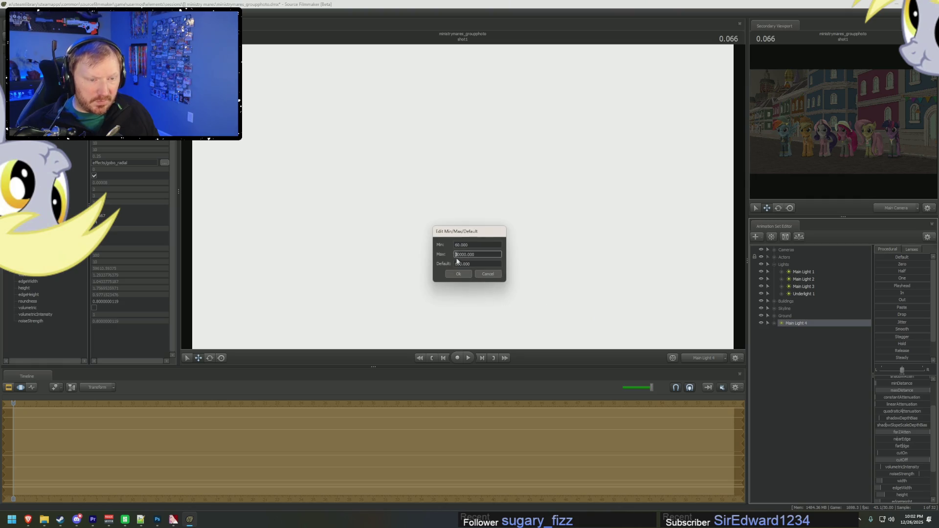
pyautogui.press('Return')
pyautogui.rightClick(908, 431)
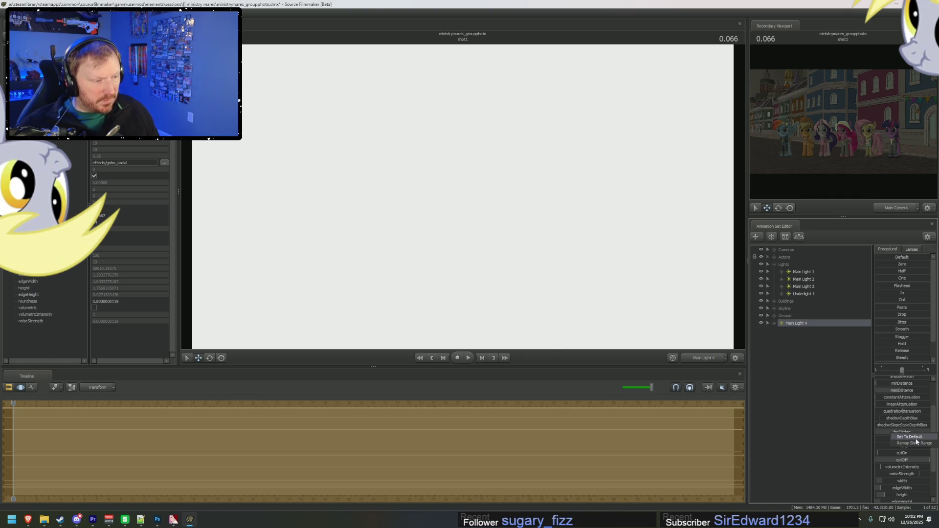
pyautogui.click(918, 439)
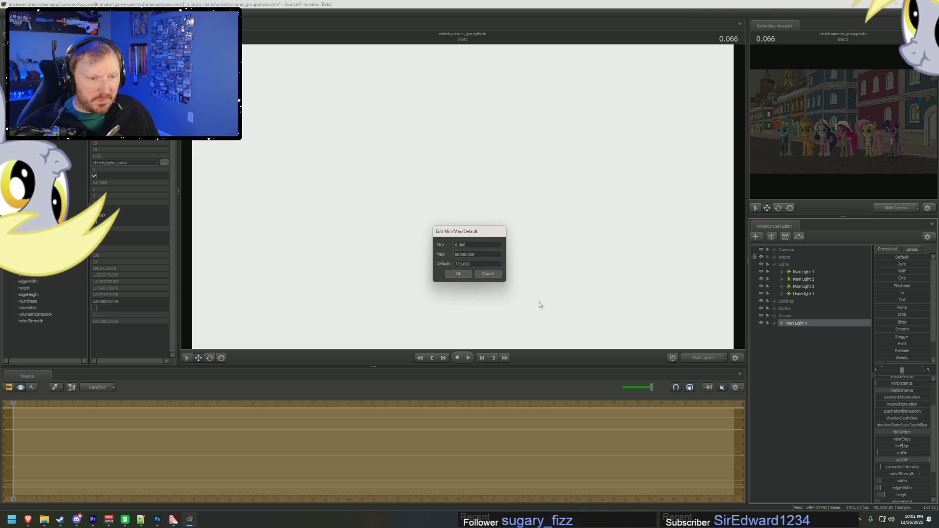
pyautogui.click(458, 274)
# Raise Main Light 4's maxDistance and intensity
pyautogui.moveTo(903, 391); pyautogui.dragTo(916, 391)
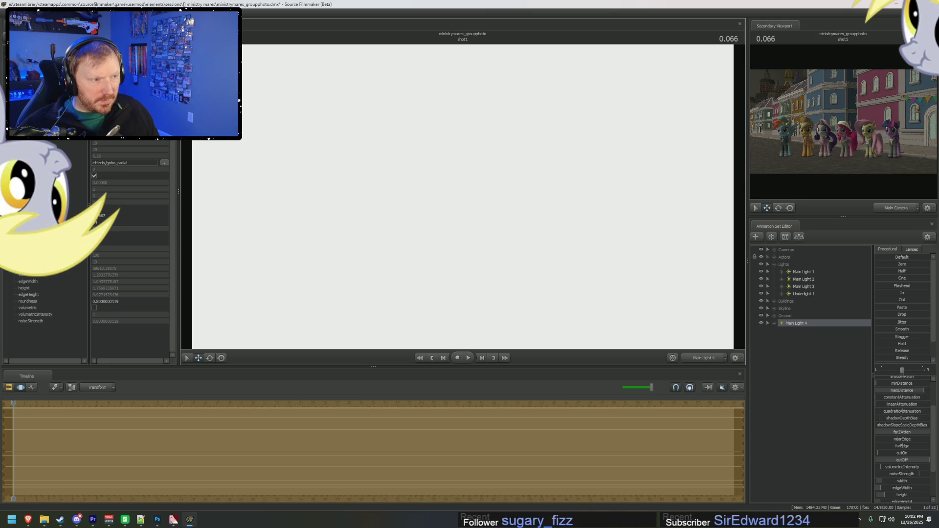
pyautogui.scroll(-2, 906, 488)
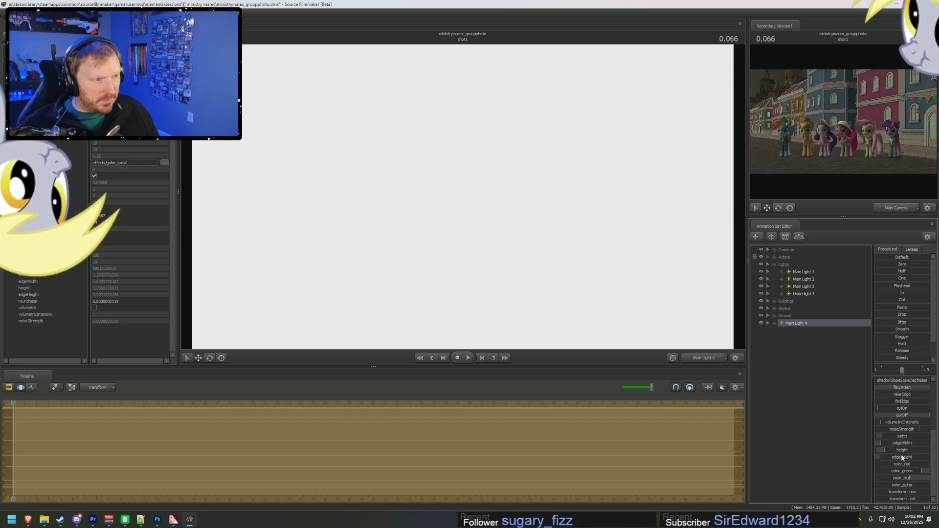
pyautogui.scroll(4, 899, 431)
pyautogui.moveTo(895, 374); pyautogui.dragTo(936, 382)
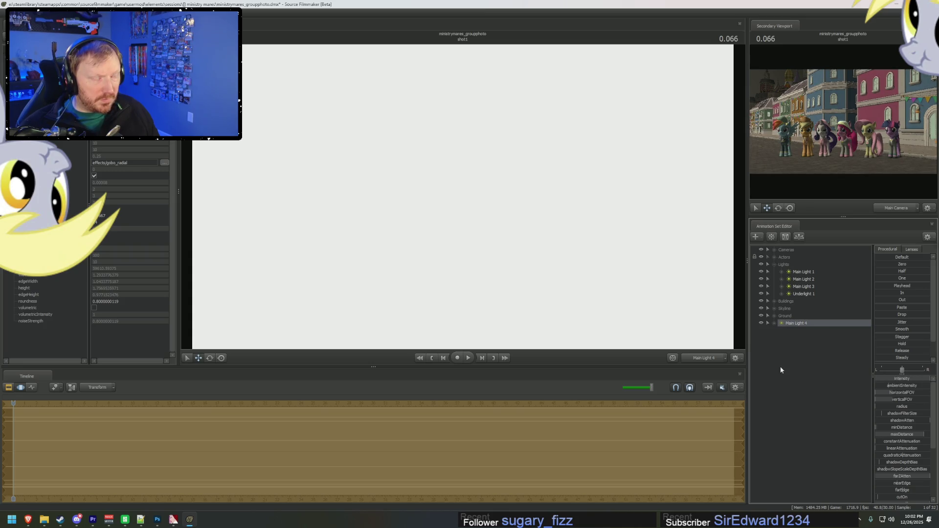
# Show the clip tracks and view the lit ponies through the Main Camera
pyautogui.press('F2')
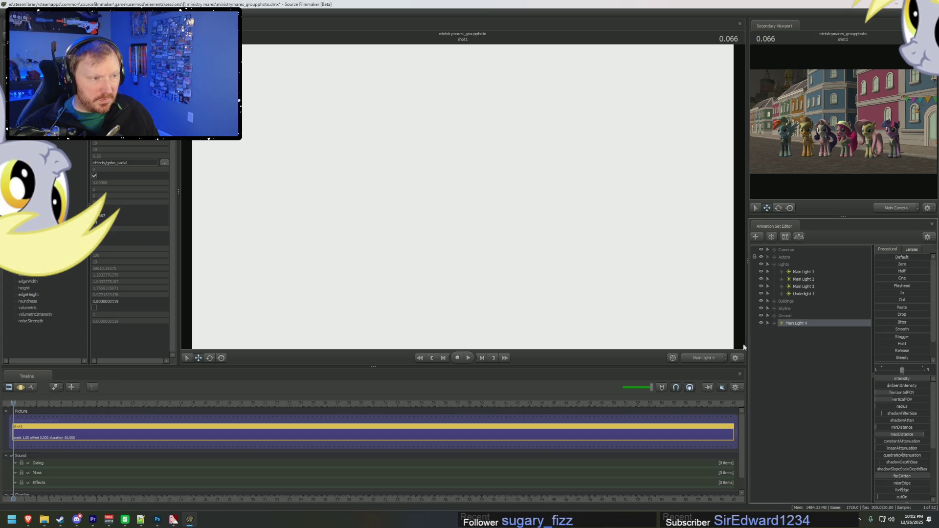
pyautogui.click(704, 358)
pyautogui.click(704, 368)
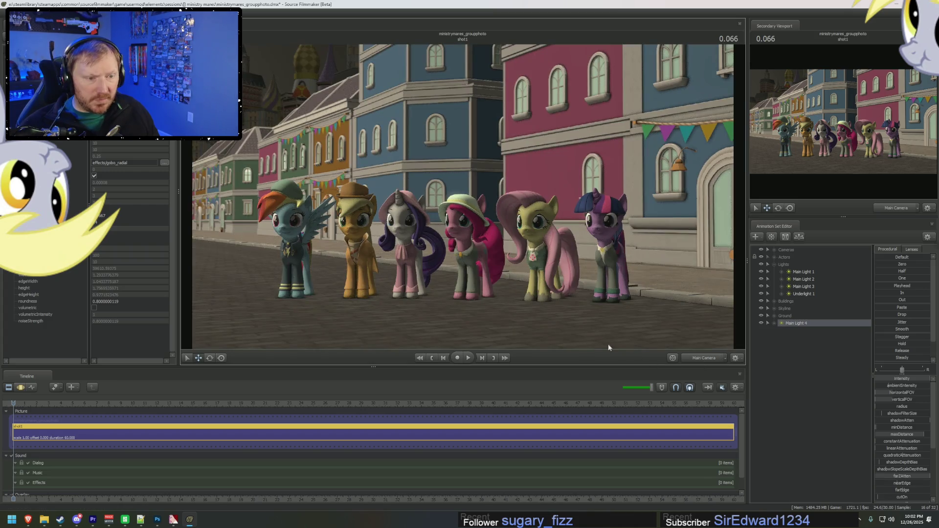
pyautogui.click(705, 358)
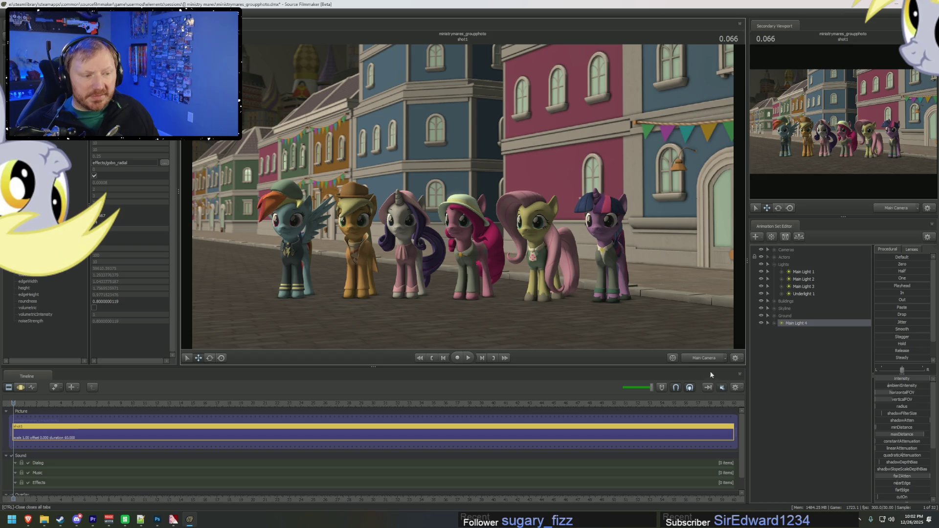
# Centre the ponies in the Work Camera view, then look through Main Light 4
pyautogui.click(710, 371)
pyautogui.moveTo(709, 293); pyautogui.dragTo(636, 206, button='middle')
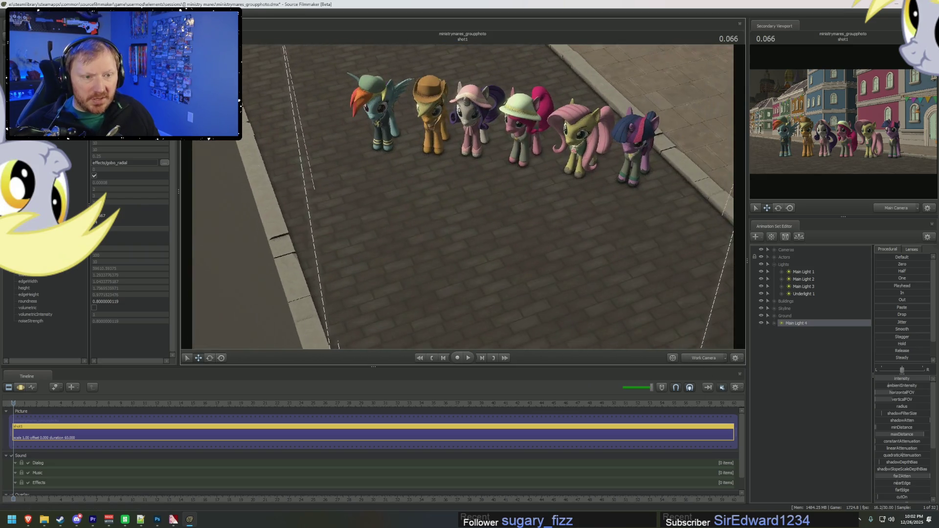
pyautogui.doubleClick(806, 324)
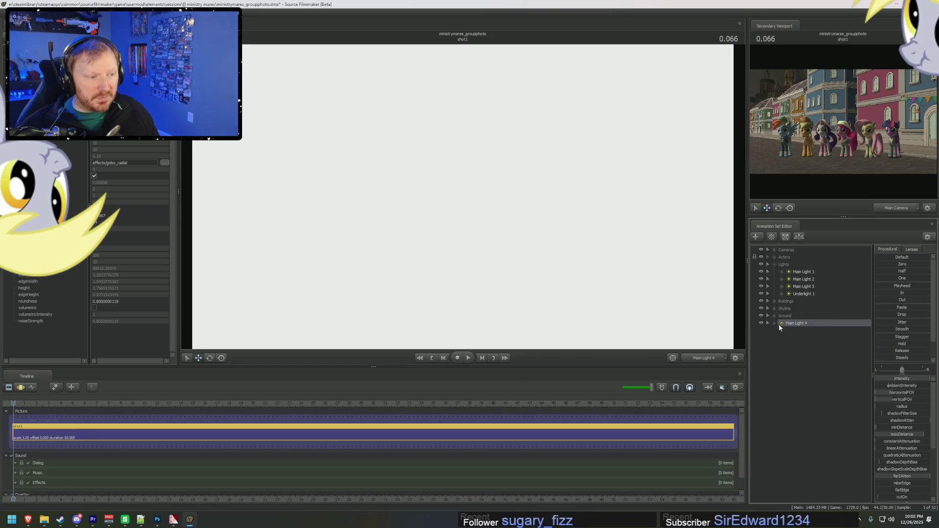
# Step the playhead back into the shot and dismiss the invalid manipulation warning
pyautogui.press('Right')
pyautogui.press('Right')
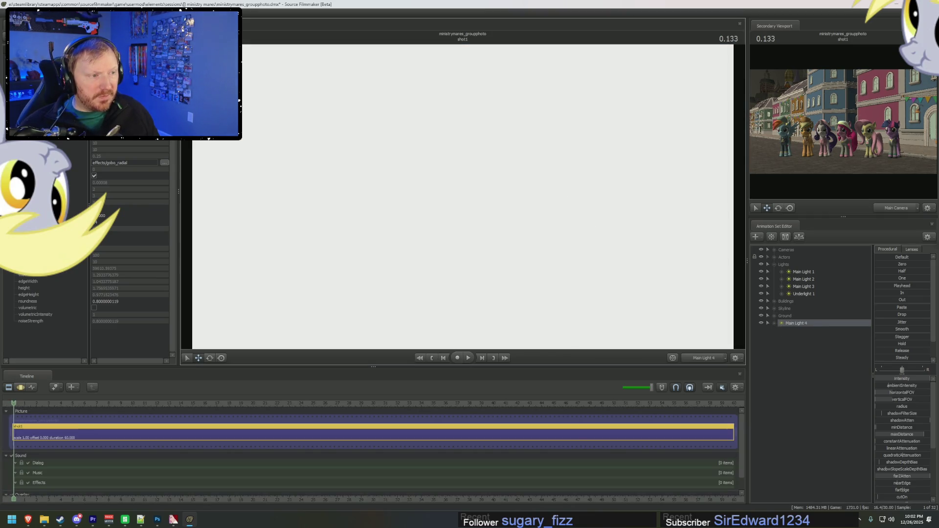
pyautogui.press('Left')
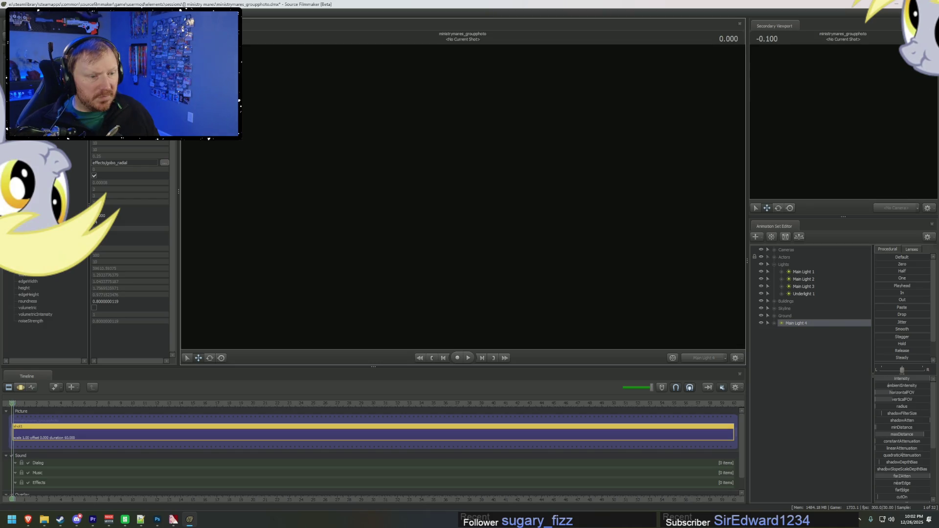
pyautogui.press('Right')
pyautogui.press('Right')
pyautogui.press('Right')
pyautogui.click(464, 219)
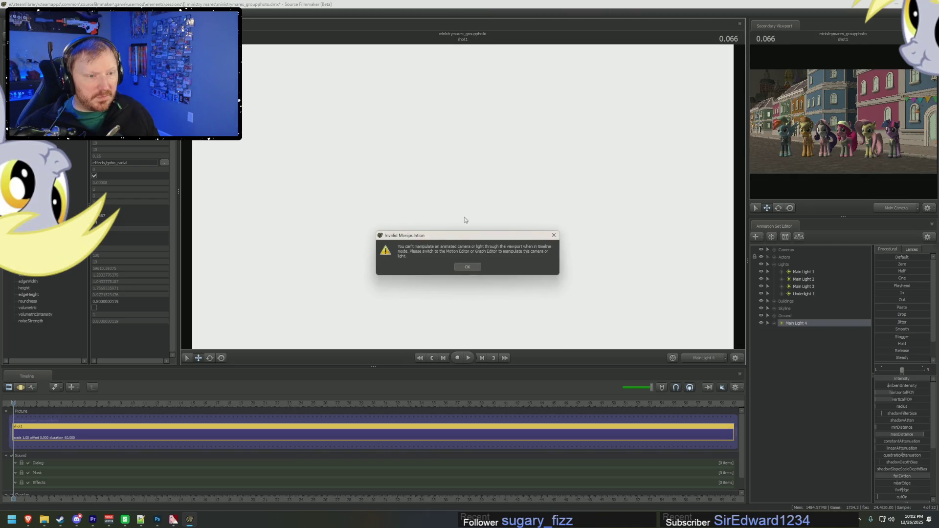
pyautogui.click(466, 268)
# Switch the timeline to the Motion Editor and return the viewport to the Work Camera
pyautogui.press('F2')
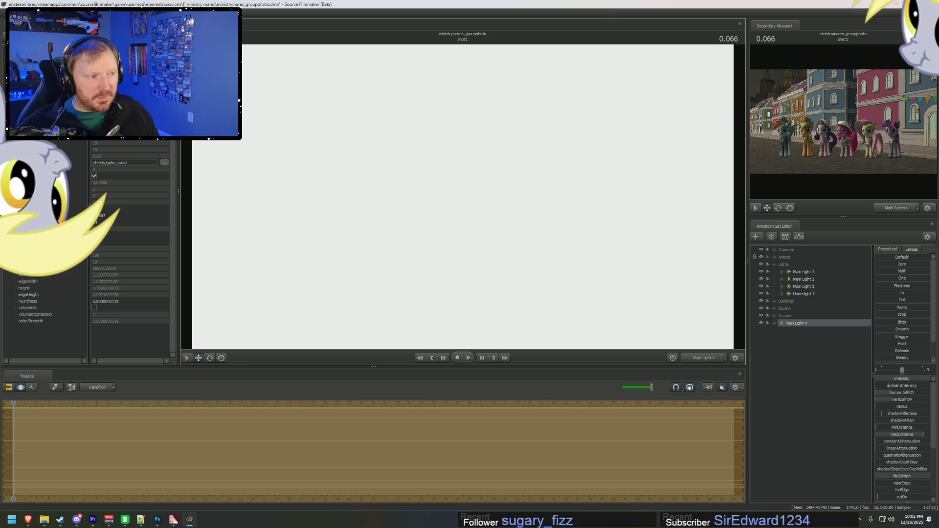
pyautogui.click(702, 359)
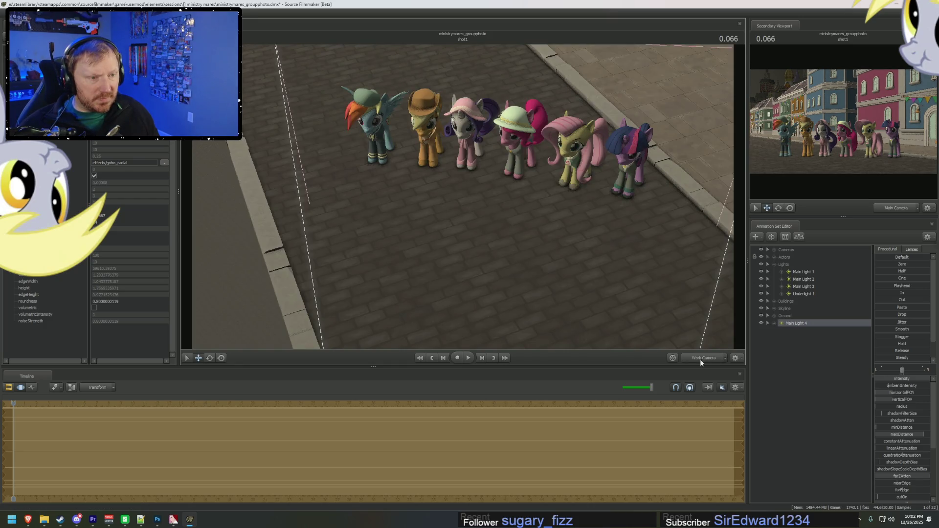
pyautogui.rightClick(807, 335)
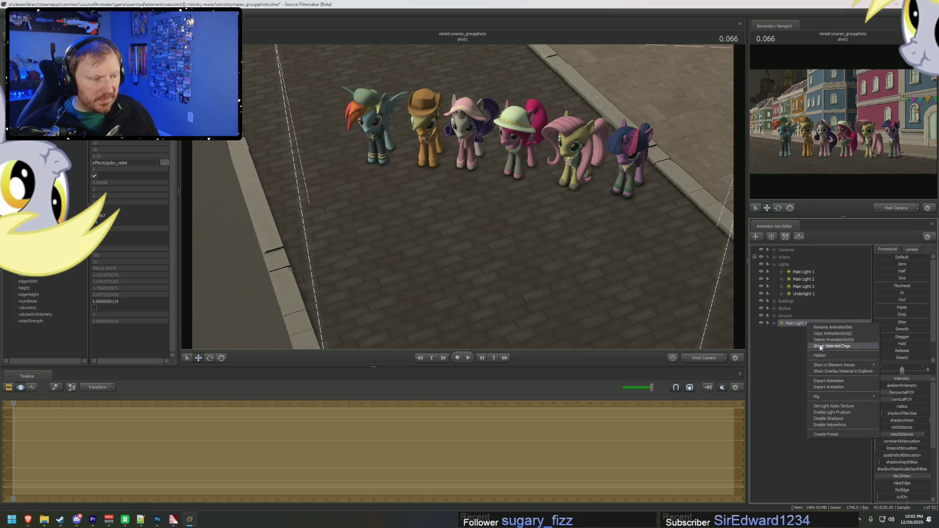
# Switch Main Light 4's shadows off and back on
pyautogui.click(831, 417)
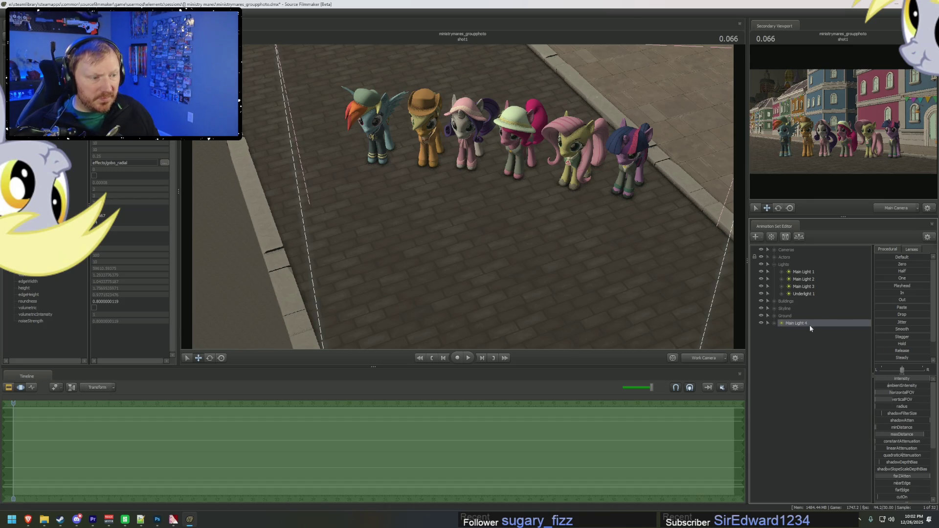
pyautogui.rightClick(810, 328)
pyautogui.click(837, 418)
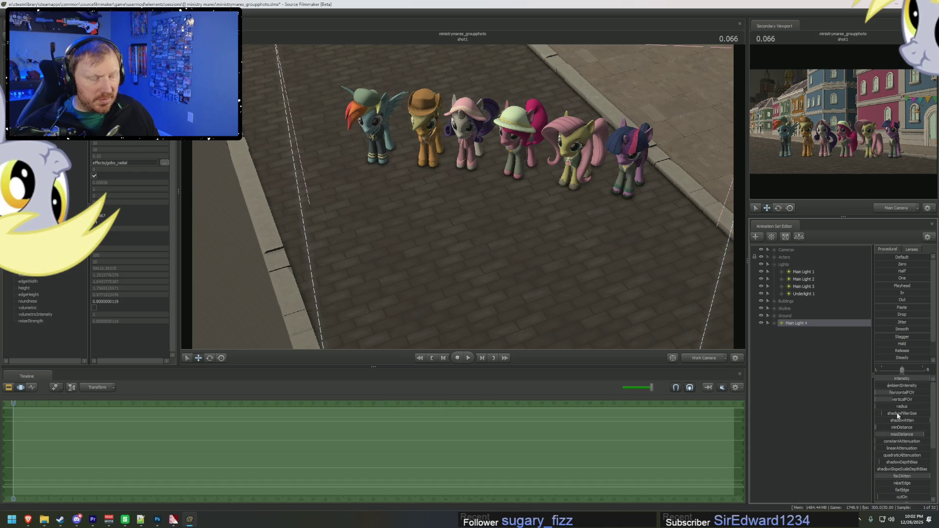
pyautogui.click(913, 421)
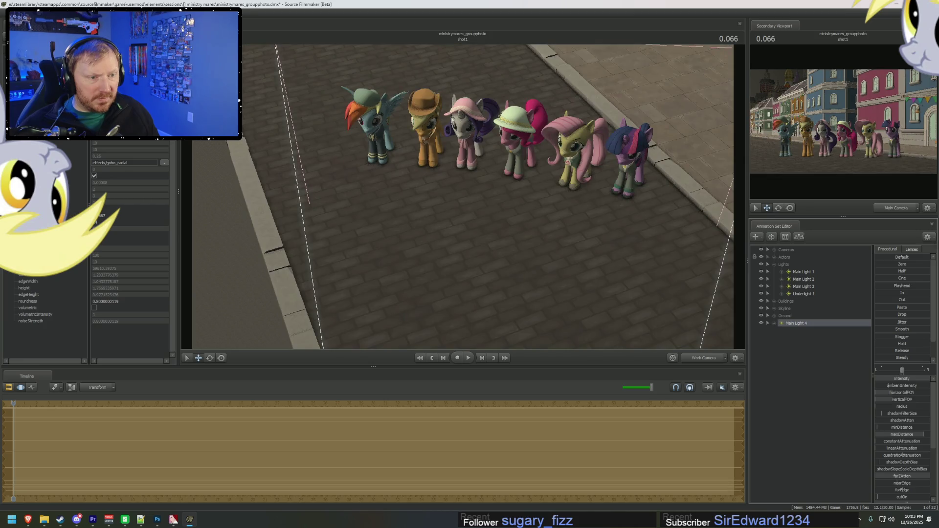
# Adjust Main Light 4's minDistance and change the maxDistance slider's value range
pyautogui.moveTo(879, 427); pyautogui.dragTo(882, 427)
pyautogui.rightClick(891, 433)
pyautogui.click(905, 440)
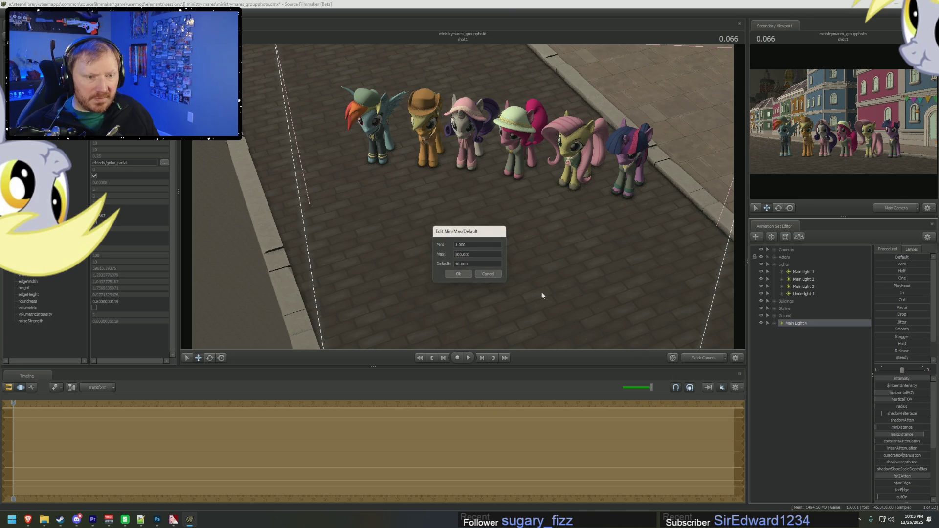
pyautogui.click(479, 273)
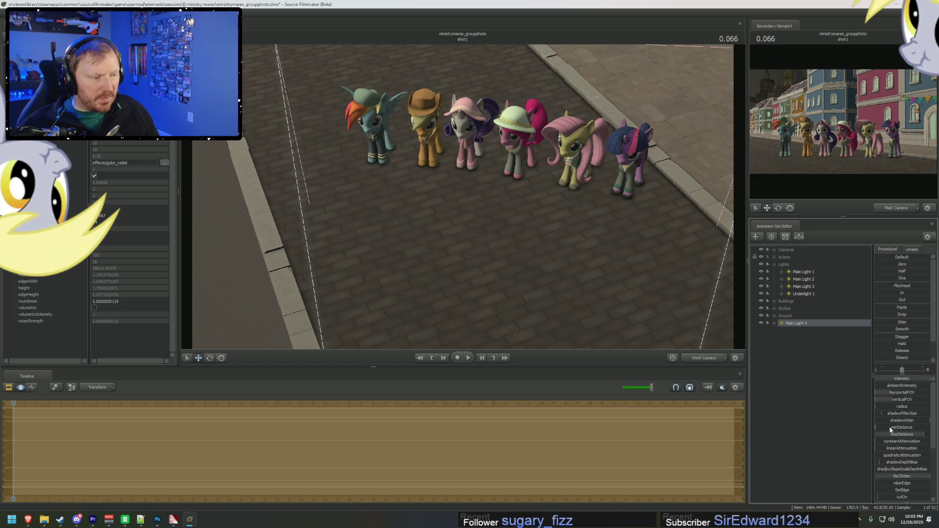
pyautogui.click(909, 438)
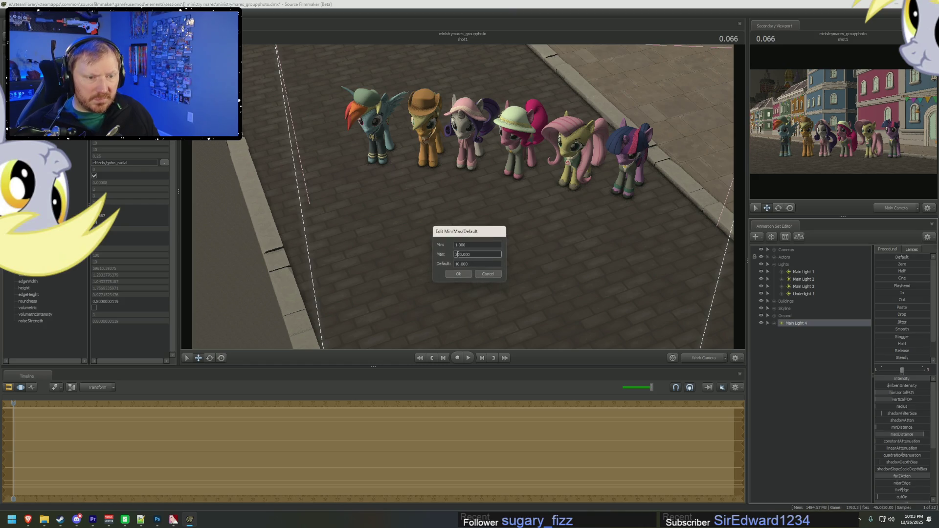
pyautogui.press('Return')
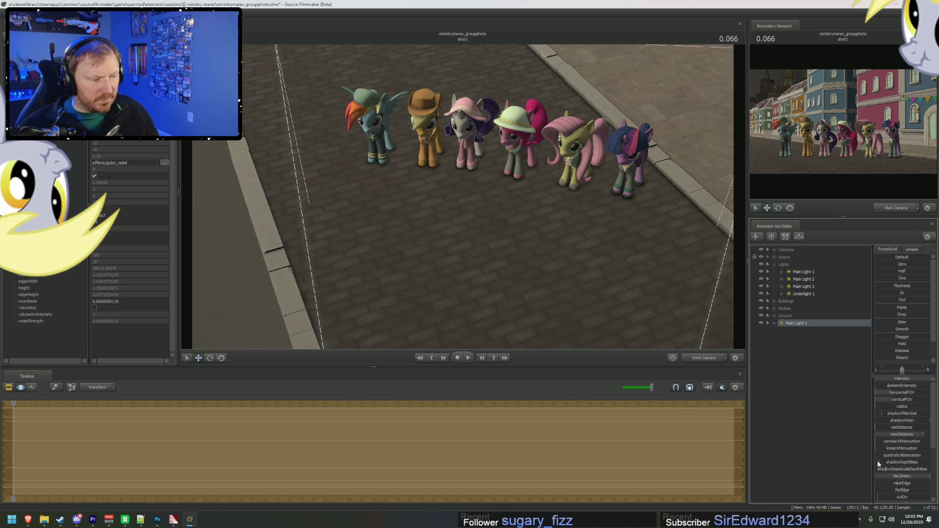
# Raise minDistance, lower shadow filter size to about 0.61, and look through Main Light 4
pyautogui.moveTo(879, 428)
pyautogui.mouseDown()
pyautogui.moveTo(915, 428)
pyautogui.moveTo(901, 427)
pyautogui.mouseUp()
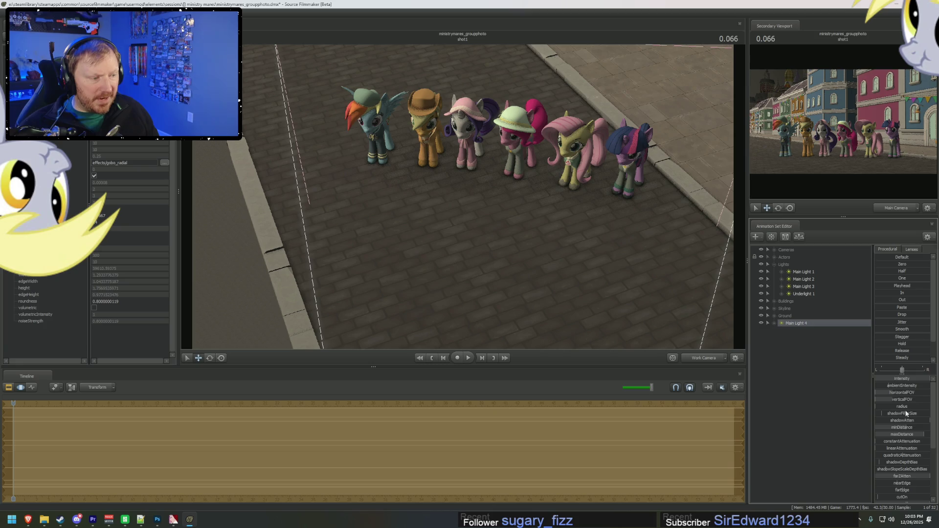
pyautogui.moveTo(881, 414); pyautogui.dragTo(877, 413)
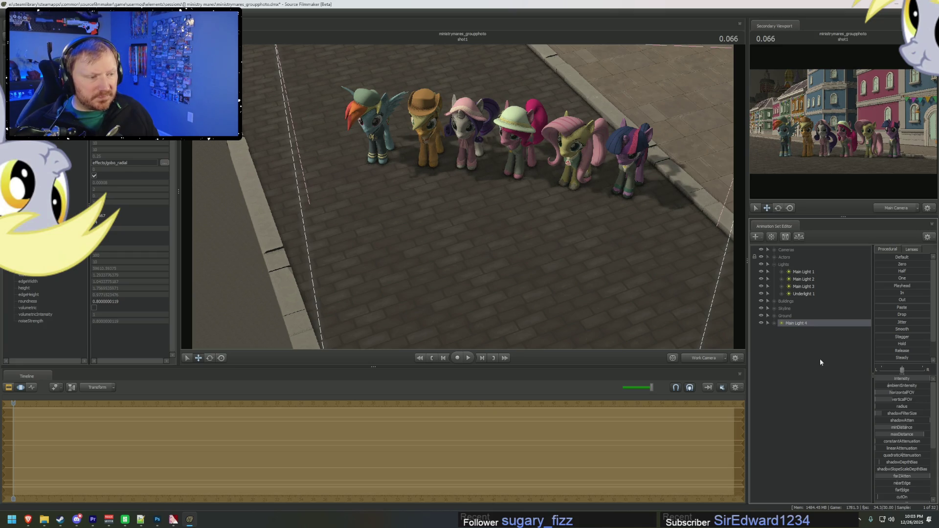
pyautogui.doubleClick(809, 325)
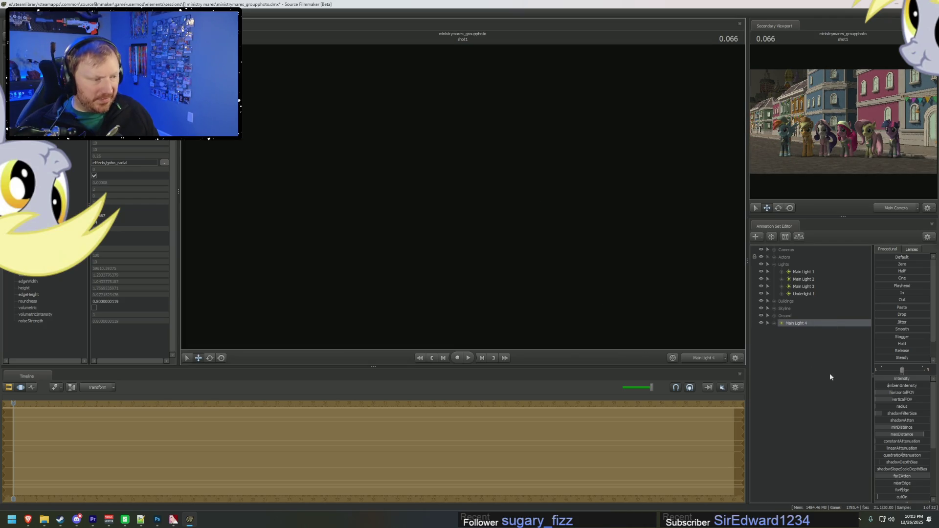
# Edit the horizontalFOV slider's min, max and default limits twice, confirming with Ok each time
pyautogui.rightClick(897, 395)
pyautogui.click(907, 404)
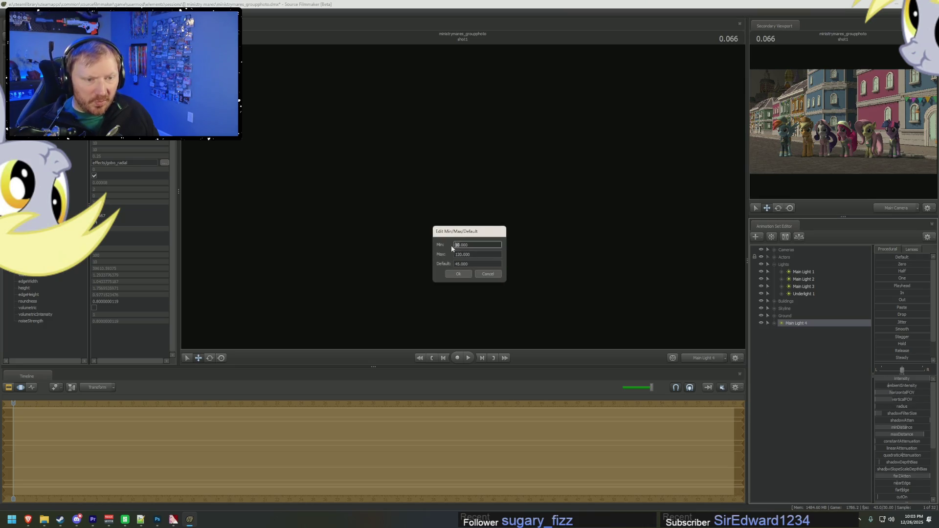
pyautogui.click(468, 274)
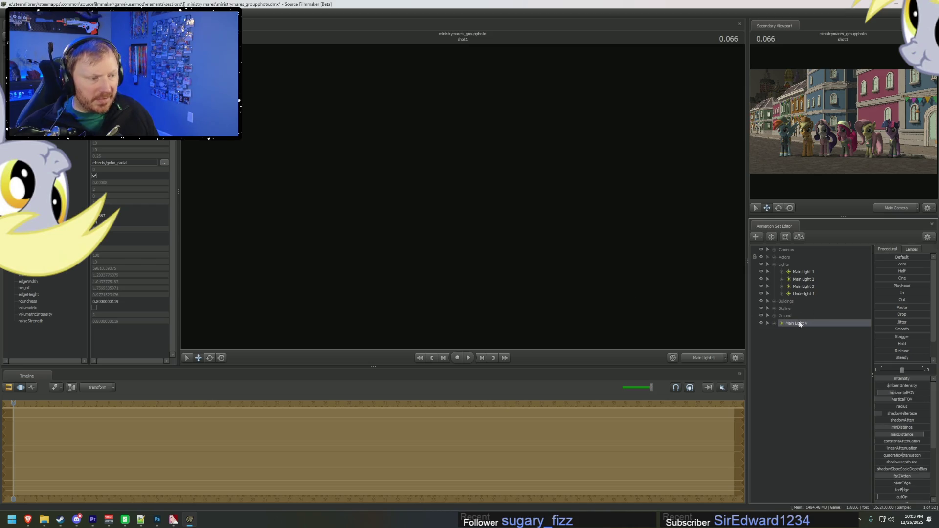
pyautogui.rightClick(918, 404)
pyautogui.click(913, 410)
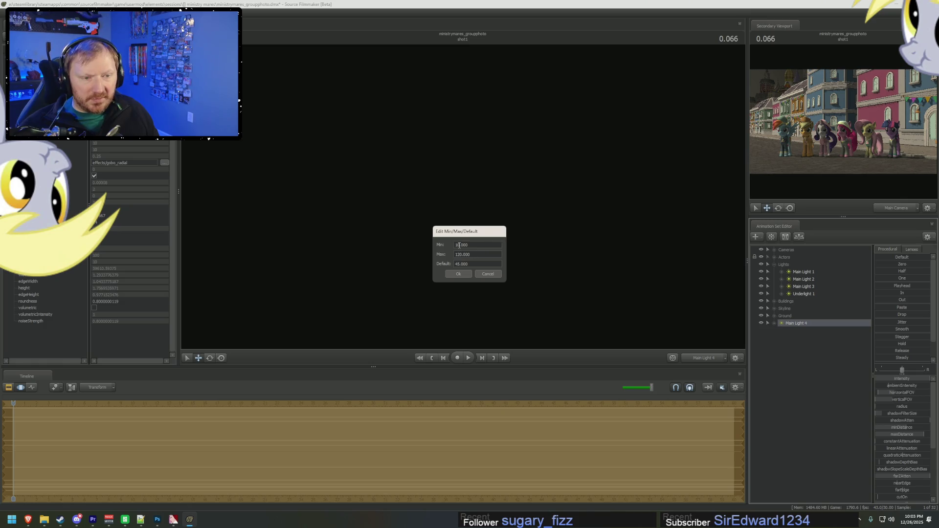
pyautogui.click(458, 274)
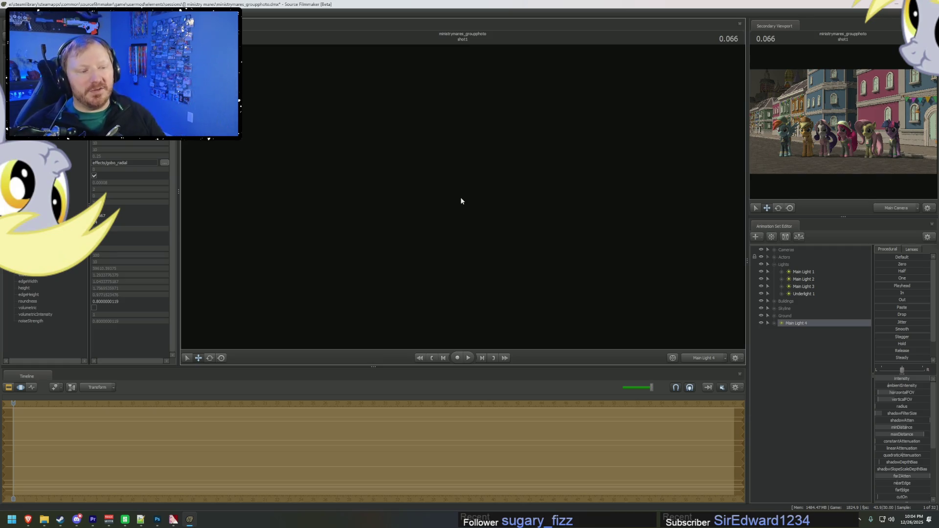
# Move the Work Camera close to Fluttershy and Twilight and adjust Main Light 4's shadowAtten
pyautogui.click(709, 358)
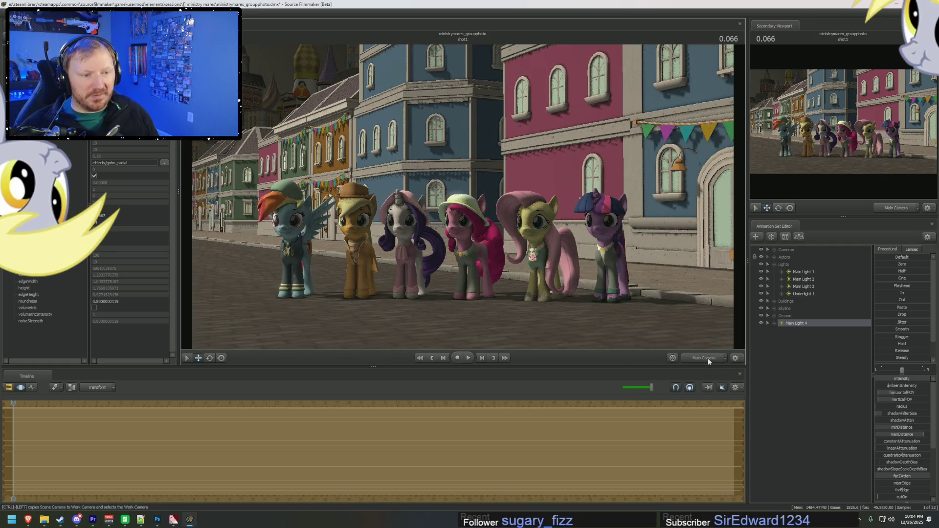
pyautogui.keyDown('ctrl'); pyautogui.moveTo(685, 318); pyautogui.dragTo(685, 294); pyautogui.keyUp('ctrl')
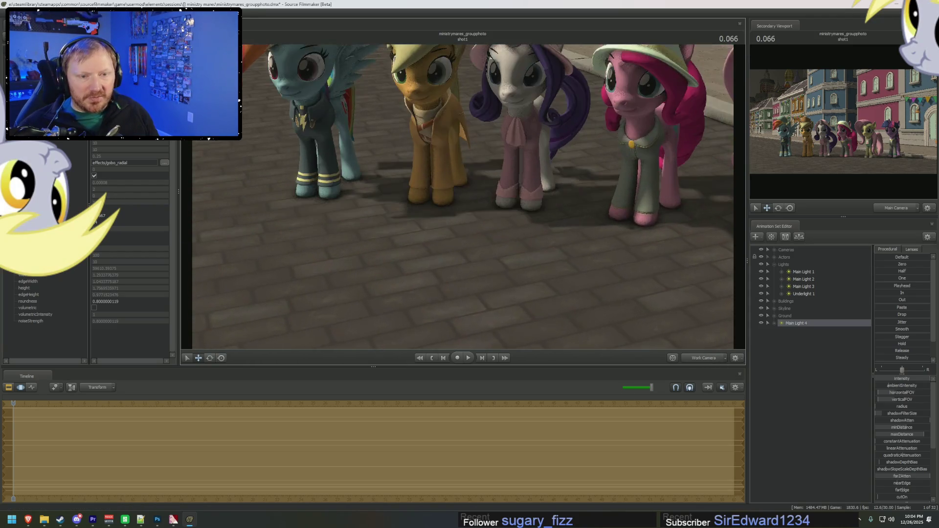
pyautogui.moveTo(462, 195)
pyautogui.mouseDown()
pyautogui.moveTo(563, 210)
pyautogui.moveTo(430, 139)
pyautogui.mouseUp()
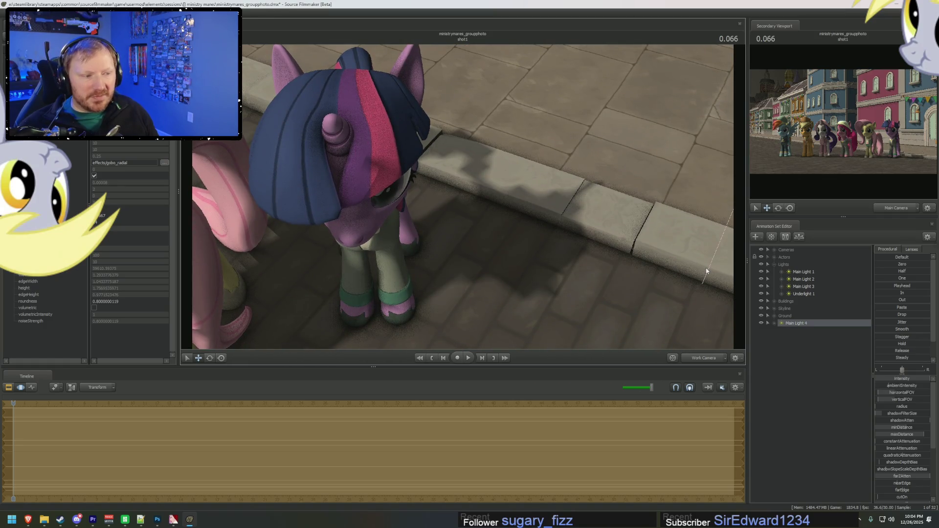
pyautogui.click(776, 324)
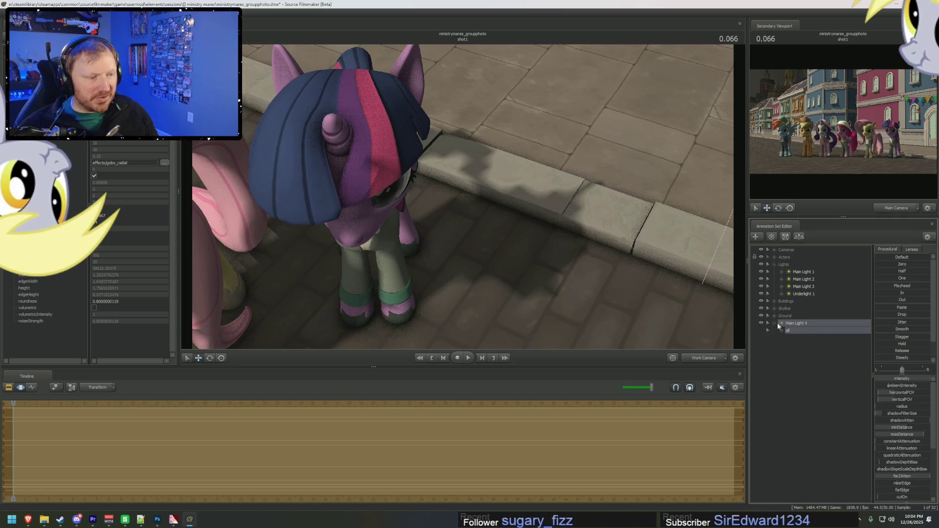
pyautogui.click(778, 324)
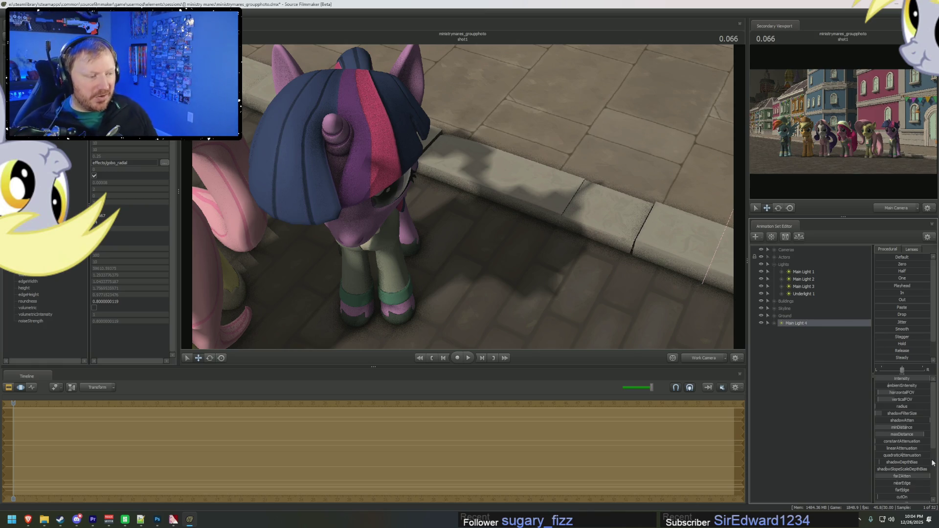
pyautogui.moveTo(912, 424)
pyautogui.mouseDown()
pyautogui.moveTo(885, 421)
pyautogui.moveTo(905, 413)
pyautogui.mouseUp()
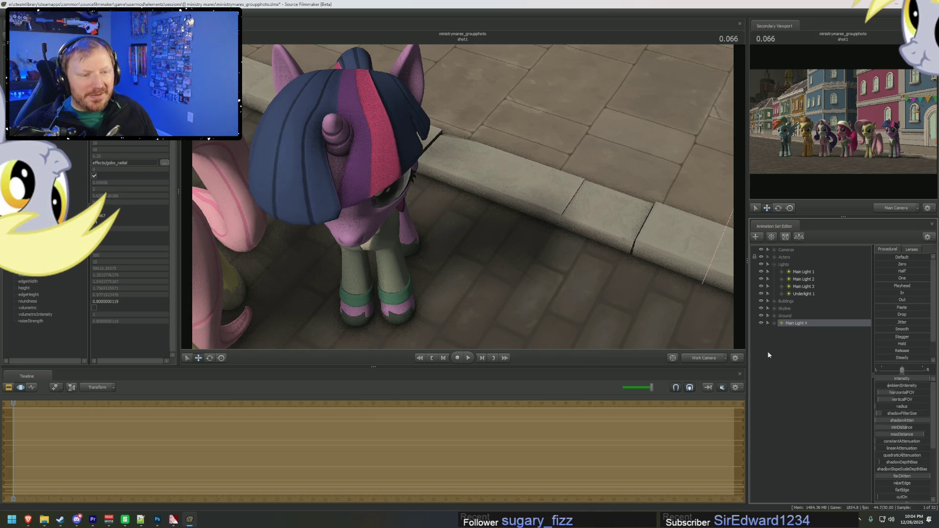
# Pull back to the whole pony line-up and return to the Main Camera view
pyautogui.moveTo(517, 302)
pyautogui.mouseDown(button='right')
pyautogui.moveTo(719, 345)
pyautogui.moveTo(472, 199)
pyautogui.mouseUp(button='right')
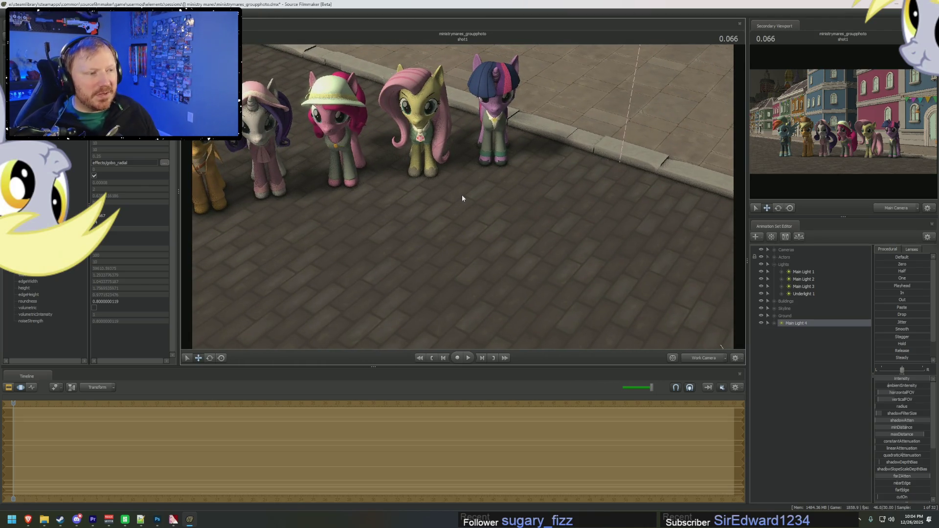
pyautogui.click(693, 360)
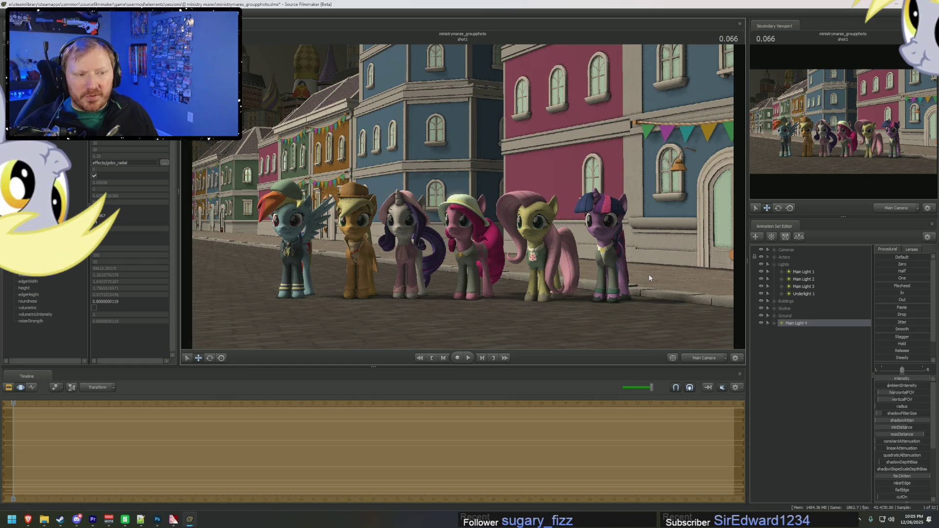
pyautogui.rightClick(795, 321)
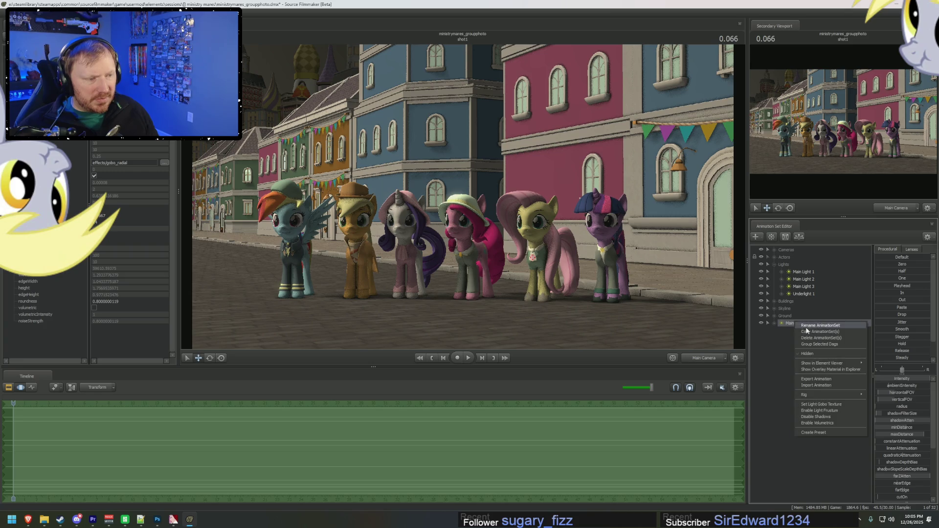
# Create Main Light 5, look through it, and rotate it toward the street buildings
pyautogui.rightClick(803, 339)
pyautogui.click(841, 349)
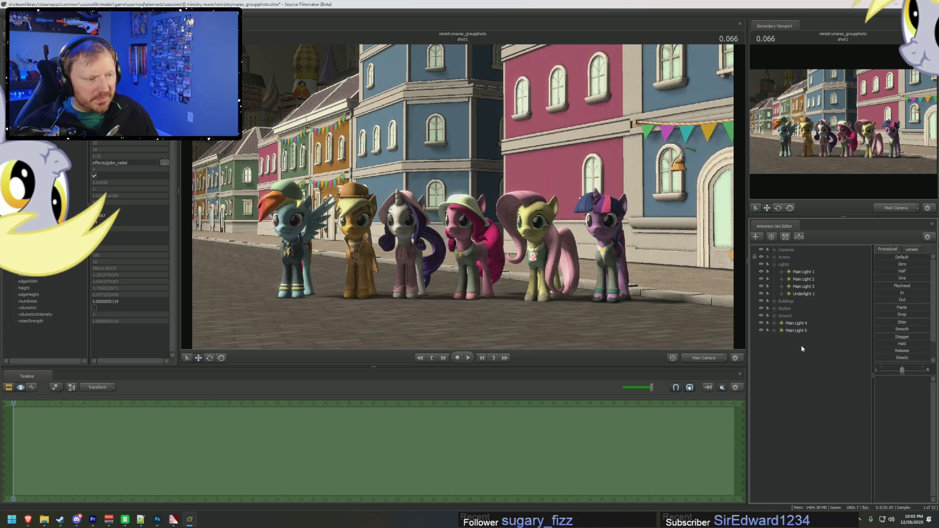
pyautogui.rightClick(803, 330)
pyautogui.click(807, 341)
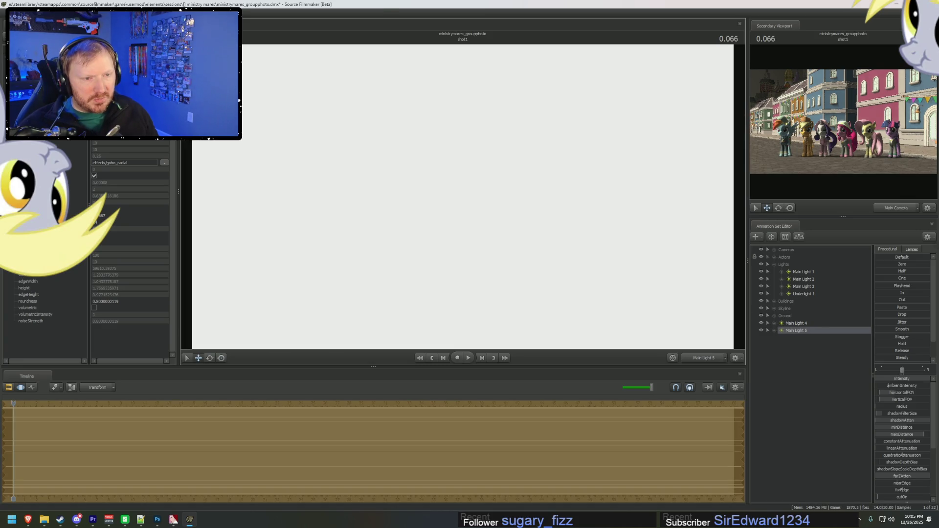
pyautogui.moveTo(463, 196); pyautogui.dragTo(441, 206)
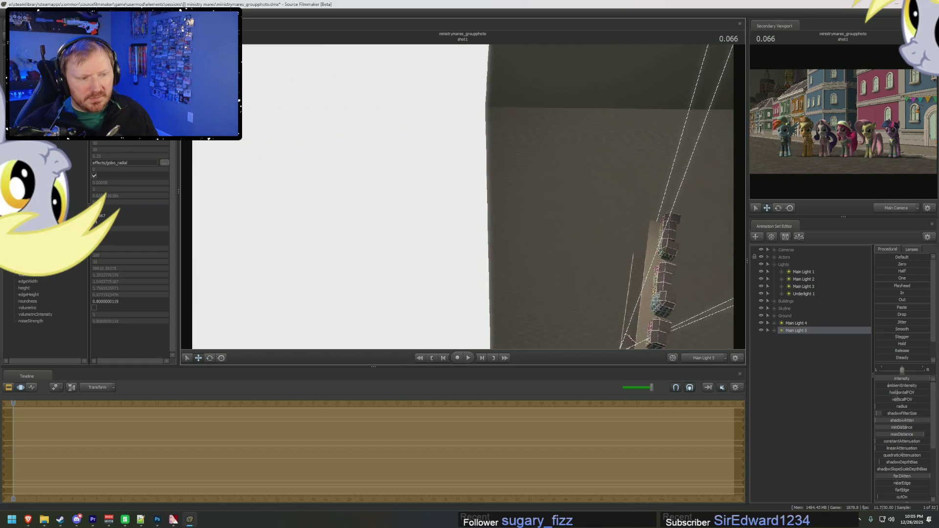
pyautogui.moveTo(441, 205); pyautogui.dragTo(440, 206)
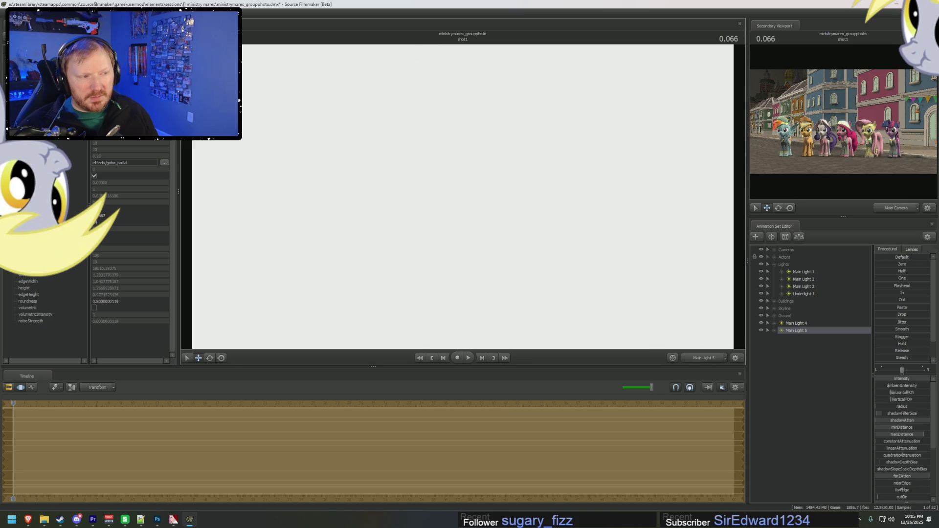
# Turn Main Light 5 toward the town, raise its minDistance, and refine its placement
pyautogui.rightClick(803, 331)
pyautogui.click(828, 422)
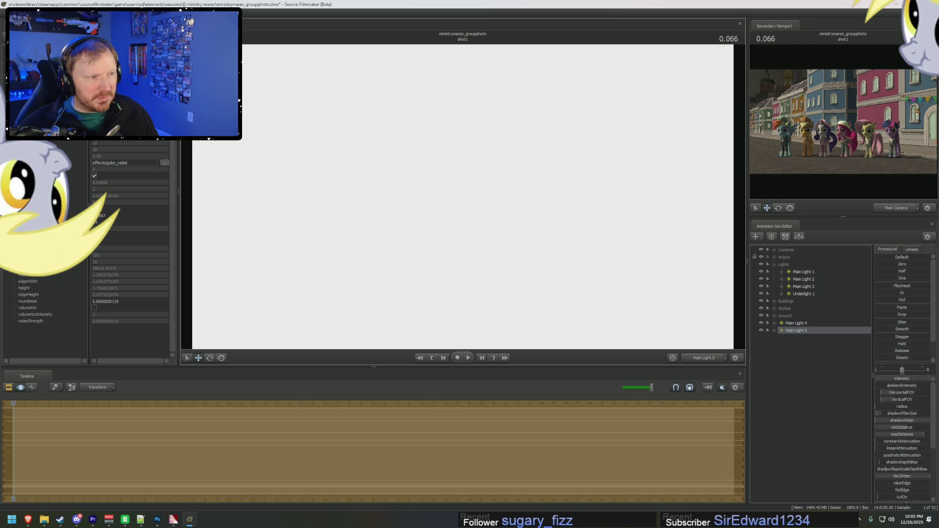
pyautogui.press('space')
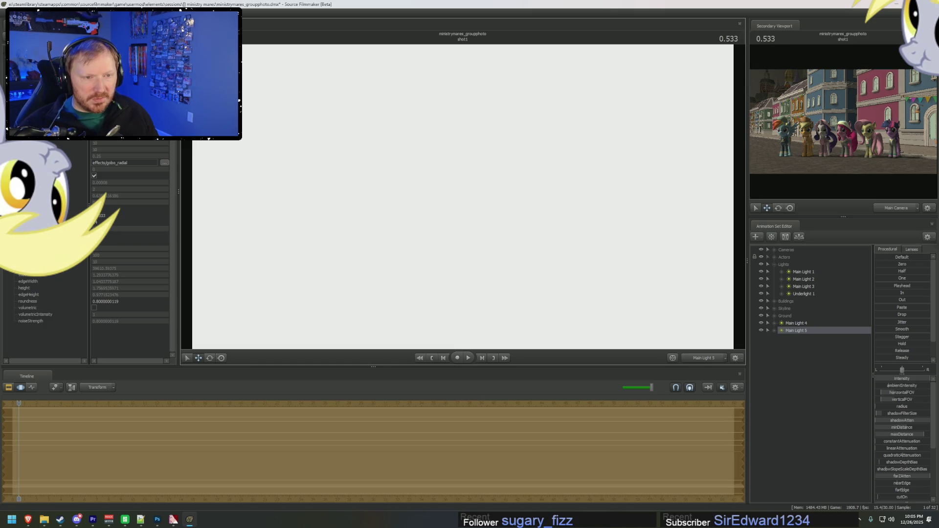
pyautogui.moveTo(463, 196)
pyautogui.mouseDown()
pyautogui.moveTo(489, 206)
pyautogui.moveTo(463, 199)
pyautogui.mouseUp()
pyautogui.moveTo(903, 427); pyautogui.dragTo(883, 427)
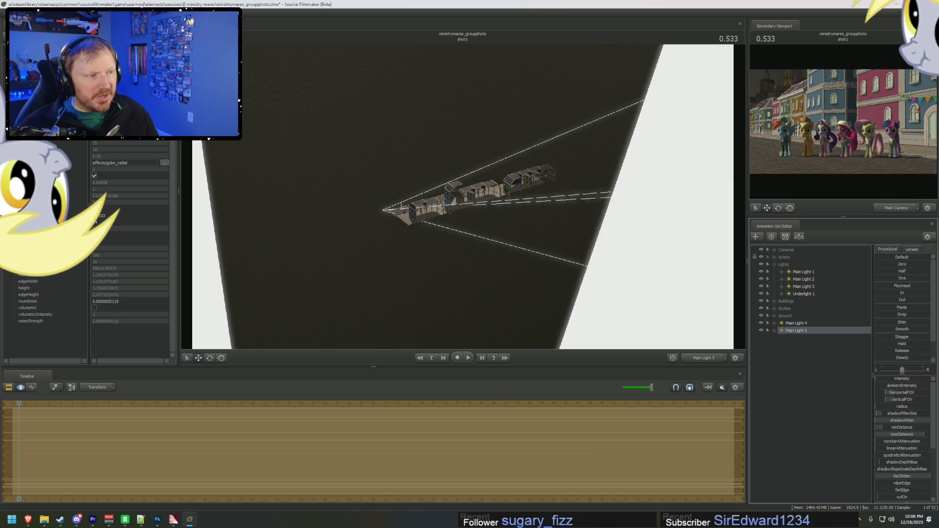
pyautogui.moveTo(608, 238)
pyautogui.mouseDown()
pyautogui.moveTo(538, 240)
pyautogui.moveTo(463, 200)
pyautogui.mouseUp()
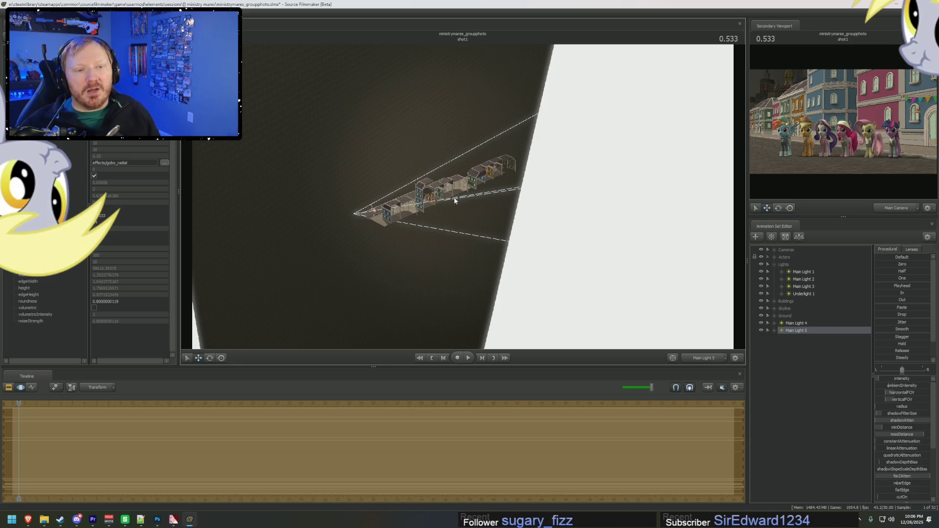
pyautogui.moveTo(455, 200); pyautogui.dragTo(402, 200)
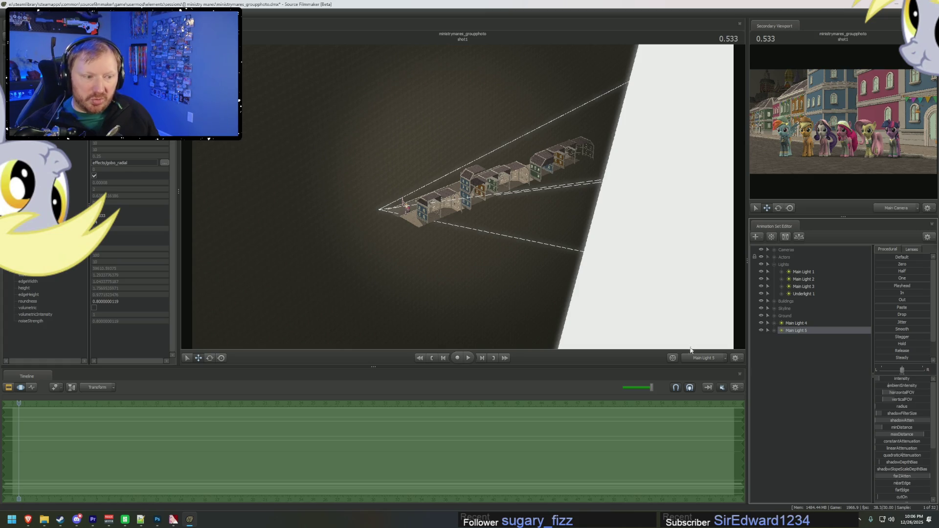
# Return to the Main Camera and move Main Lights 4 and 5 into the Lights group
pyautogui.click(704, 358)
pyautogui.click(727, 358)
pyautogui.keyDown('ctrl'); pyautogui.click(795, 323); pyautogui.keyUp('ctrl')
pyautogui.moveTo(800, 328); pyautogui.dragTo(804, 297)
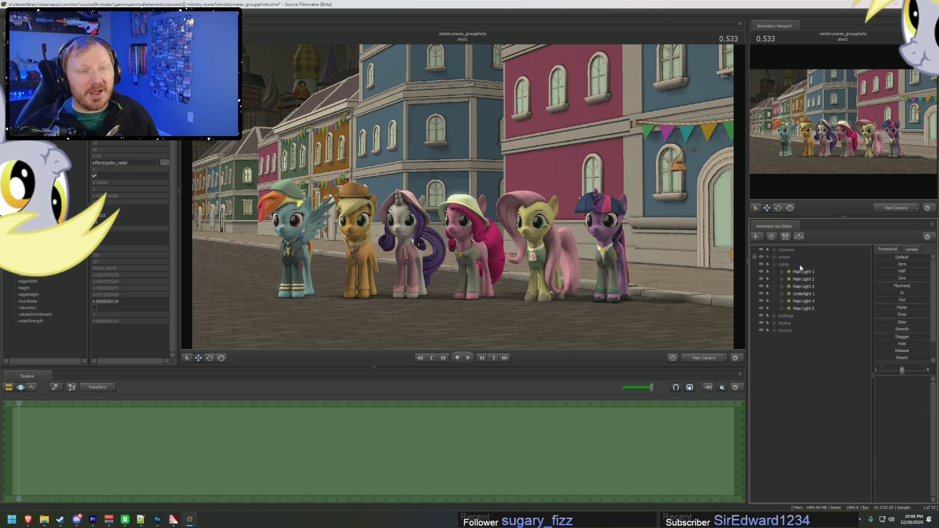
# Move Main Light 4 and Main Light 5 into the Lights group, just above Underlight 1
pyautogui.click(812, 300)
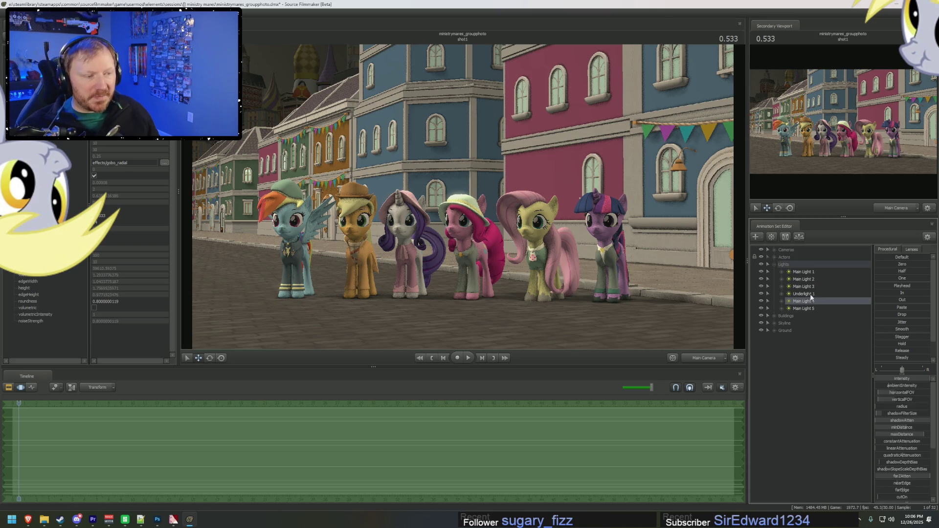
pyautogui.moveTo(809, 301); pyautogui.dragTo(808, 294)
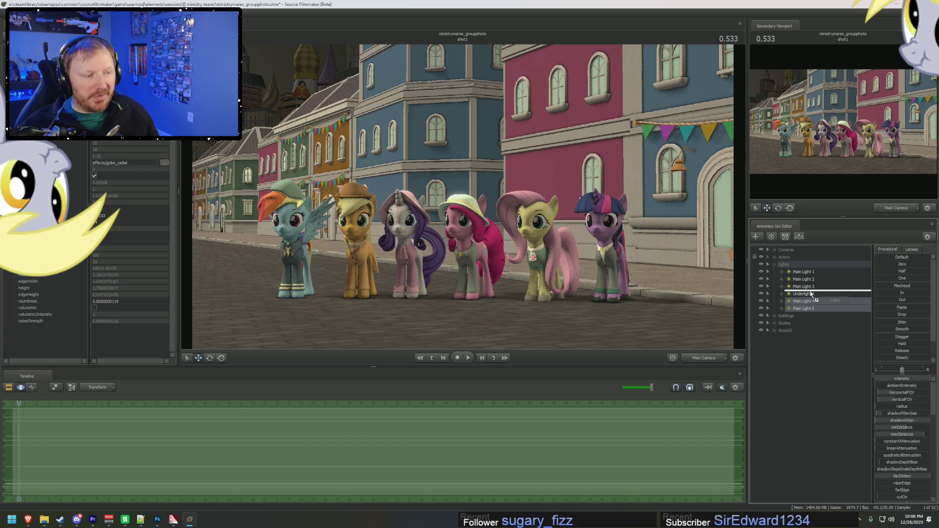
pyautogui.click(808, 302)
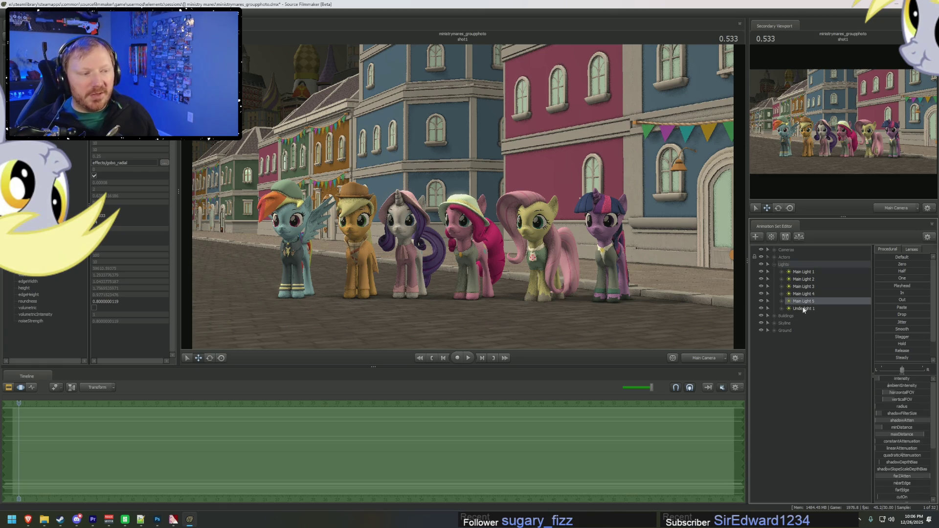
# Select Underlight 1 and check its intensity setting
pyautogui.click(808, 309)
pyautogui.click(902, 381)
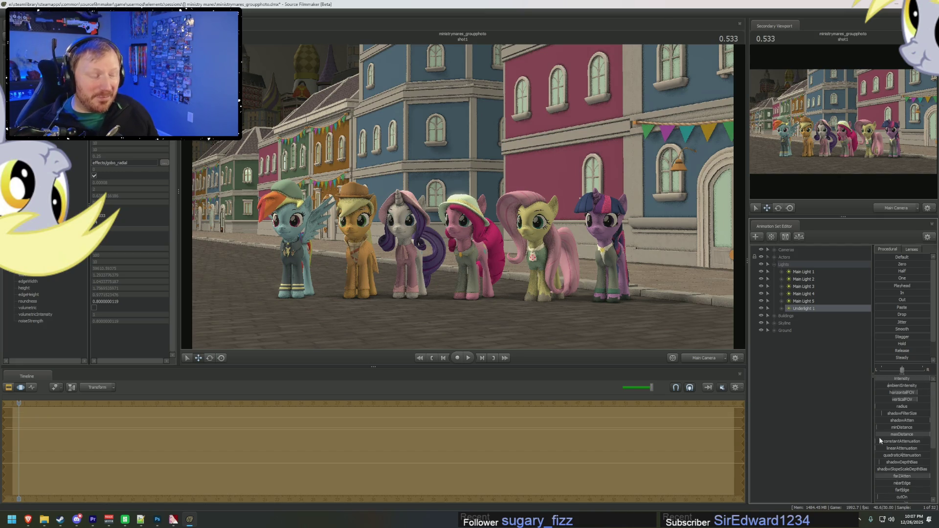
pyautogui.scroll(-5, 899, 480)
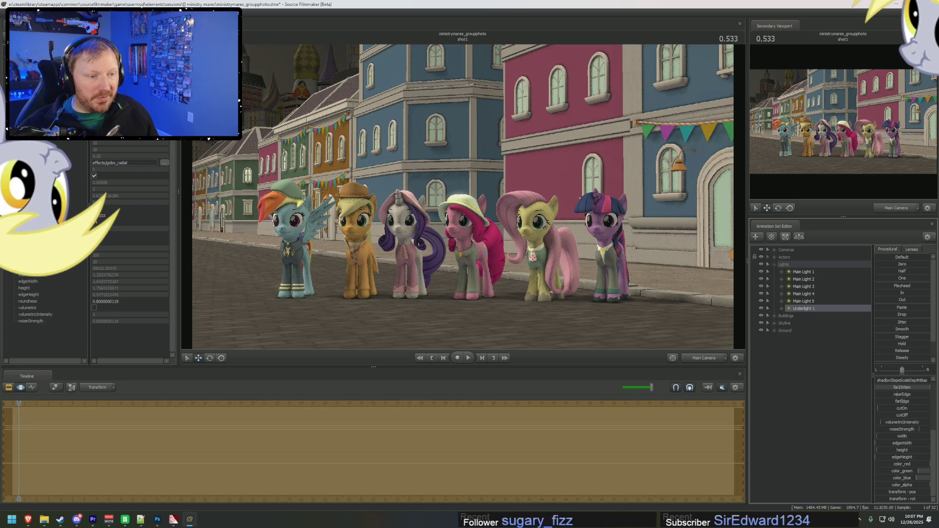